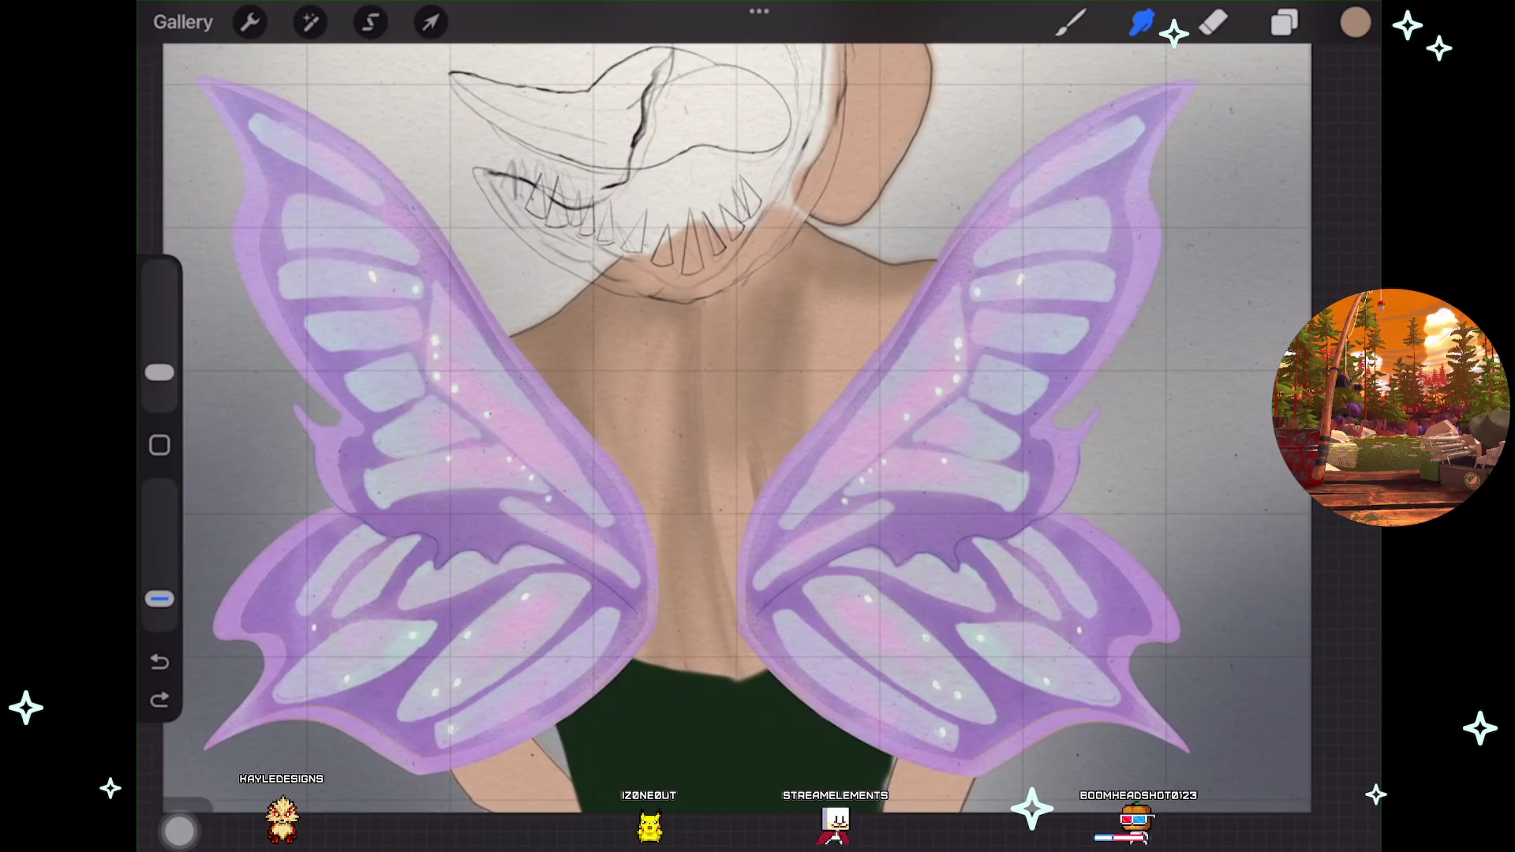
Undo the last smudge stroke on the figure's back and zoom around to check it.
{"action": "key", "text": "ctrl+shift+z"}
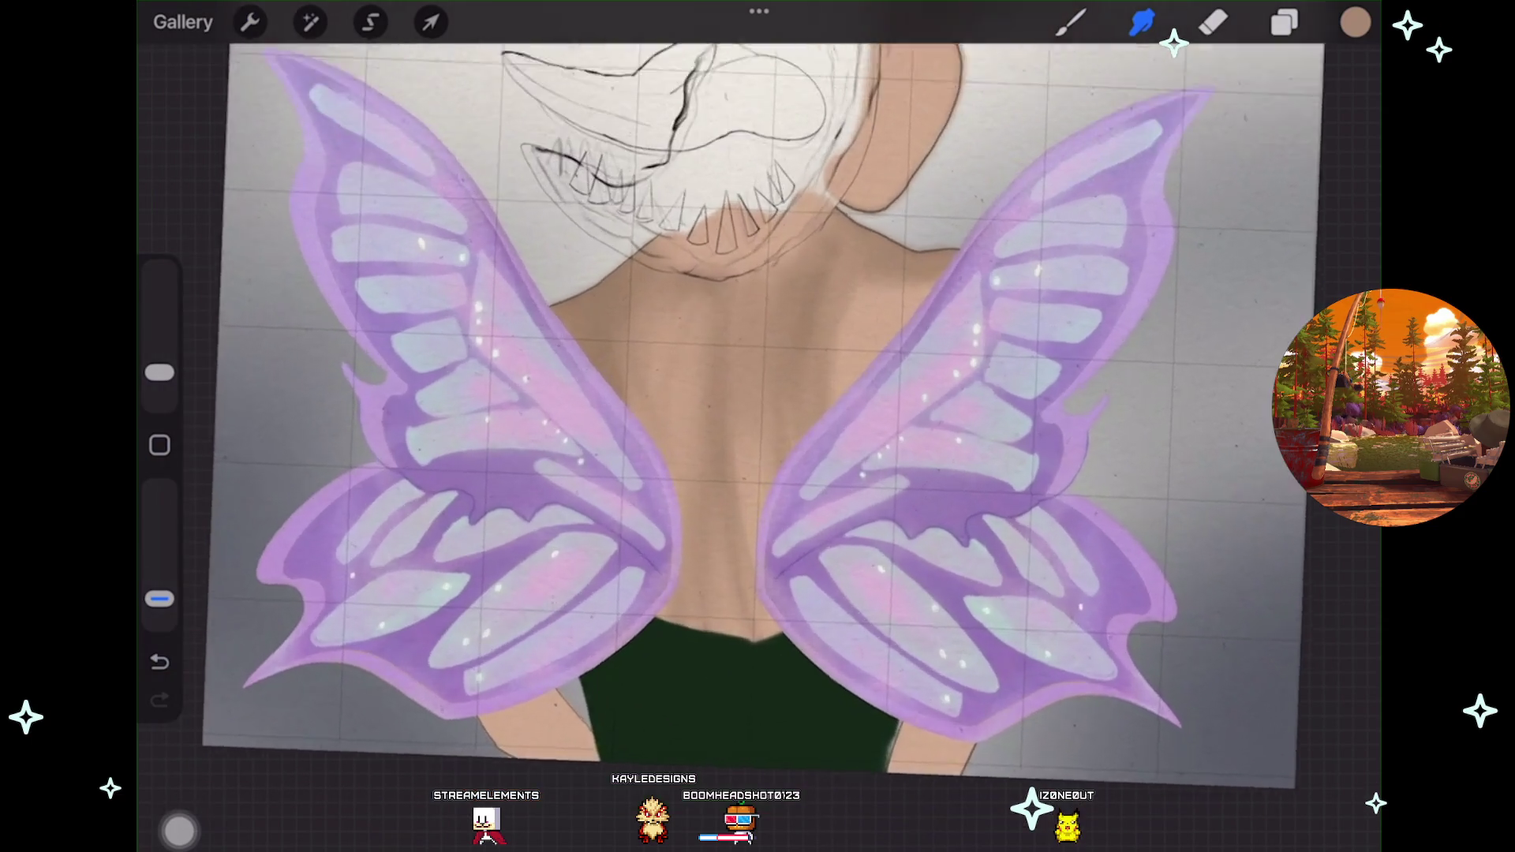
{"action": "scroll", "coordinate": [734, 394], "scroll_direction": "up", "scroll_amount": 5}
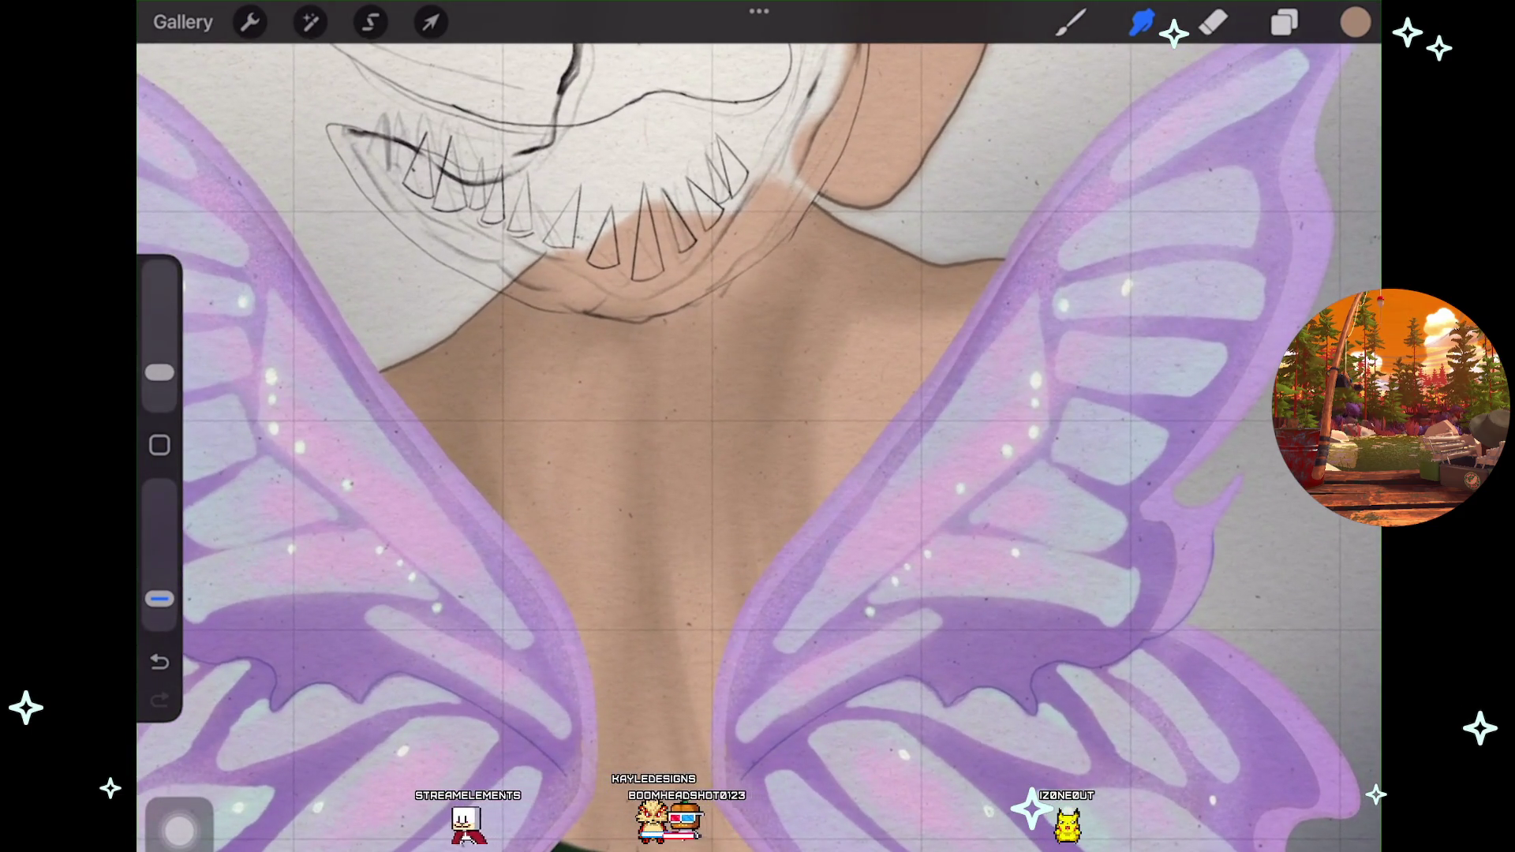
{"action": "scroll", "coordinate": [758, 426], "scroll_direction": "up", "scroll_amount": 2}
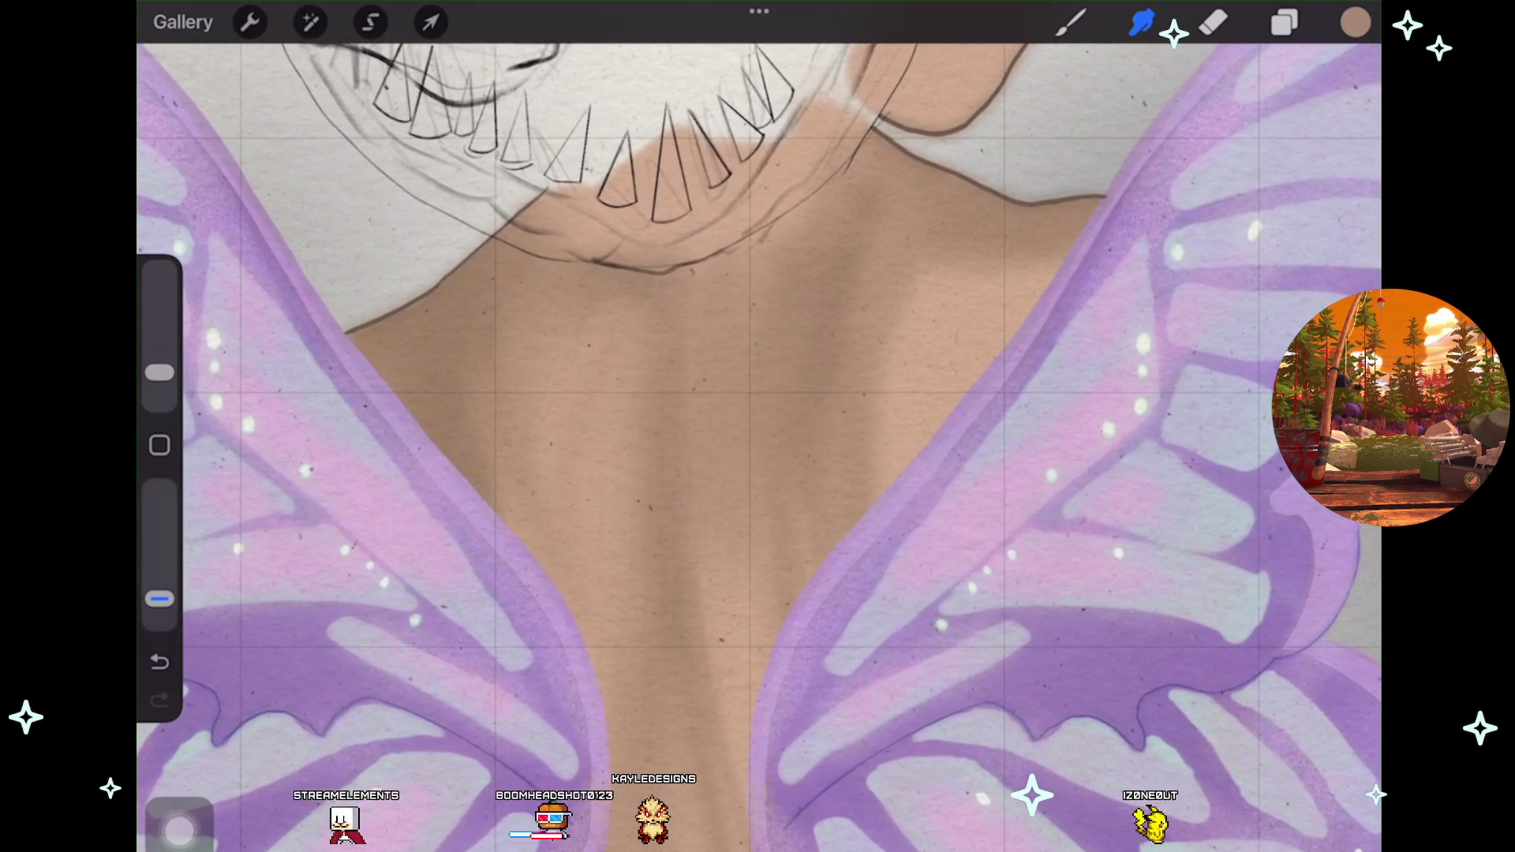
{"action": "key", "text": "ctrl+z"}
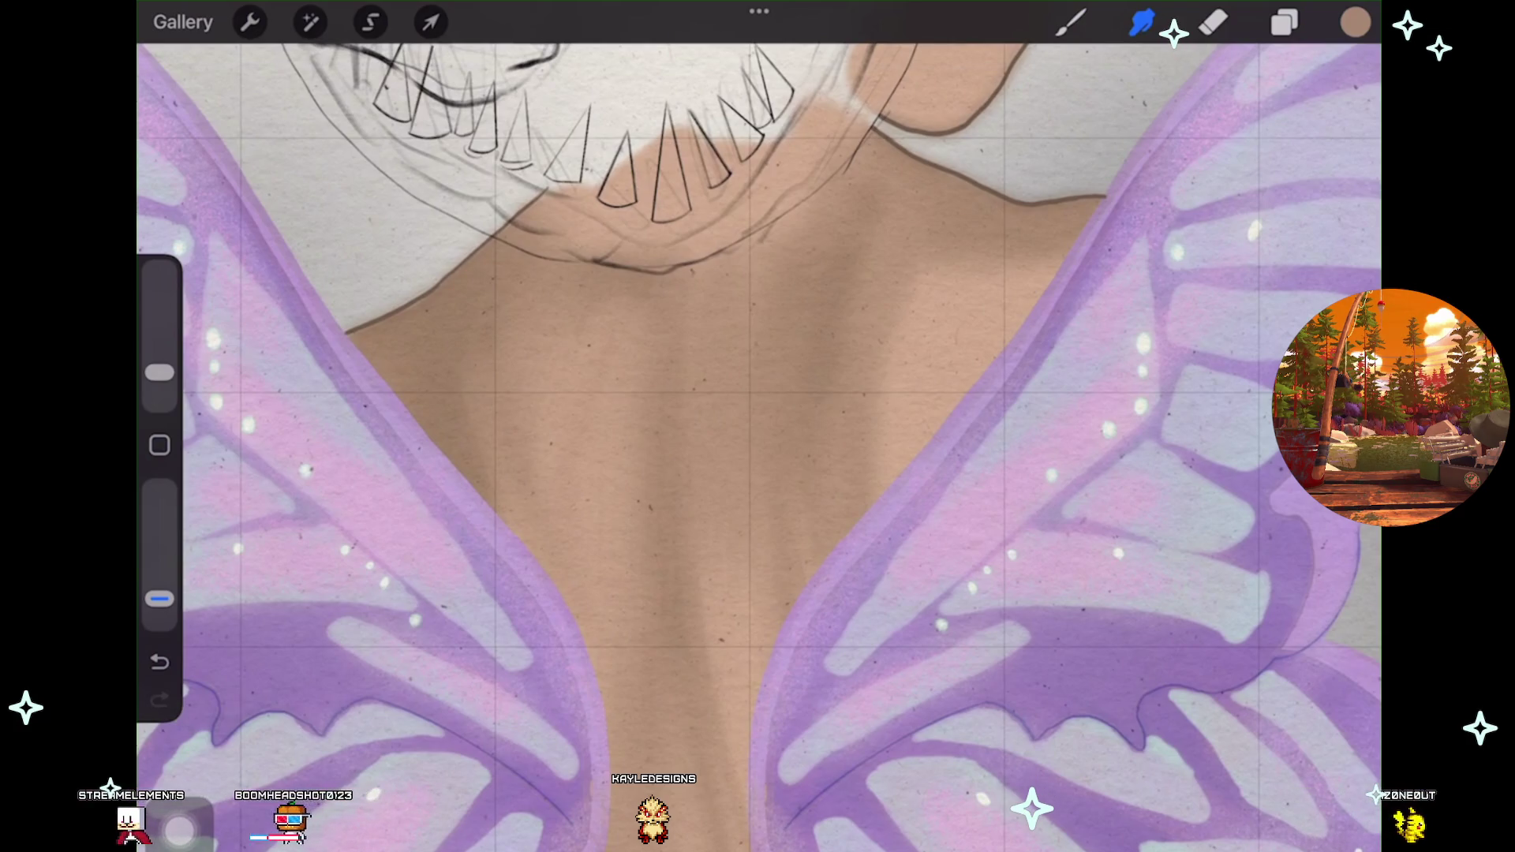
{"action": "scroll", "coordinate": [757, 426], "scroll_direction": "down", "scroll_amount": 3}
{"action": "scroll", "coordinate": [758, 426], "scroll_direction": "down", "scroll_amount": 2}
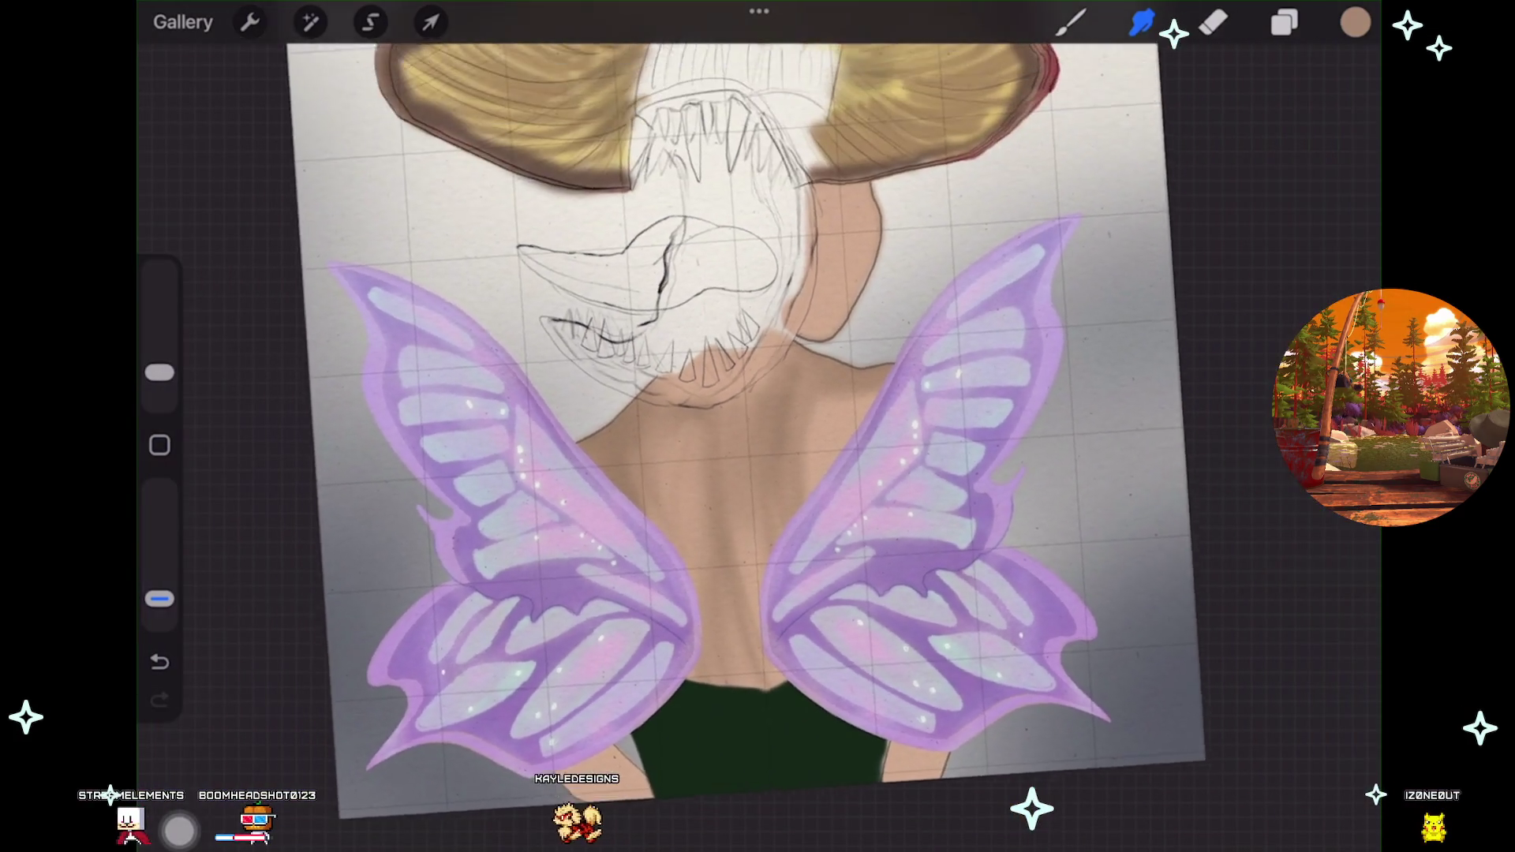
{"action": "scroll", "coordinate": [663, 427], "scroll_direction": "down", "scroll_amount": 2}
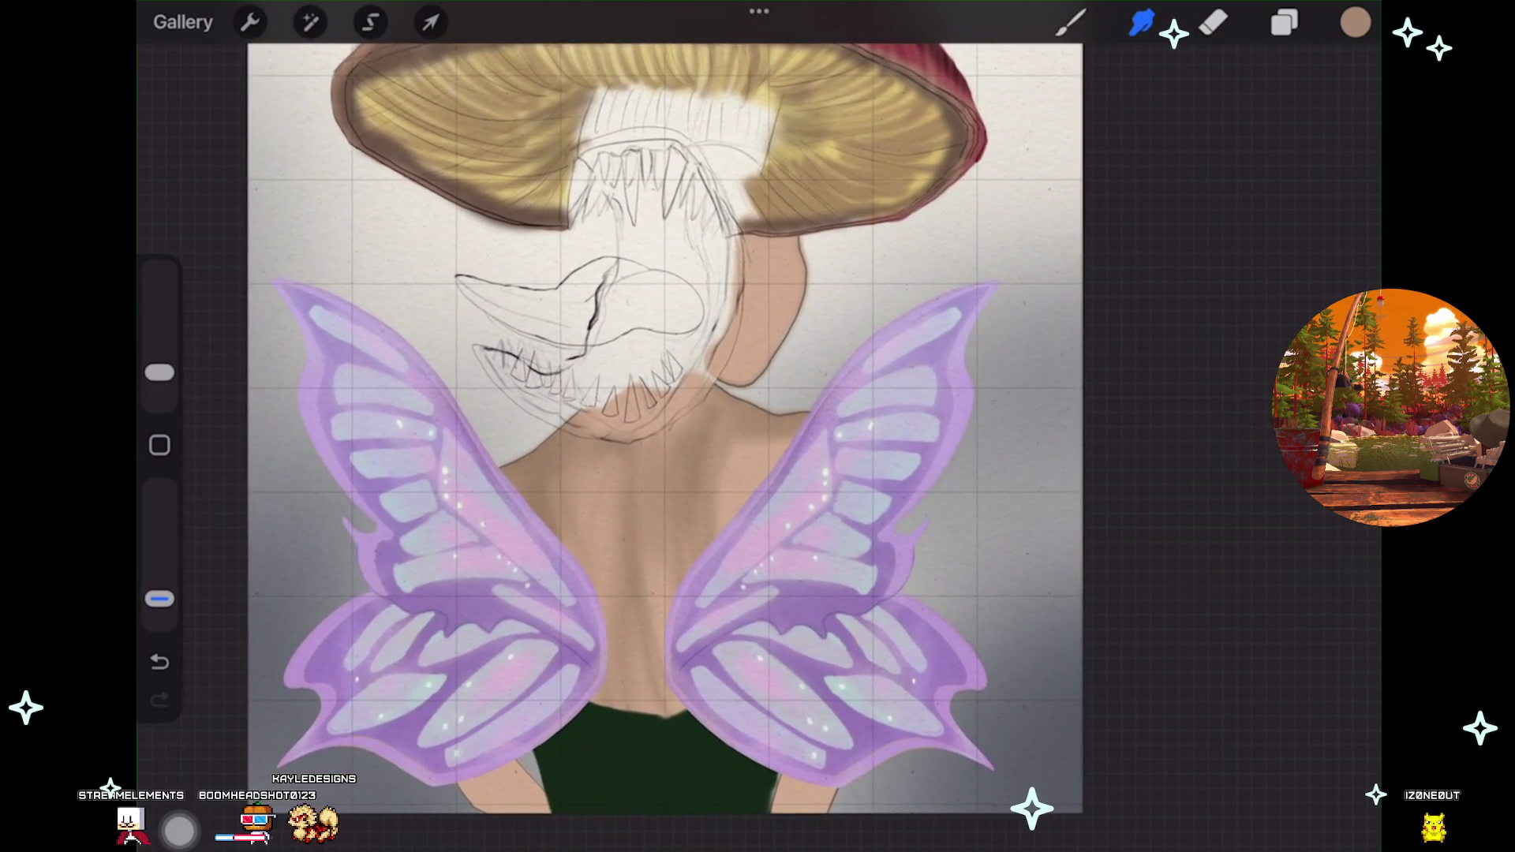
{"action": "scroll", "coordinate": [703, 426], "scroll_direction": "up", "scroll_amount": 2}
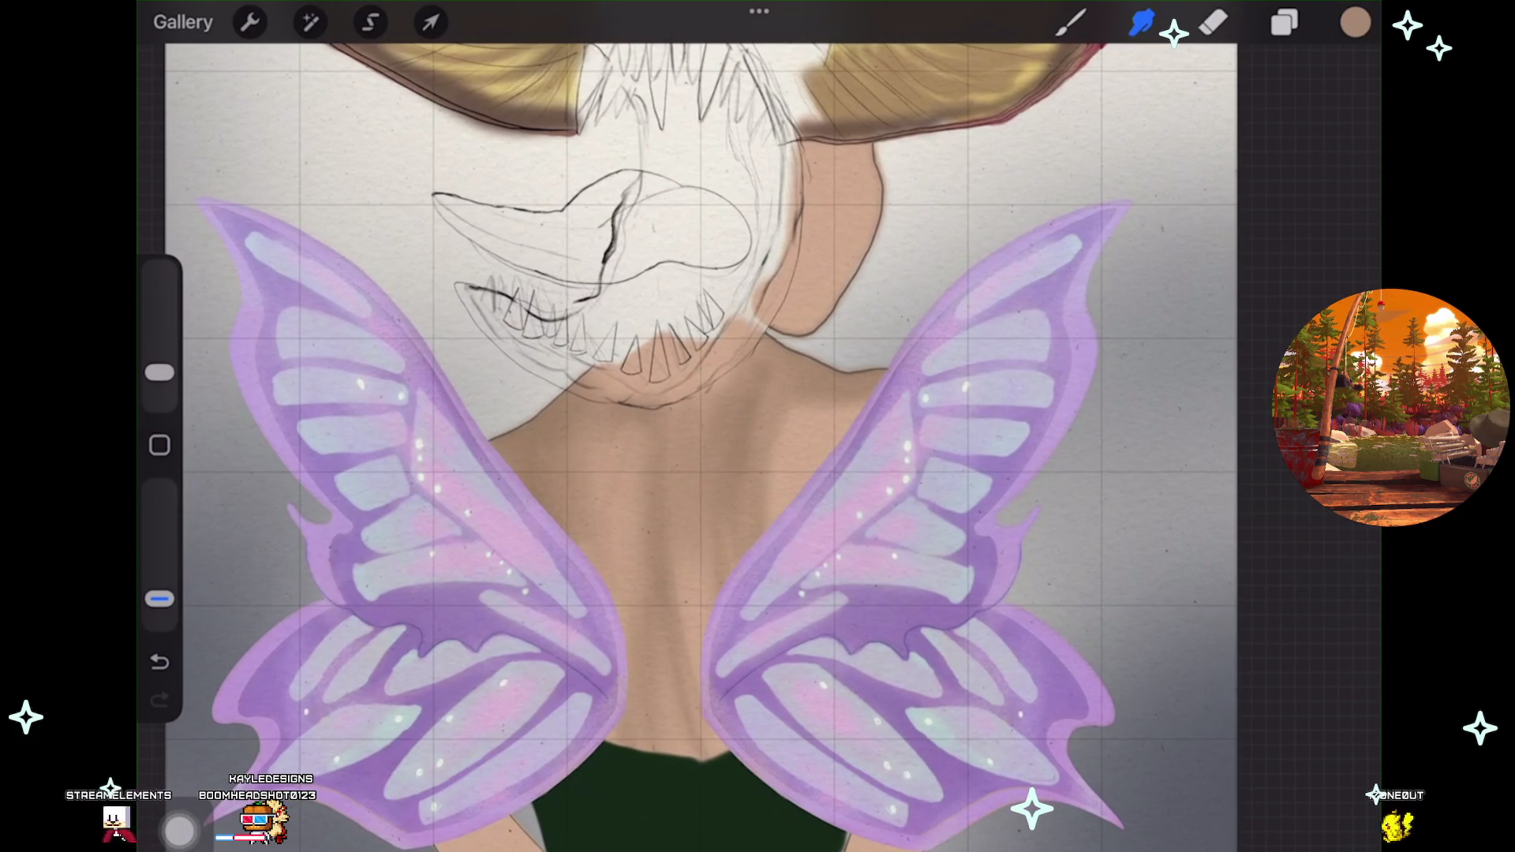
{"action": "scroll", "coordinate": [758, 426], "scroll_direction": "down", "scroll_amount": 1}
{"action": "scroll", "coordinate": [758, 427], "scroll_direction": "down", "scroll_amount": 2}
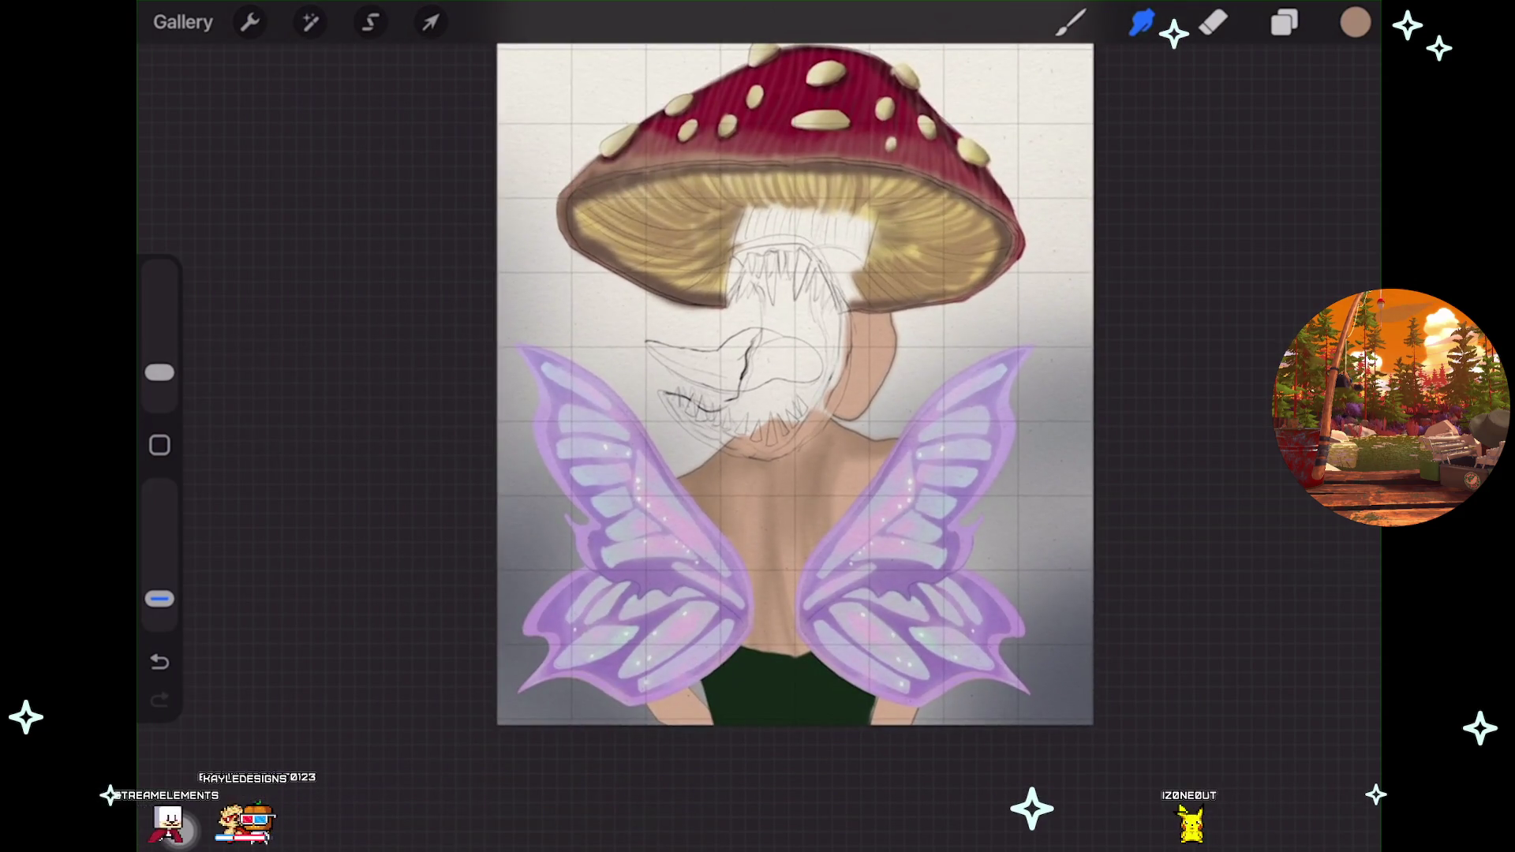
{"action": "scroll", "coordinate": [758, 426], "scroll_direction": "up", "scroll_amount": 2}
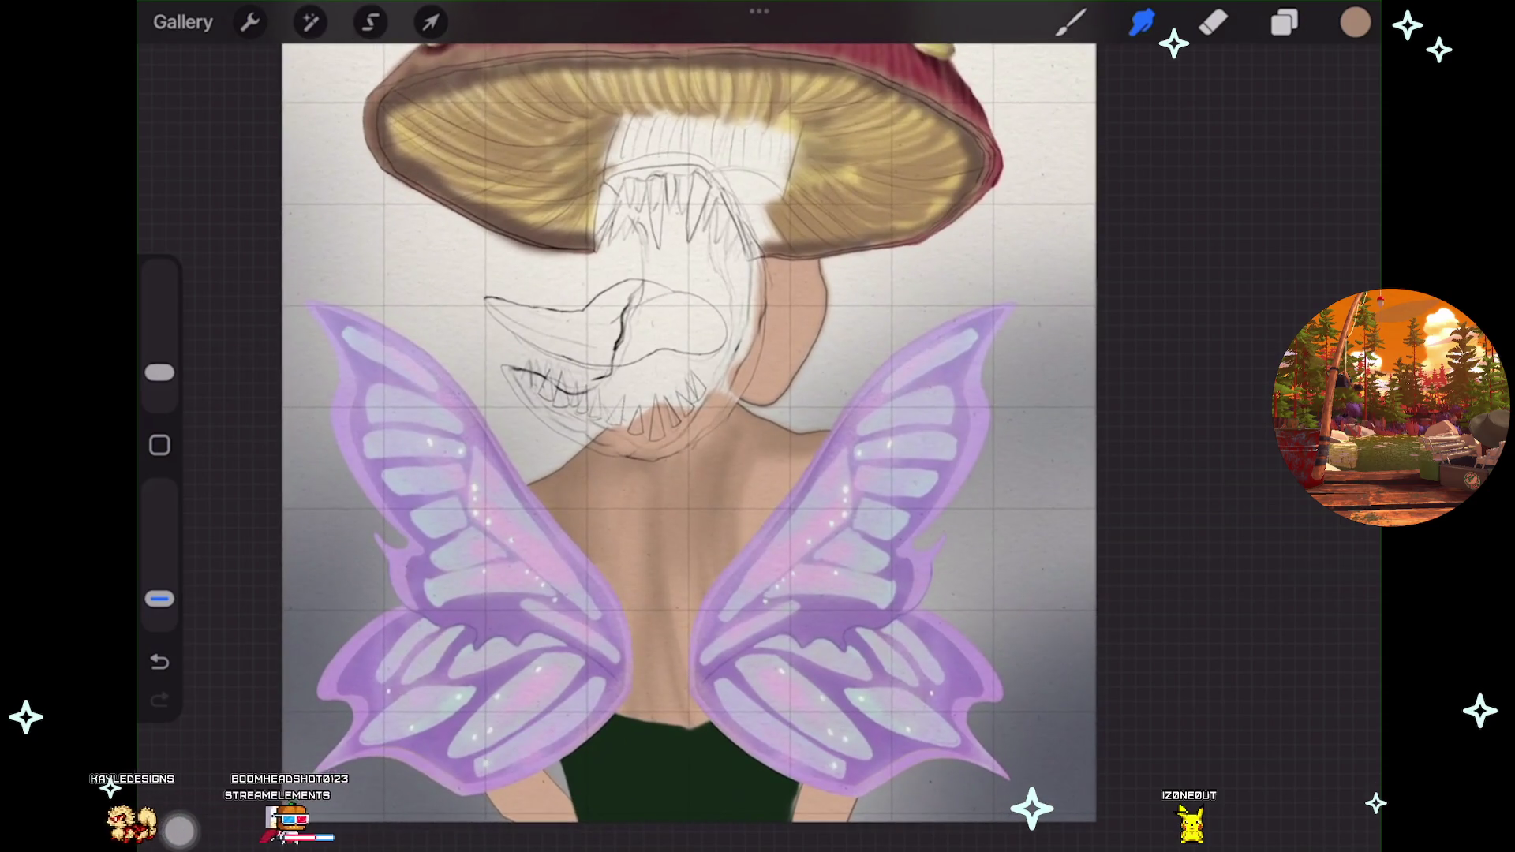
{"action": "scroll", "coordinate": [757, 426], "scroll_direction": "up", "scroll_amount": 2}
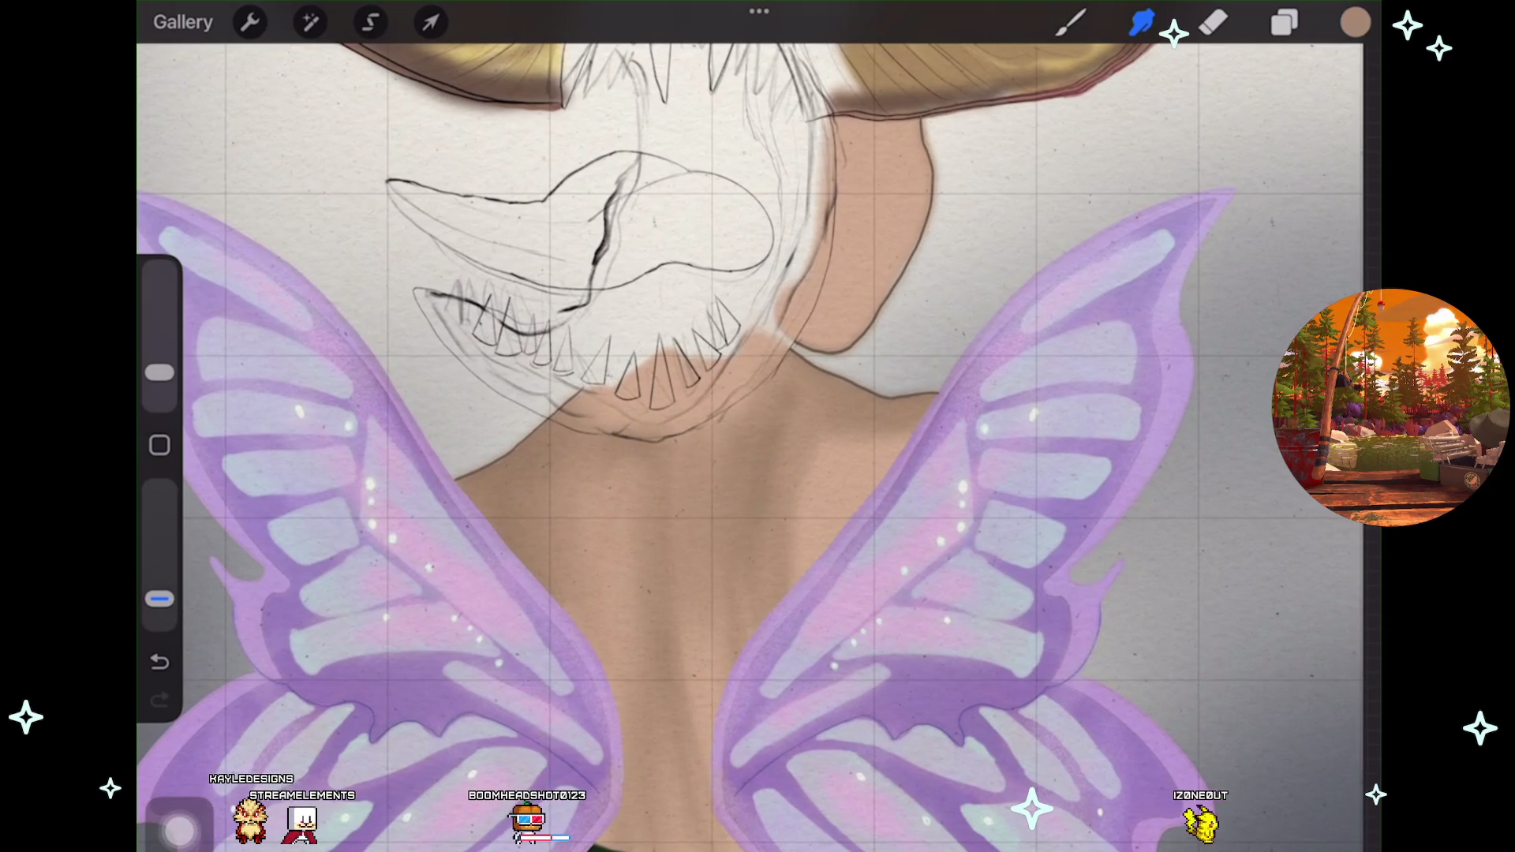
{"action": "scroll", "coordinate": [758, 426], "scroll_direction": "down", "scroll_amount": 2}
{"action": "scroll", "coordinate": [758, 426], "scroll_direction": "up", "scroll_amount": 2}
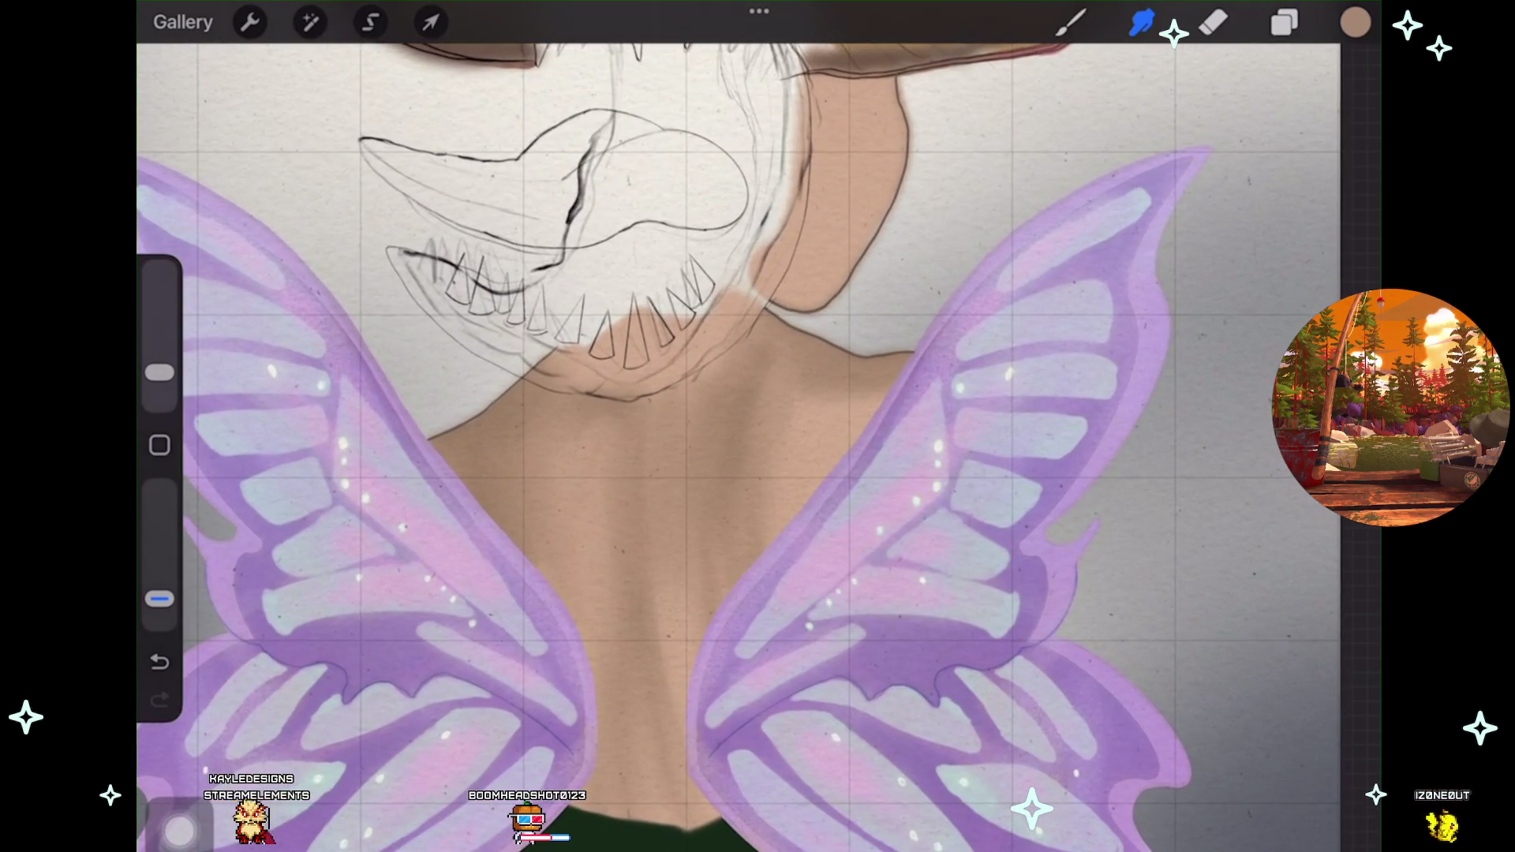
Close the layers list, switch back to the brush, and zoom out over the whole painting.
{"action": "left_click", "coordinate": [1284, 23]}
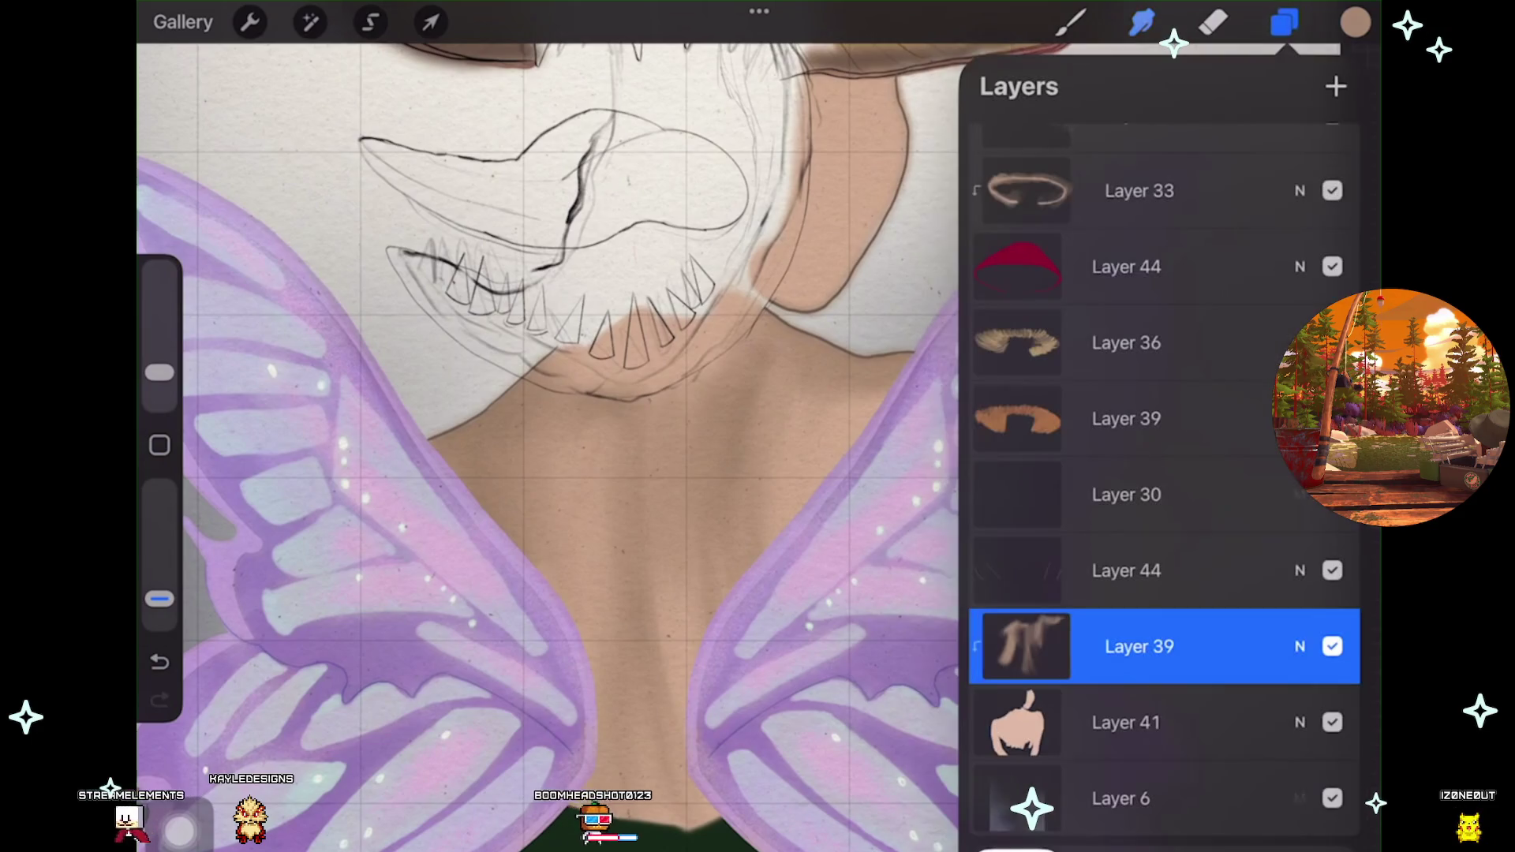
{"action": "left_click", "coordinate": [1070, 22]}
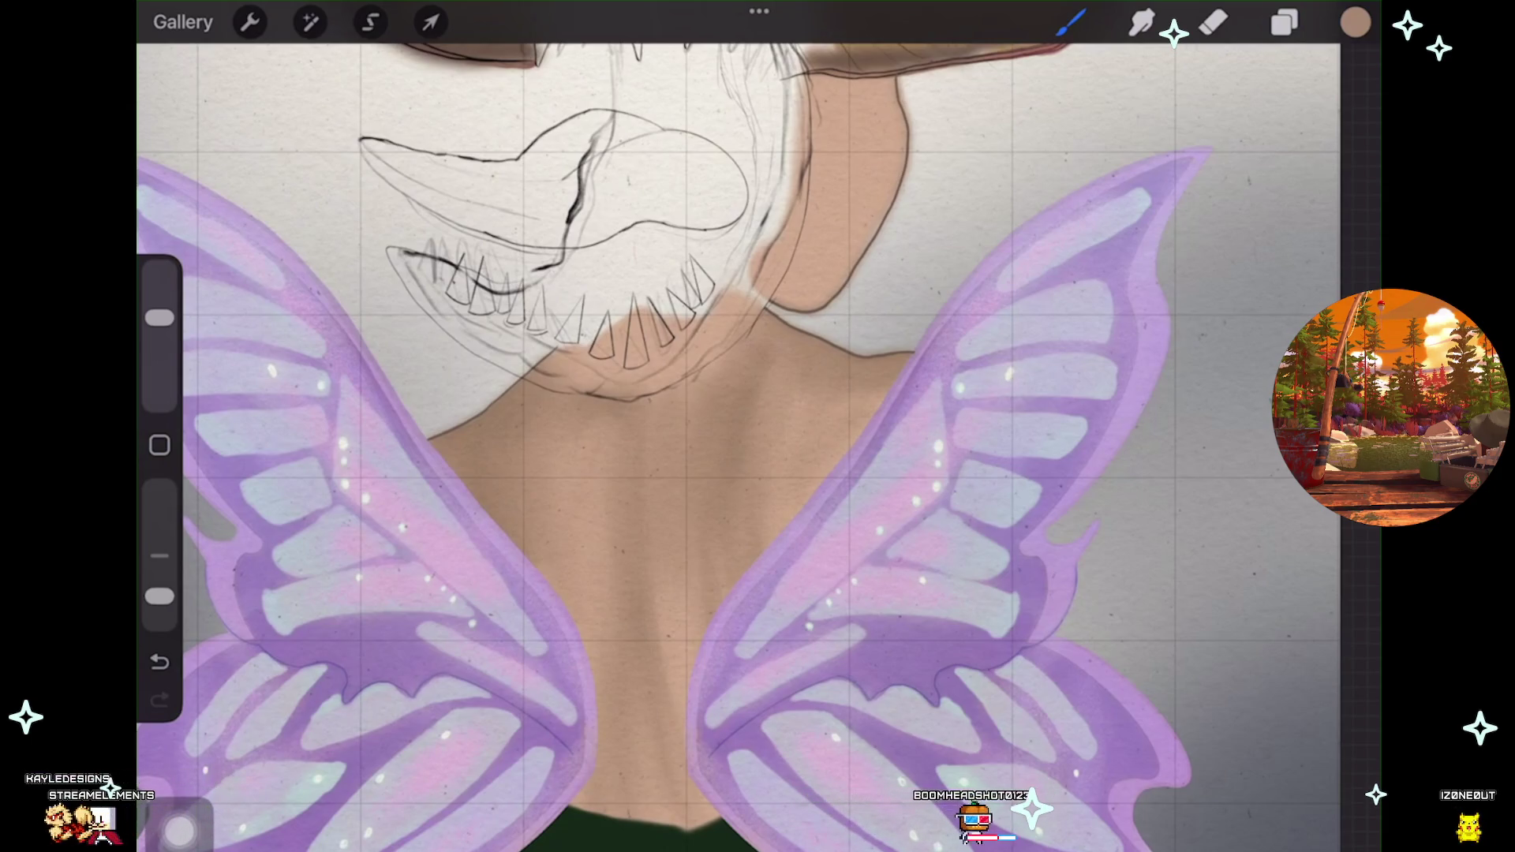
{"action": "scroll", "coordinate": [758, 442], "scroll_direction": "down", "scroll_amount": 3}
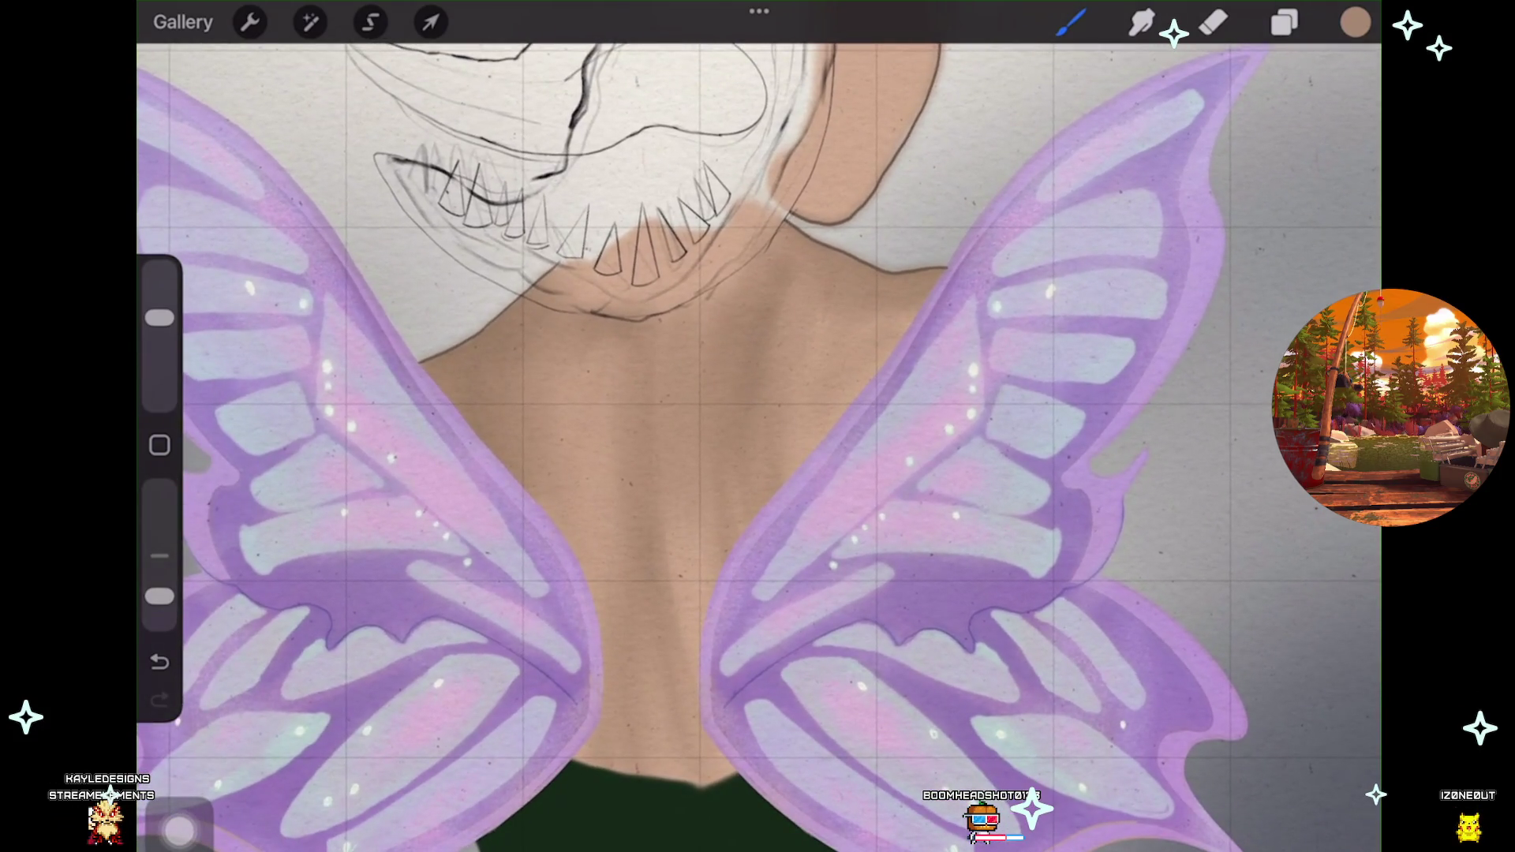
{"action": "scroll", "coordinate": [758, 442], "scroll_direction": "down", "scroll_amount": 5}
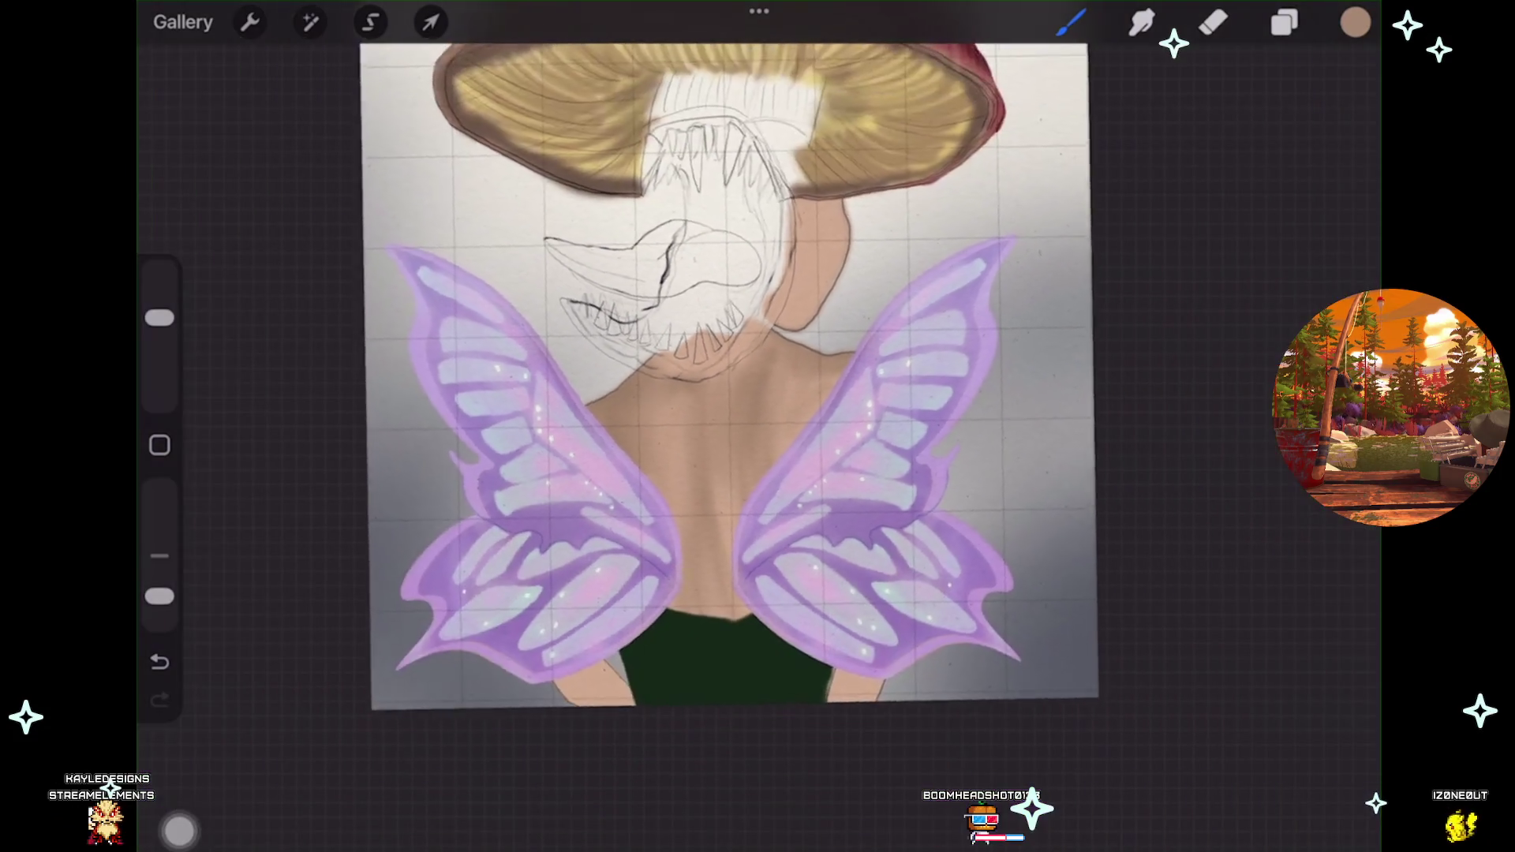
{"action": "scroll", "coordinate": [600, 441], "scroll_direction": "up", "scroll_amount": 3}
{"action": "scroll", "coordinate": [623, 418], "scroll_direction": "down", "scroll_amount": 2}
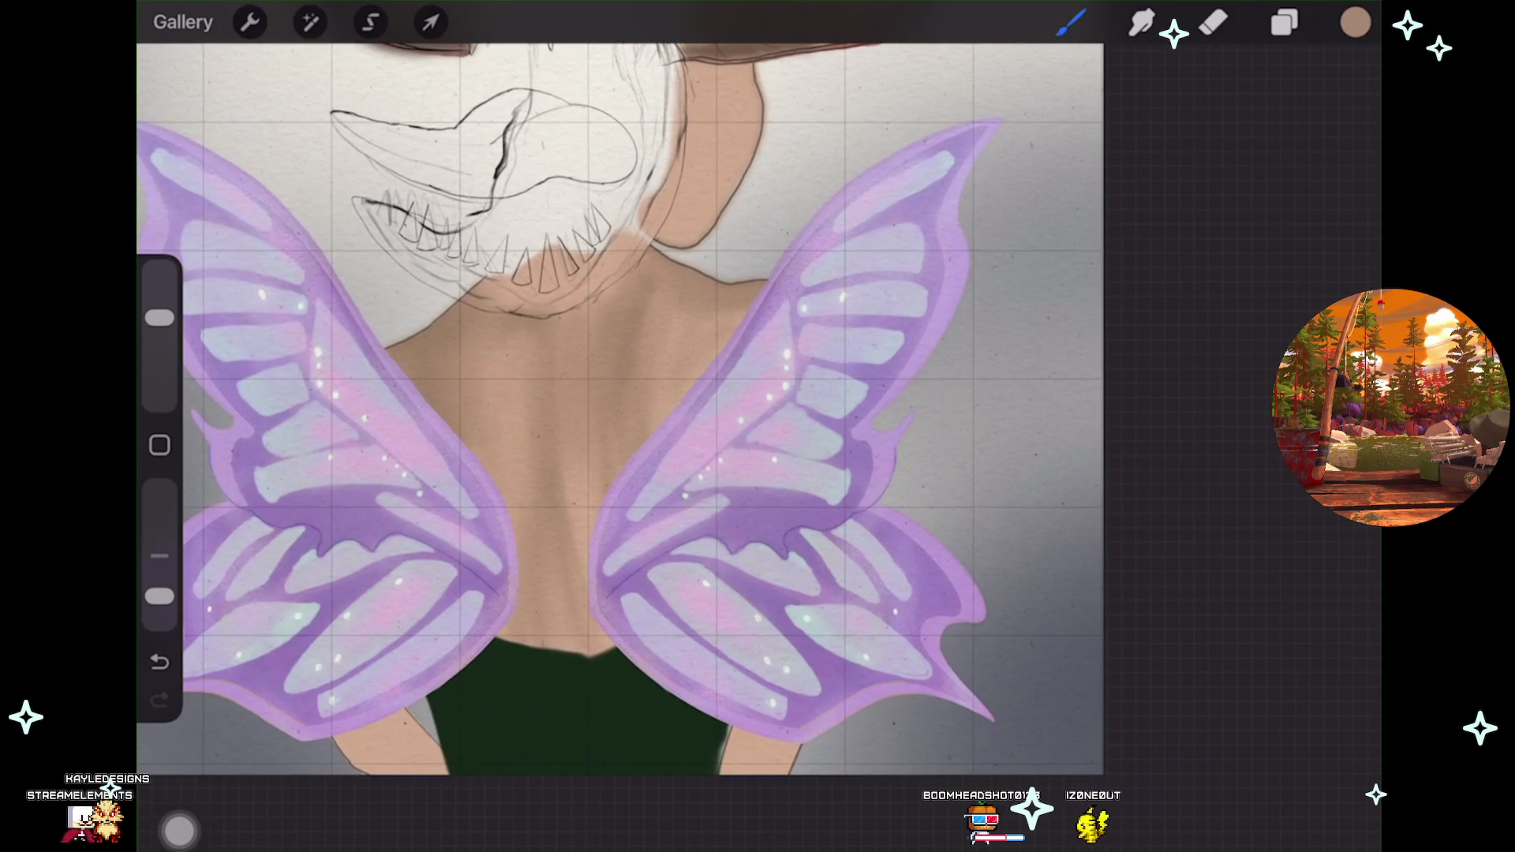
{"action": "scroll", "coordinate": [623, 418], "scroll_direction": "up", "scroll_amount": 3}
{"action": "scroll", "coordinate": [624, 418], "scroll_direction": "up", "scroll_amount": 2}
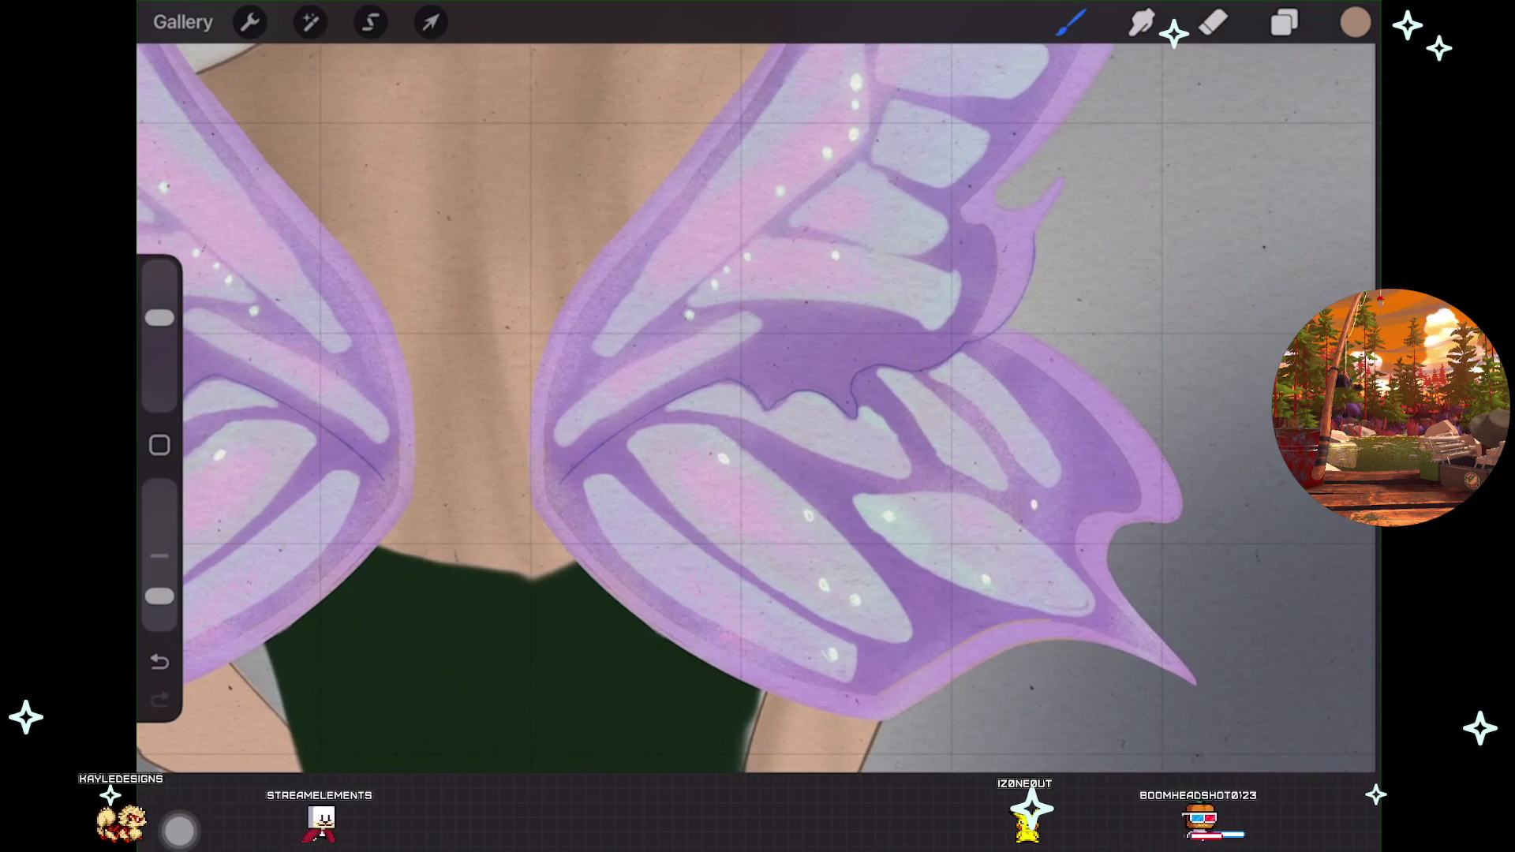
{"action": "scroll", "coordinate": [757, 394], "scroll_direction": "down", "scroll_amount": 3}
{"action": "scroll", "coordinate": [758, 395], "scroll_direction": "left", "scroll_amount": 3}
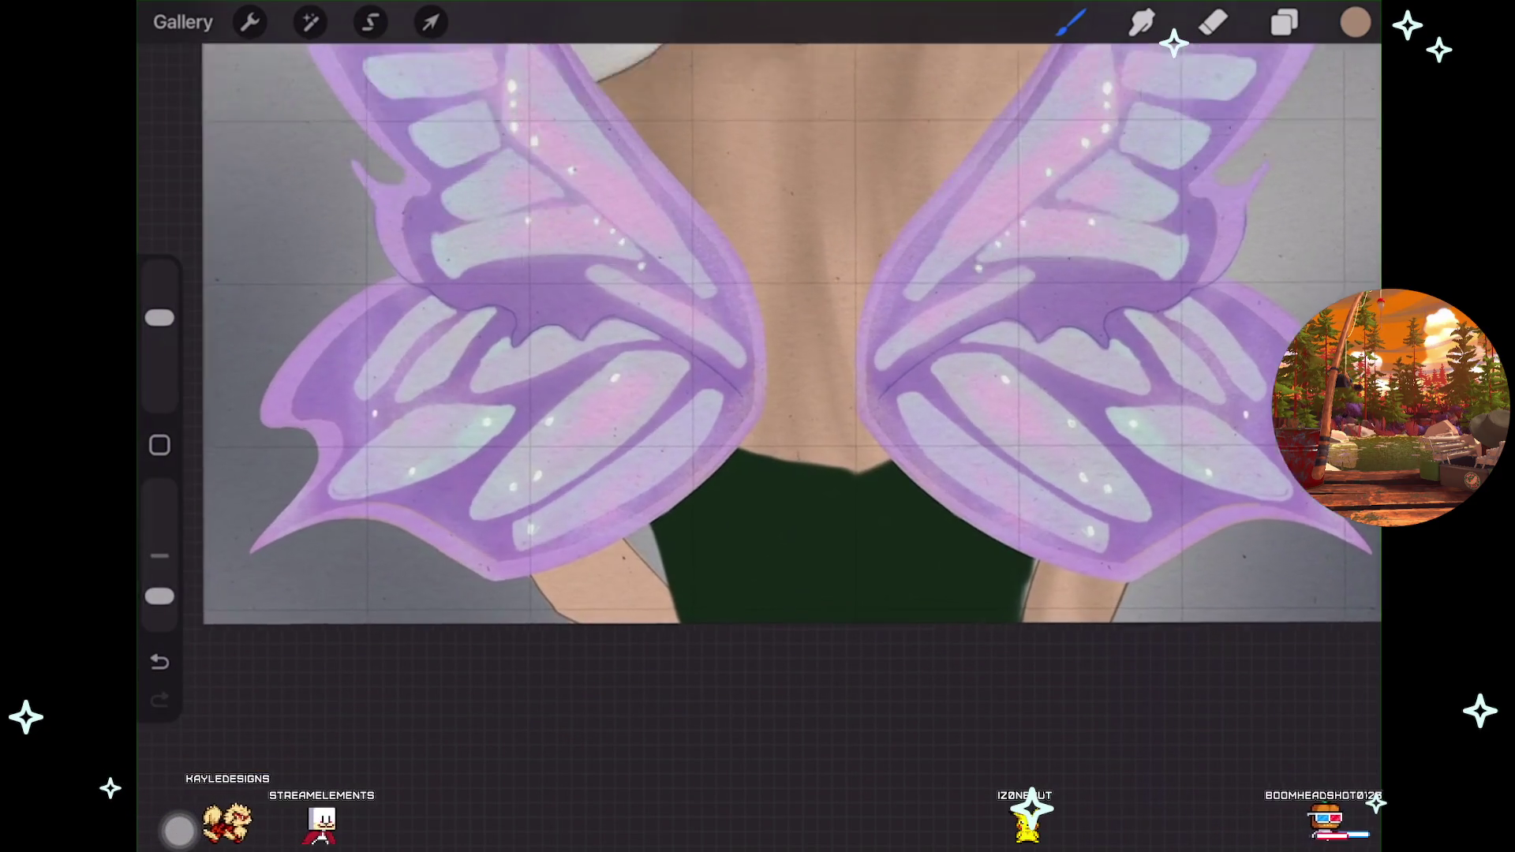
{"action": "scroll", "coordinate": [757, 395], "scroll_direction": "up", "scroll_amount": 3}
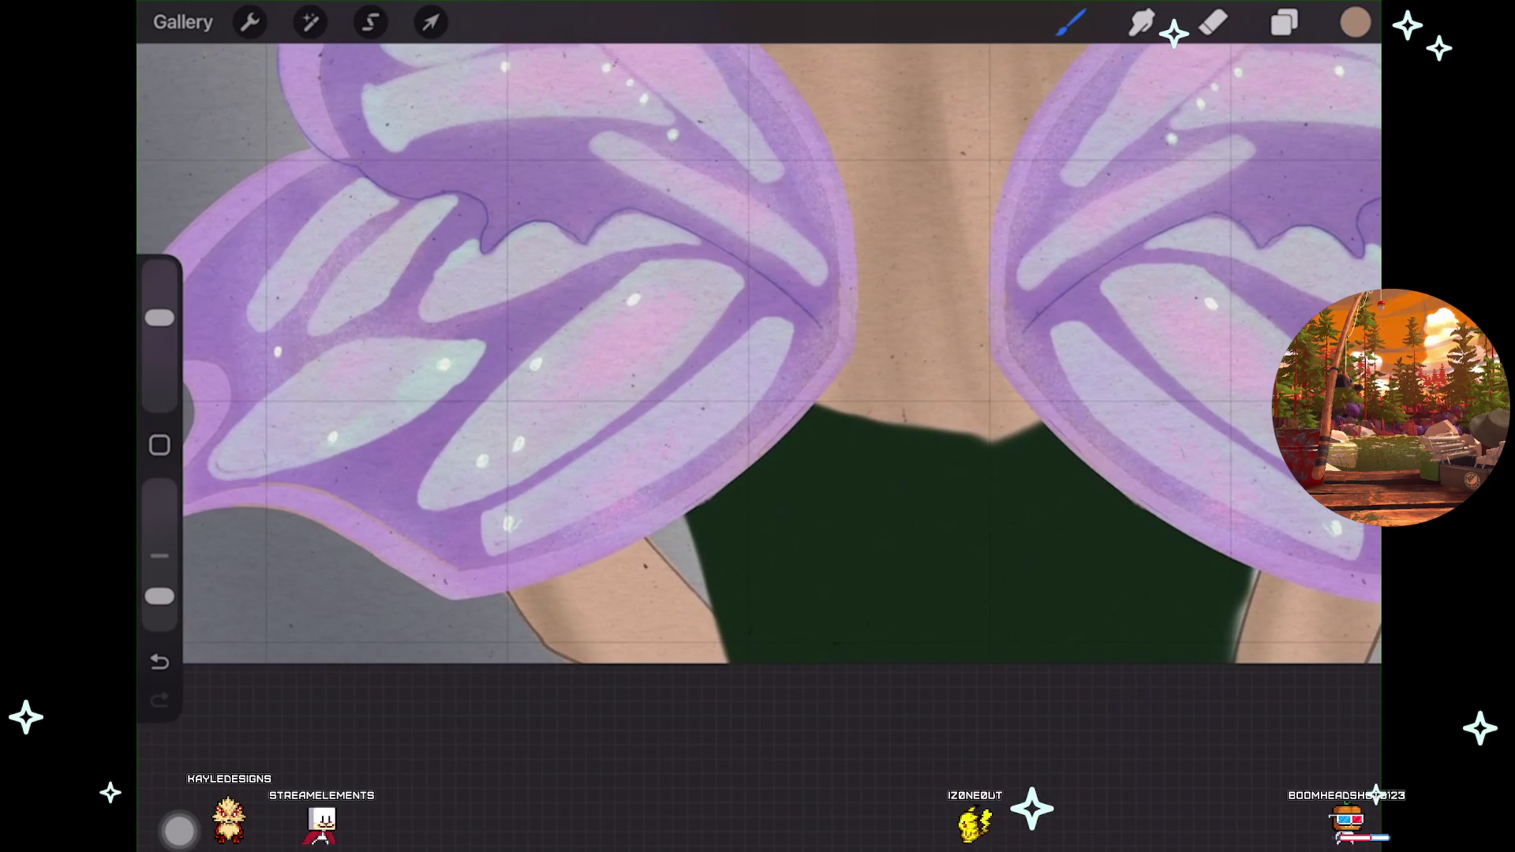
{"action": "scroll", "coordinate": [758, 394], "scroll_direction": "down", "scroll_amount": 2}
{"action": "scroll", "coordinate": [758, 395], "scroll_direction": "down", "scroll_amount": 2}
{"action": "scroll", "coordinate": [758, 394], "scroll_direction": "down", "scroll_amount": 2}
{"action": "scroll", "coordinate": [757, 395], "scroll_direction": "down", "scroll_amount": 1}
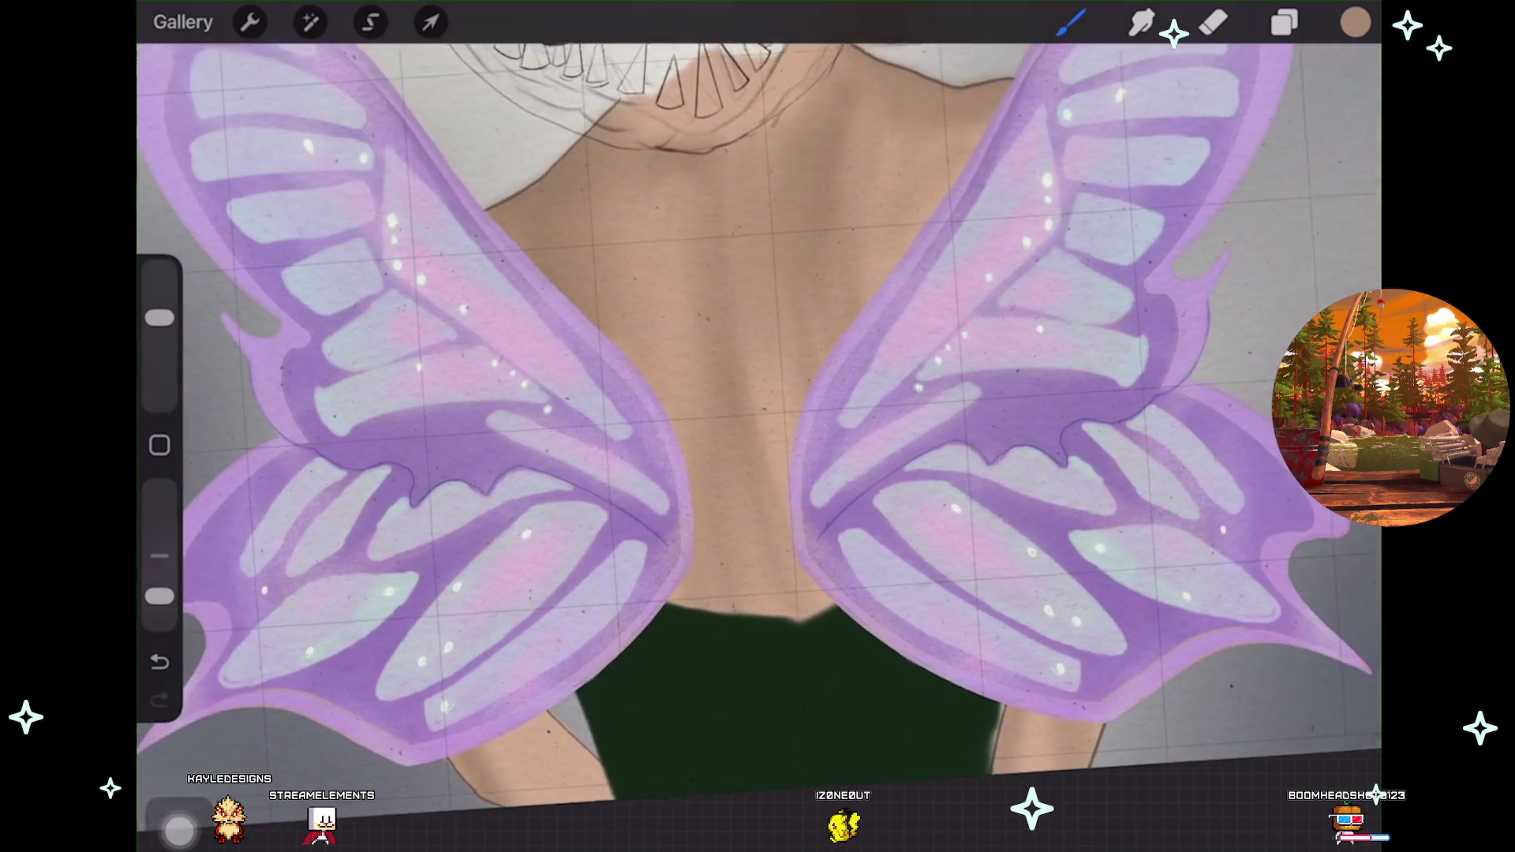
{"action": "scroll", "coordinate": [758, 394], "scroll_direction": "down", "scroll_amount": 1}
{"action": "scroll", "coordinate": [758, 394], "scroll_direction": "down", "scroll_amount": 1}
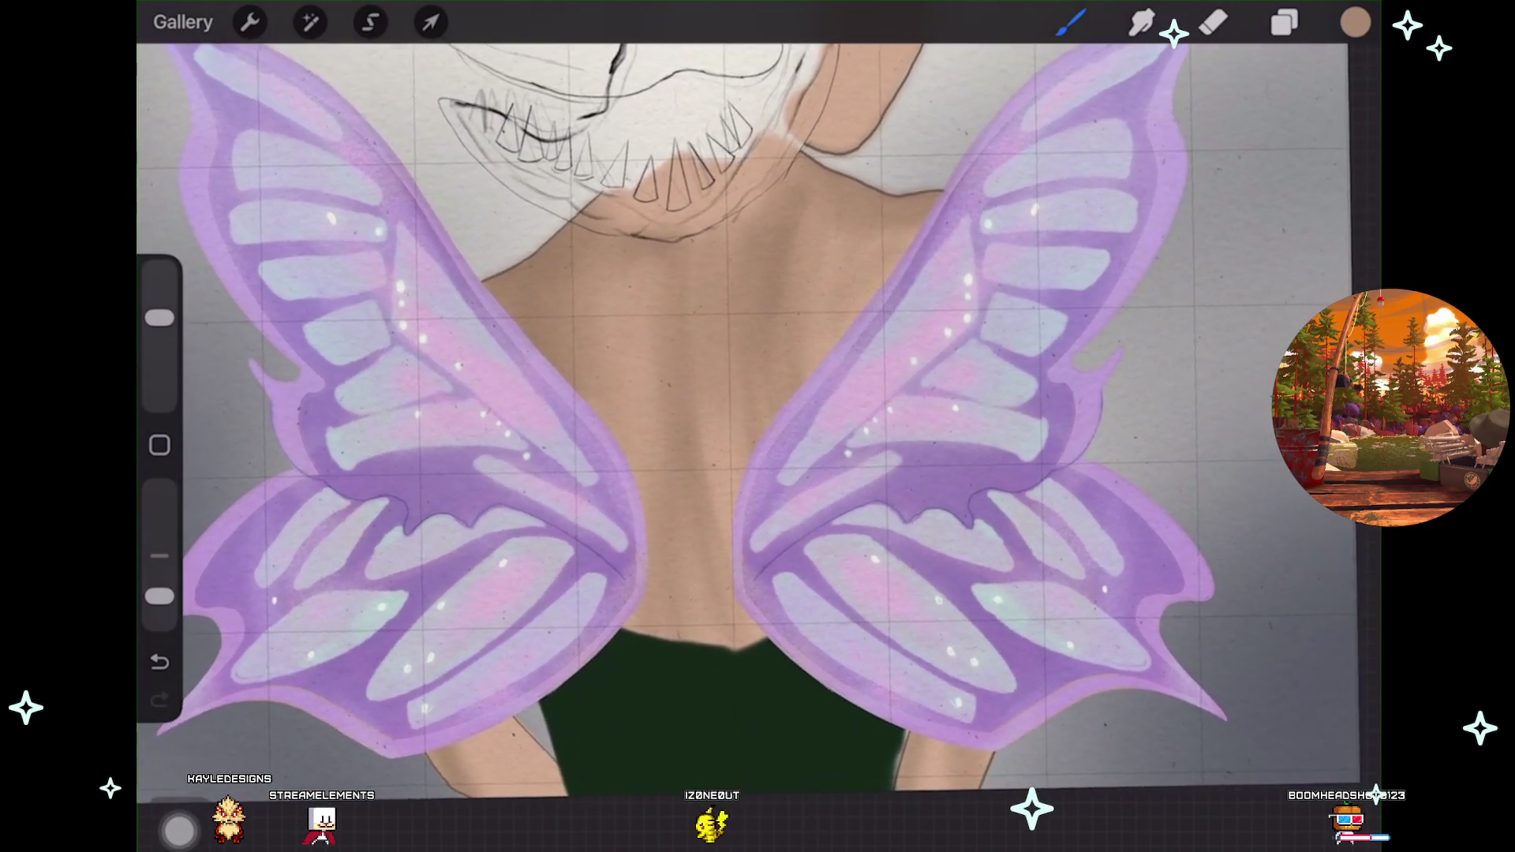
{"action": "scroll", "coordinate": [758, 395], "scroll_direction": "down", "scroll_amount": 1}
{"action": "scroll", "coordinate": [758, 394], "scroll_direction": "down", "scroll_amount": 1}
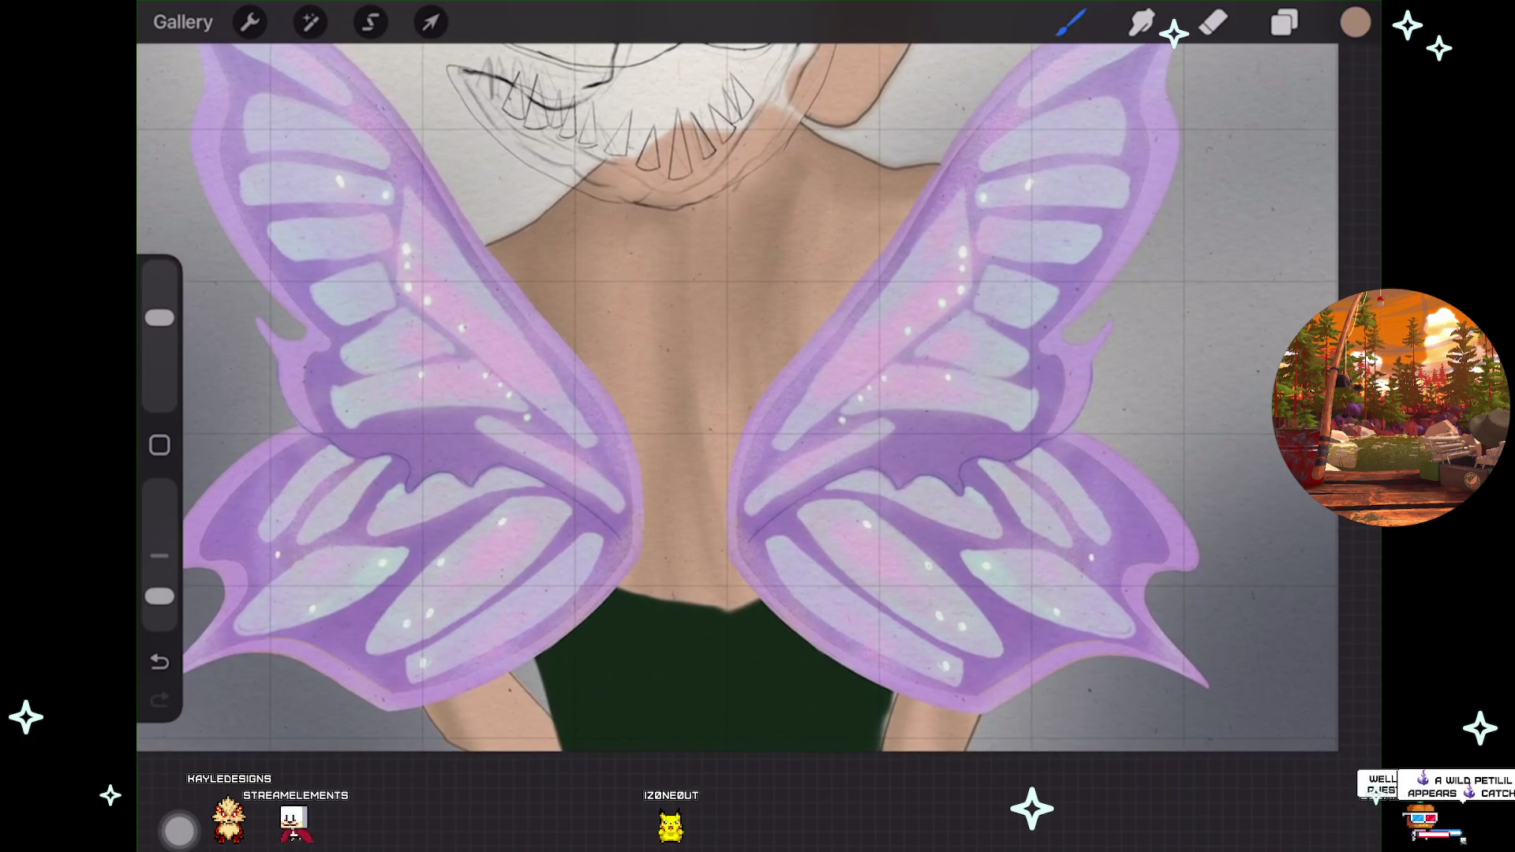
{"action": "scroll", "coordinate": [757, 394], "scroll_direction": "down", "scroll_amount": 1}
{"action": "scroll", "coordinate": [758, 394], "scroll_direction": "down", "scroll_amount": 2}
{"action": "scroll", "coordinate": [758, 395], "scroll_direction": "down", "scroll_amount": 1}
{"action": "scroll", "coordinate": [631, 426], "scroll_direction": "down", "scroll_amount": 1}
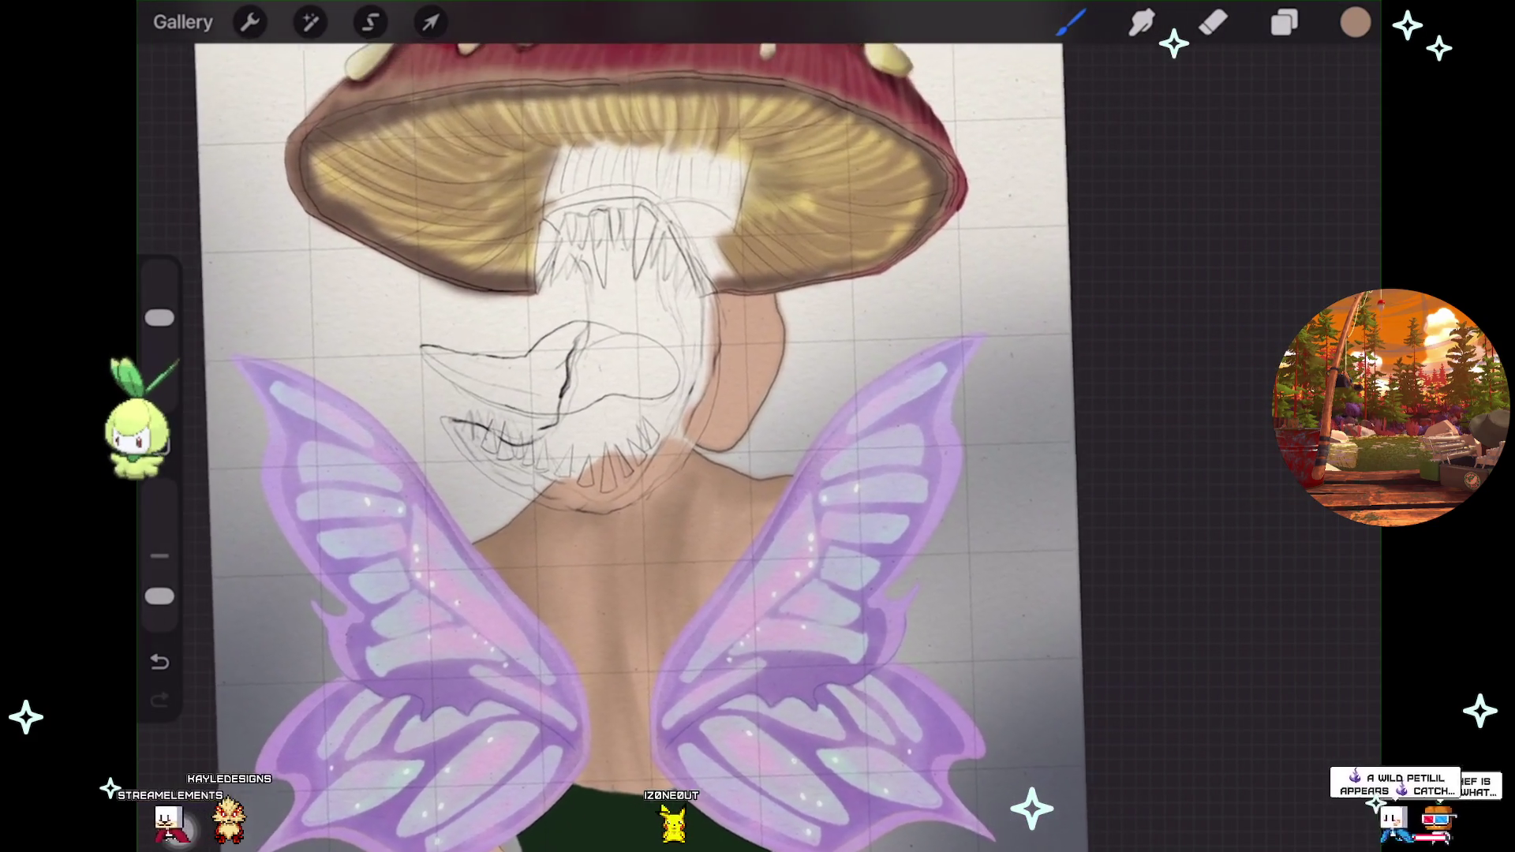
{"action": "scroll", "coordinate": [632, 426], "scroll_direction": "down", "scroll_amount": 1}
Zoom in on the lower wings, then zoom out to see both lilac wings and the back.
{"action": "scroll", "coordinate": [632, 426], "scroll_direction": "down", "scroll_amount": 1}
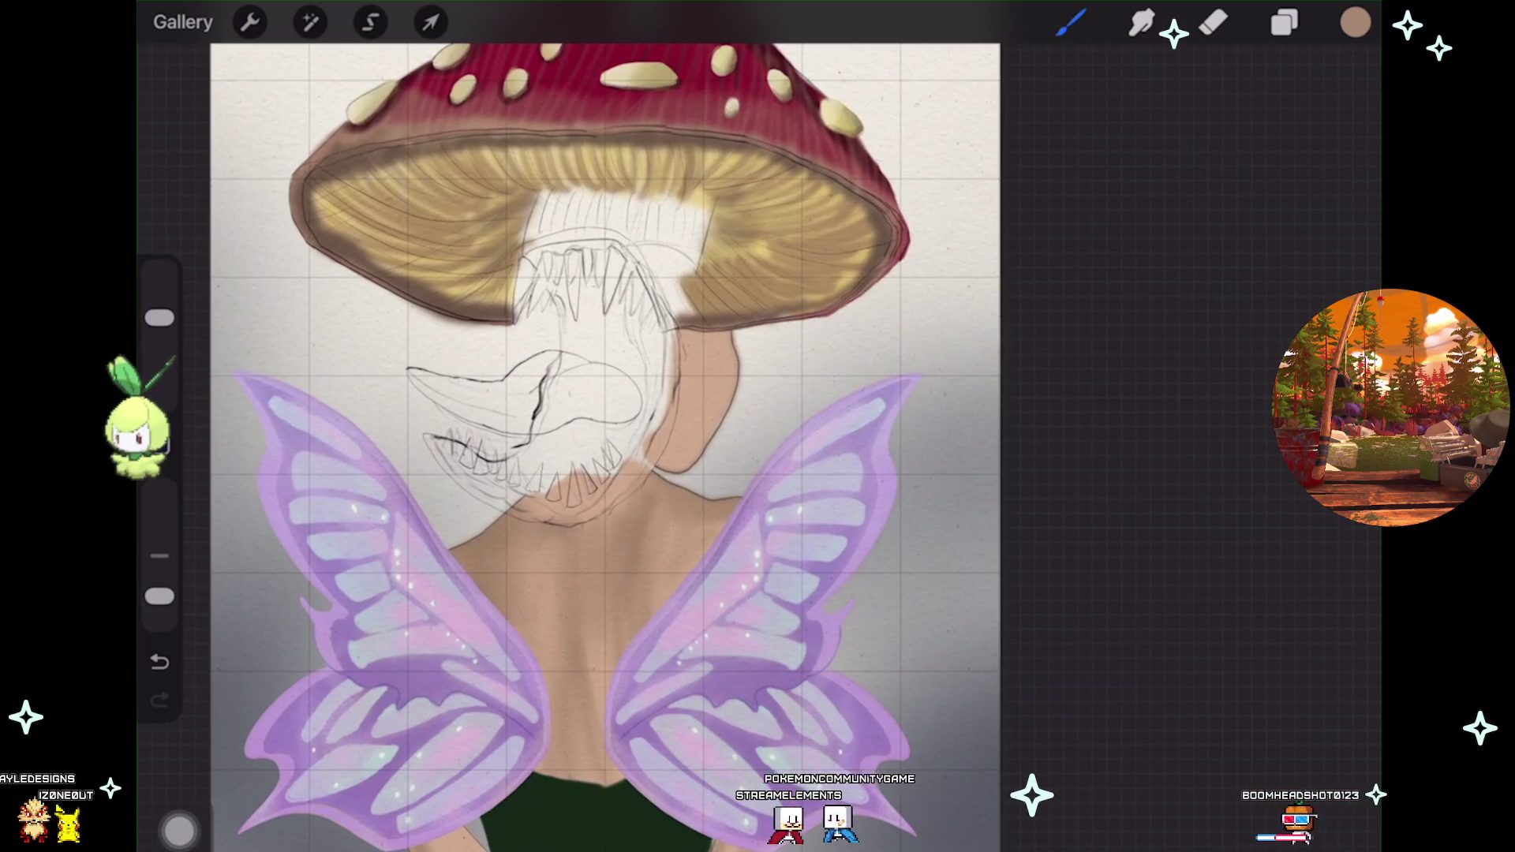
{"action": "scroll", "coordinate": [606, 441], "scroll_direction": "down", "scroll_amount": 1}
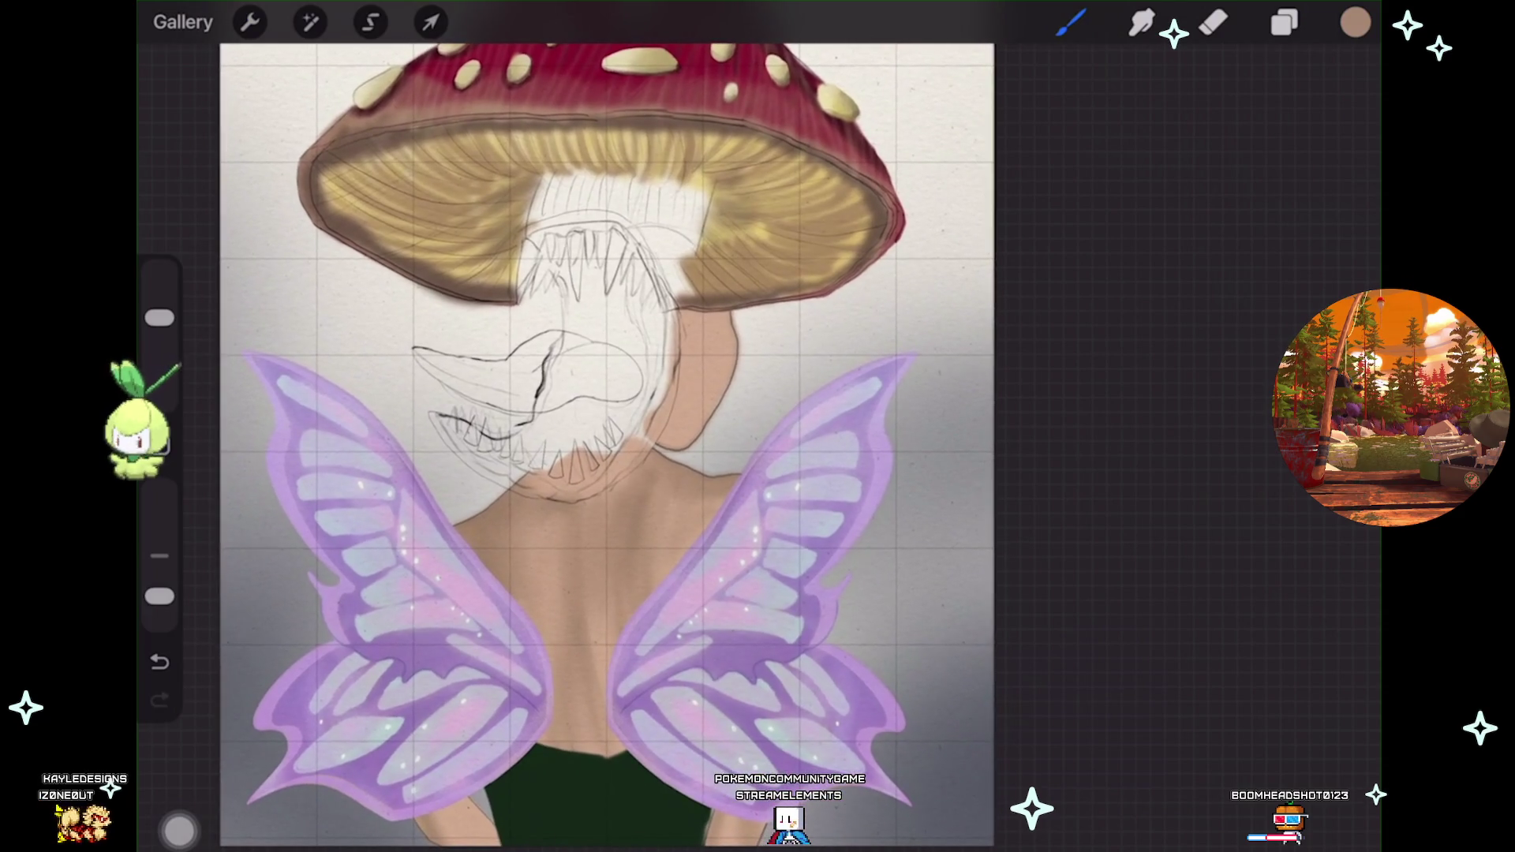
{"action": "scroll", "coordinate": [609, 442], "scroll_direction": "up", "scroll_amount": 1}
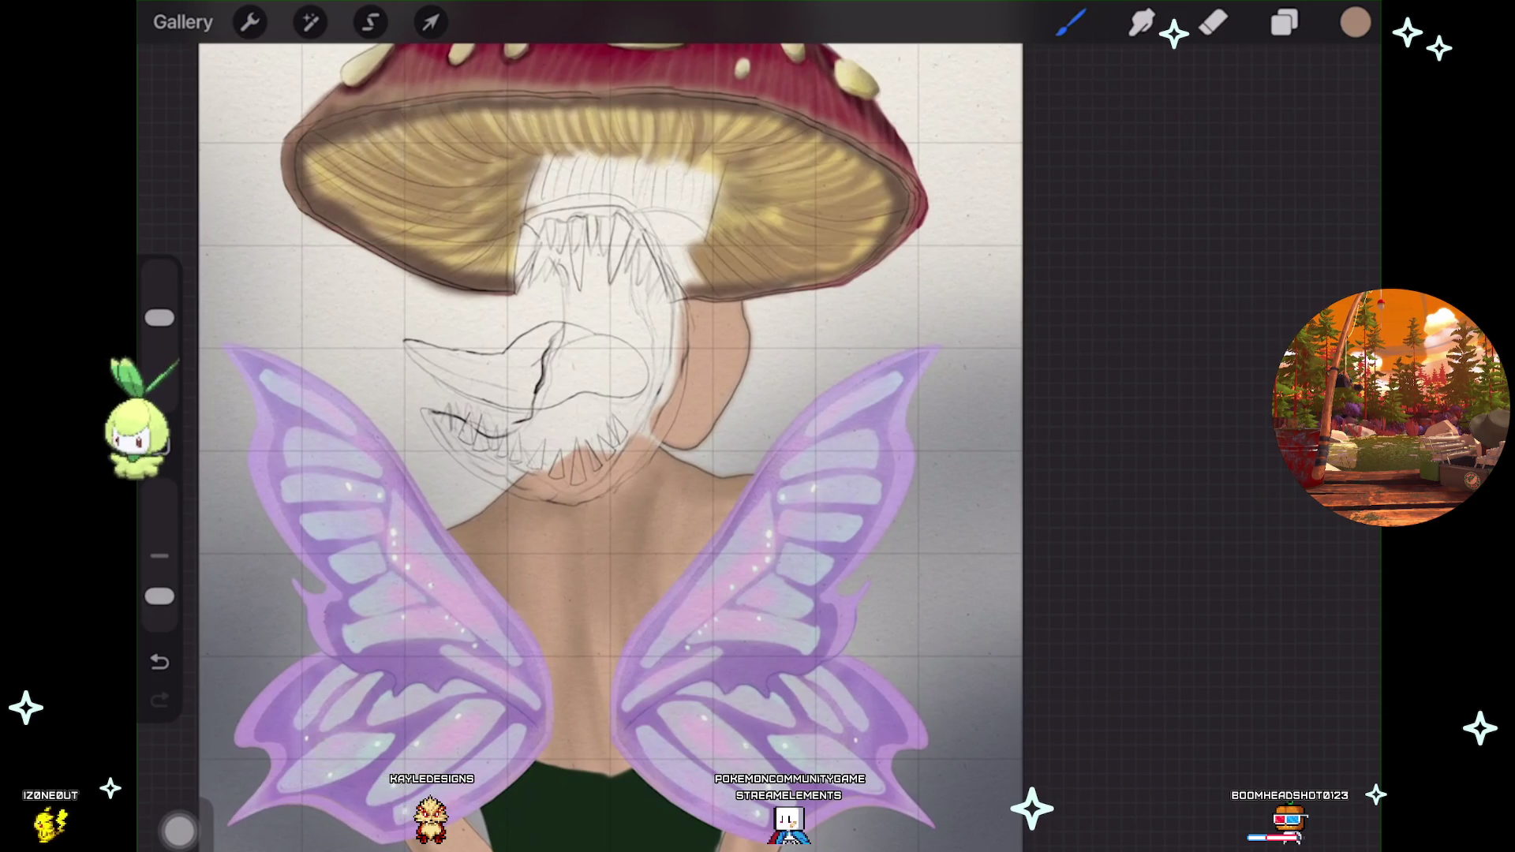
{"action": "scroll", "coordinate": [606, 442], "scroll_direction": "up", "scroll_amount": 2}
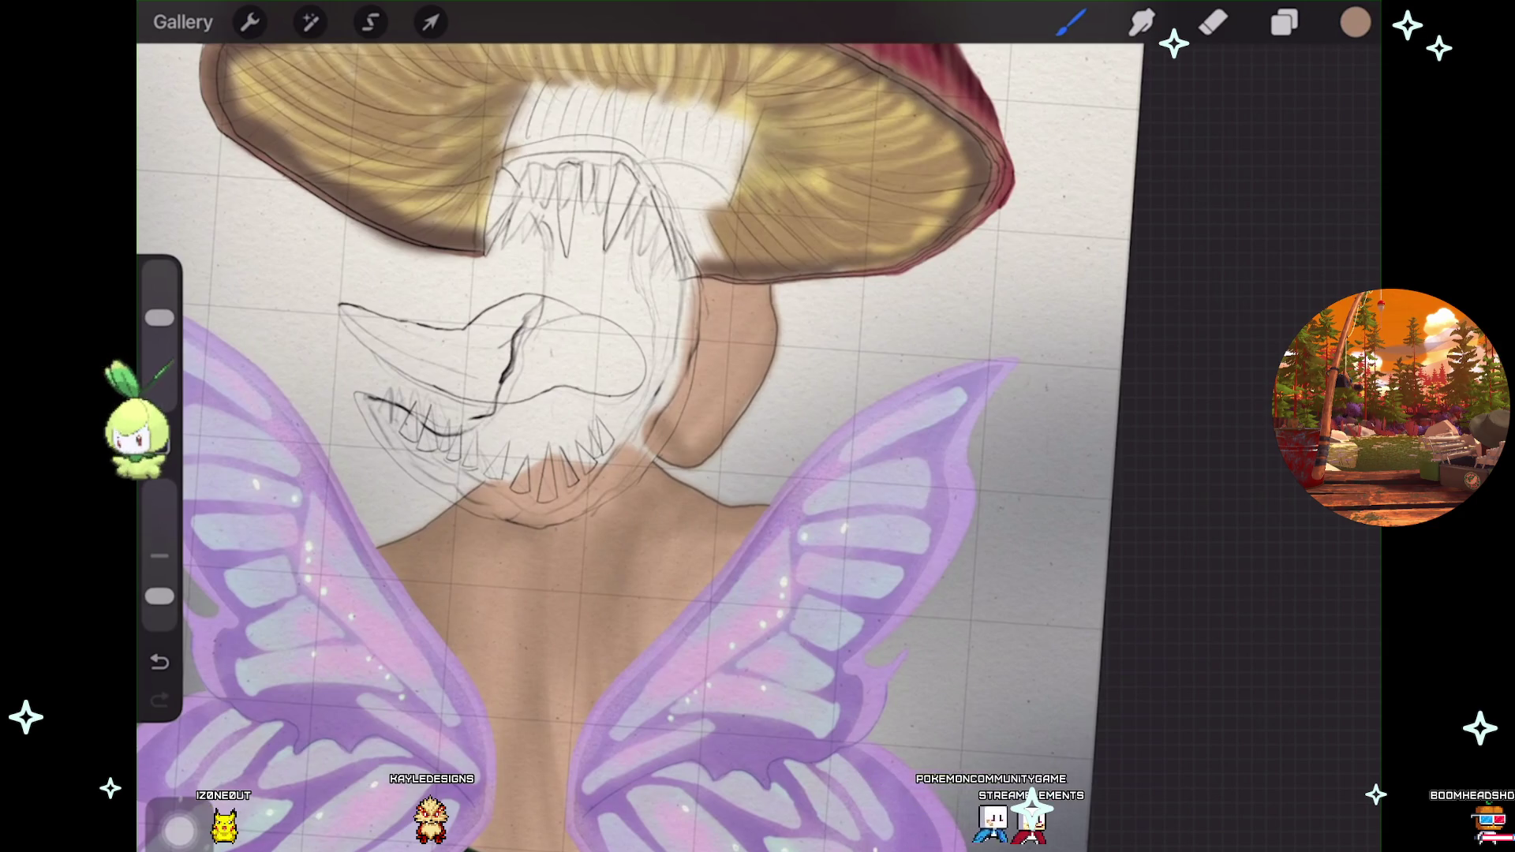
{"action": "scroll", "coordinate": [631, 395], "scroll_direction": "up", "scroll_amount": 2}
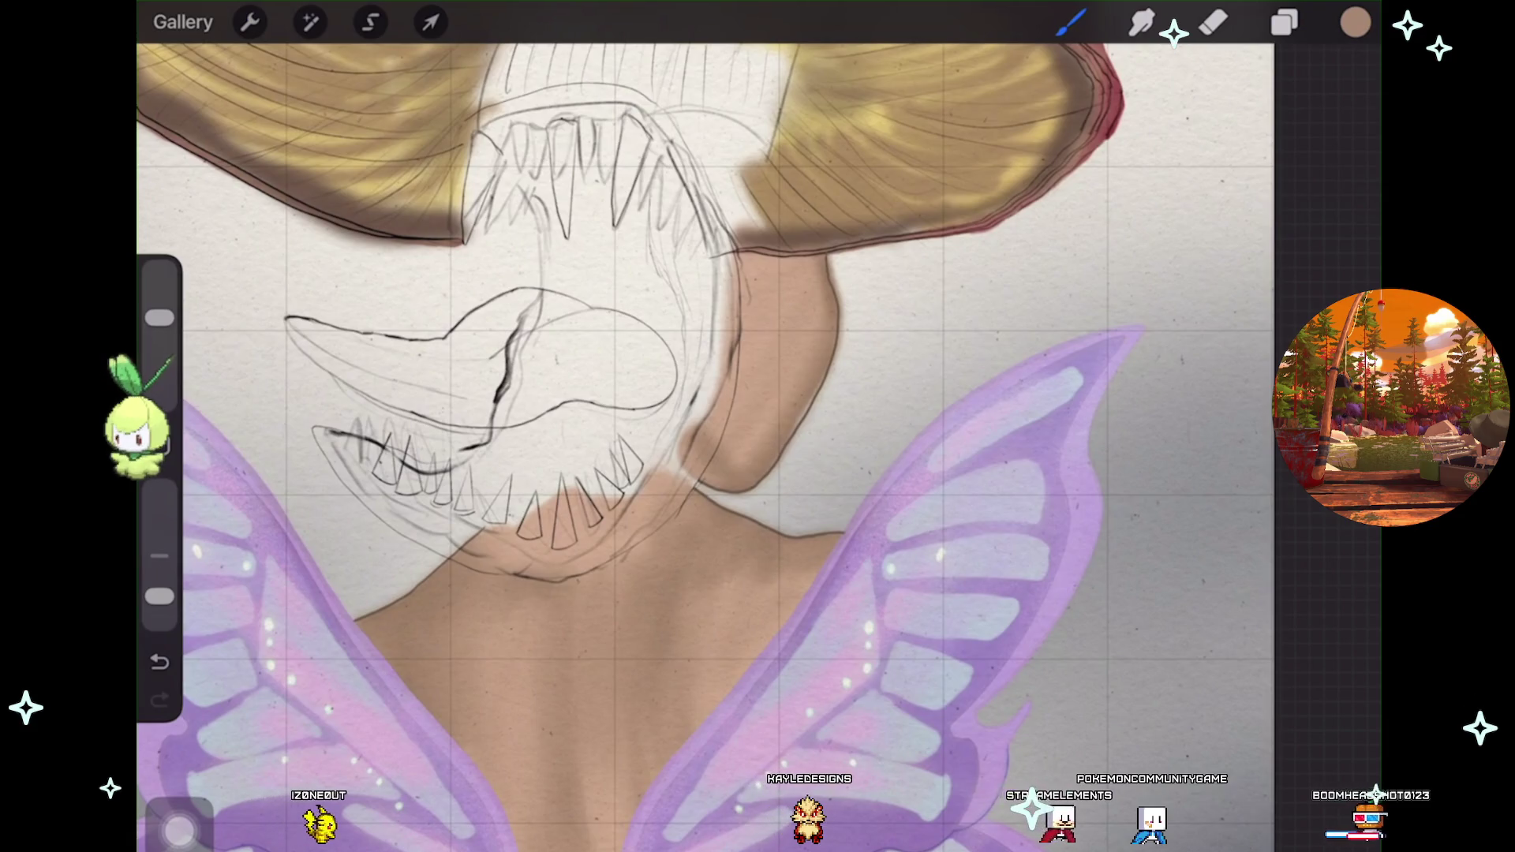
{"action": "scroll", "coordinate": [730, 394], "scroll_direction": "down", "scroll_amount": 3}
{"action": "scroll", "coordinate": [730, 394], "scroll_direction": "down", "scroll_amount": 2}
{"action": "scroll", "coordinate": [729, 394], "scroll_direction": "down", "scroll_amount": 1}
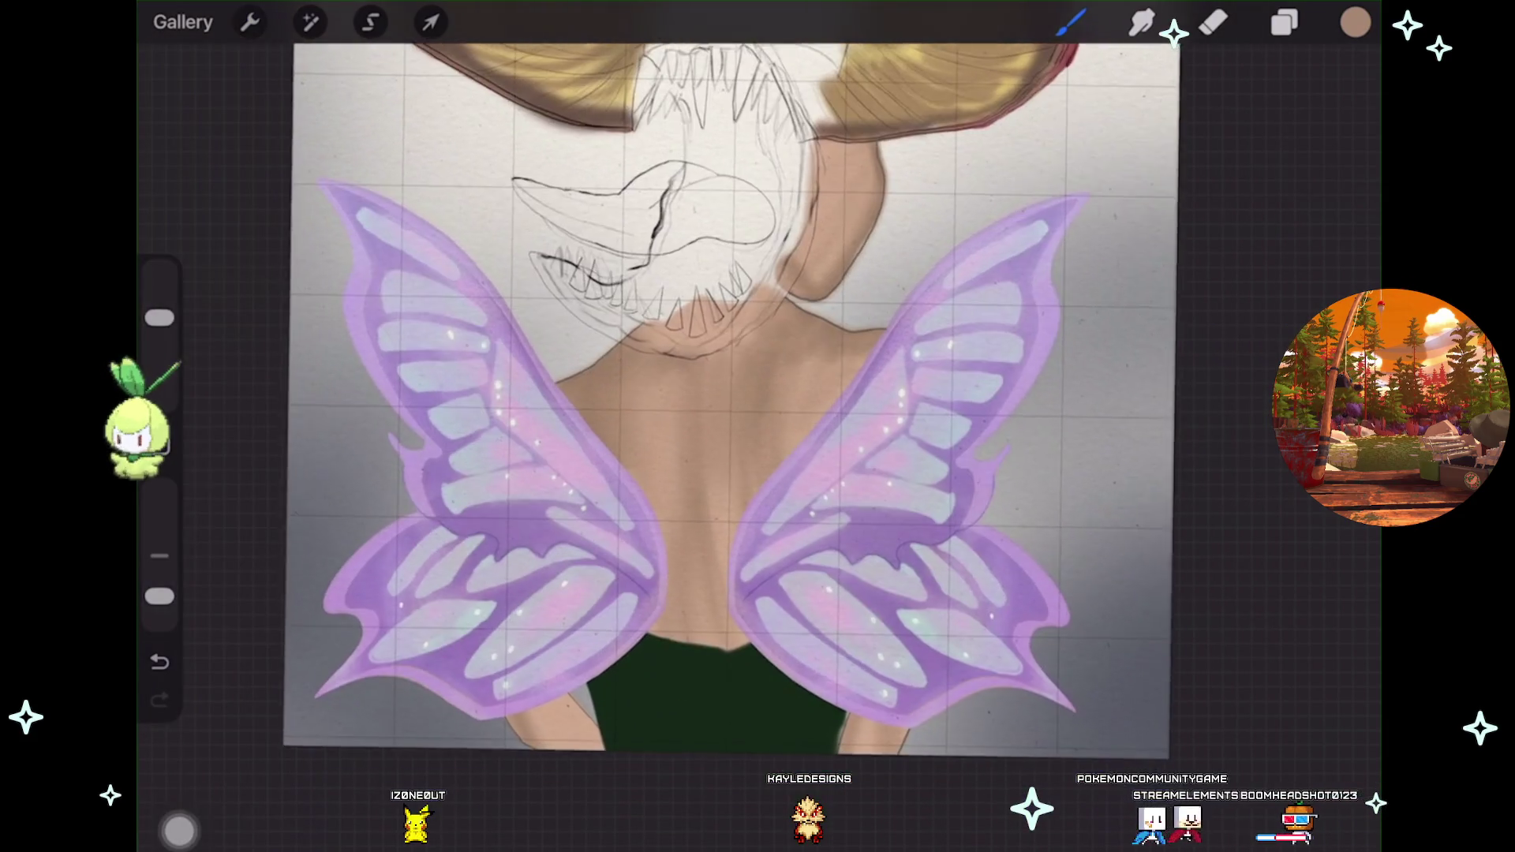
{"action": "scroll", "coordinate": [552, 592], "scroll_direction": "up", "scroll_amount": 3}
{"action": "scroll", "coordinate": [553, 592], "scroll_direction": "up", "scroll_amount": 3}
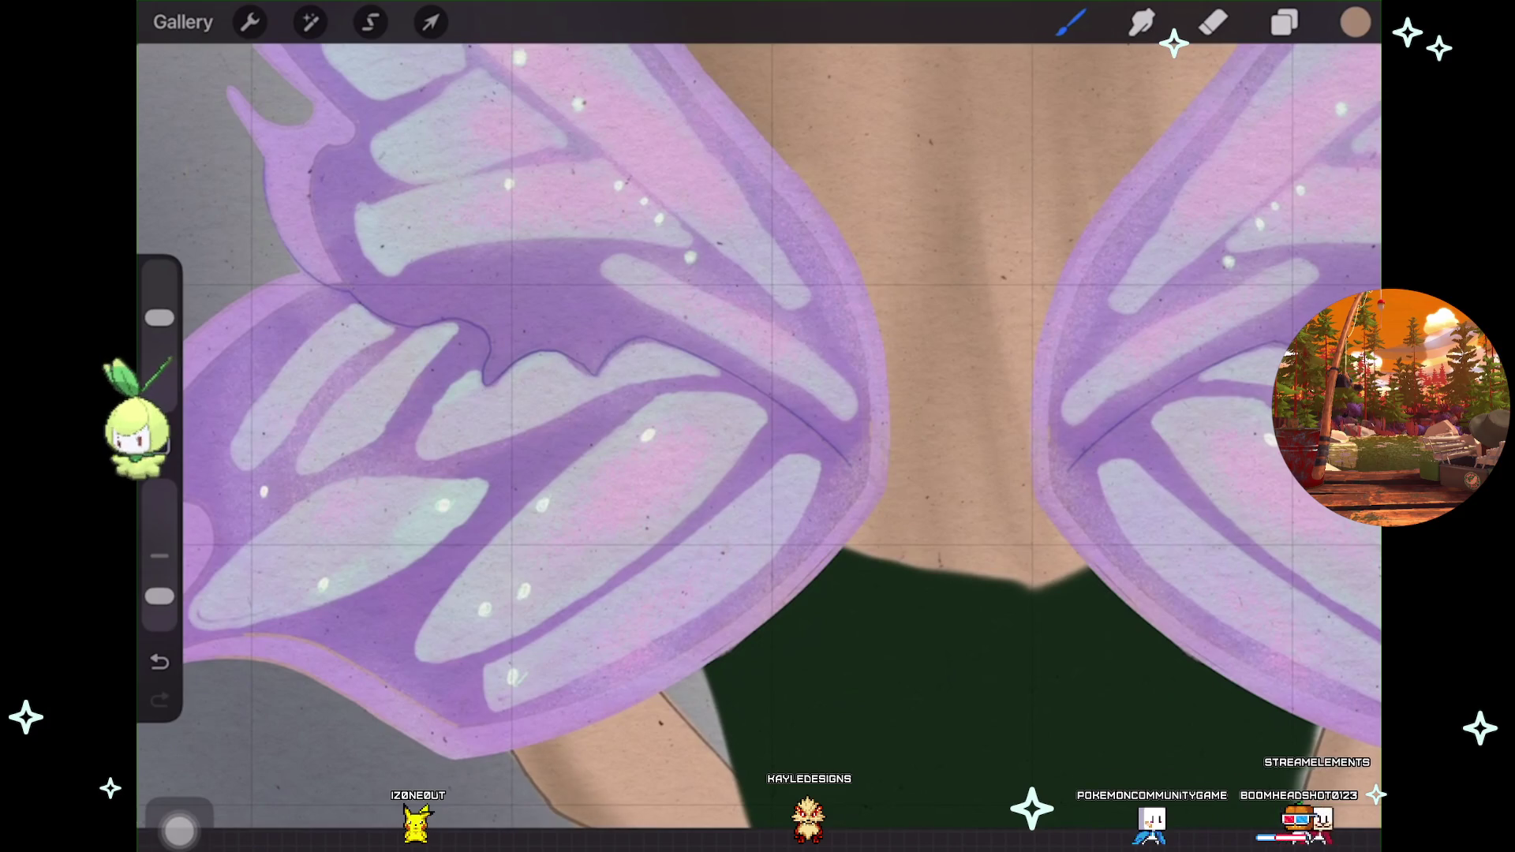
{"action": "scroll", "coordinate": [757, 395], "scroll_direction": "down", "scroll_amount": 2}
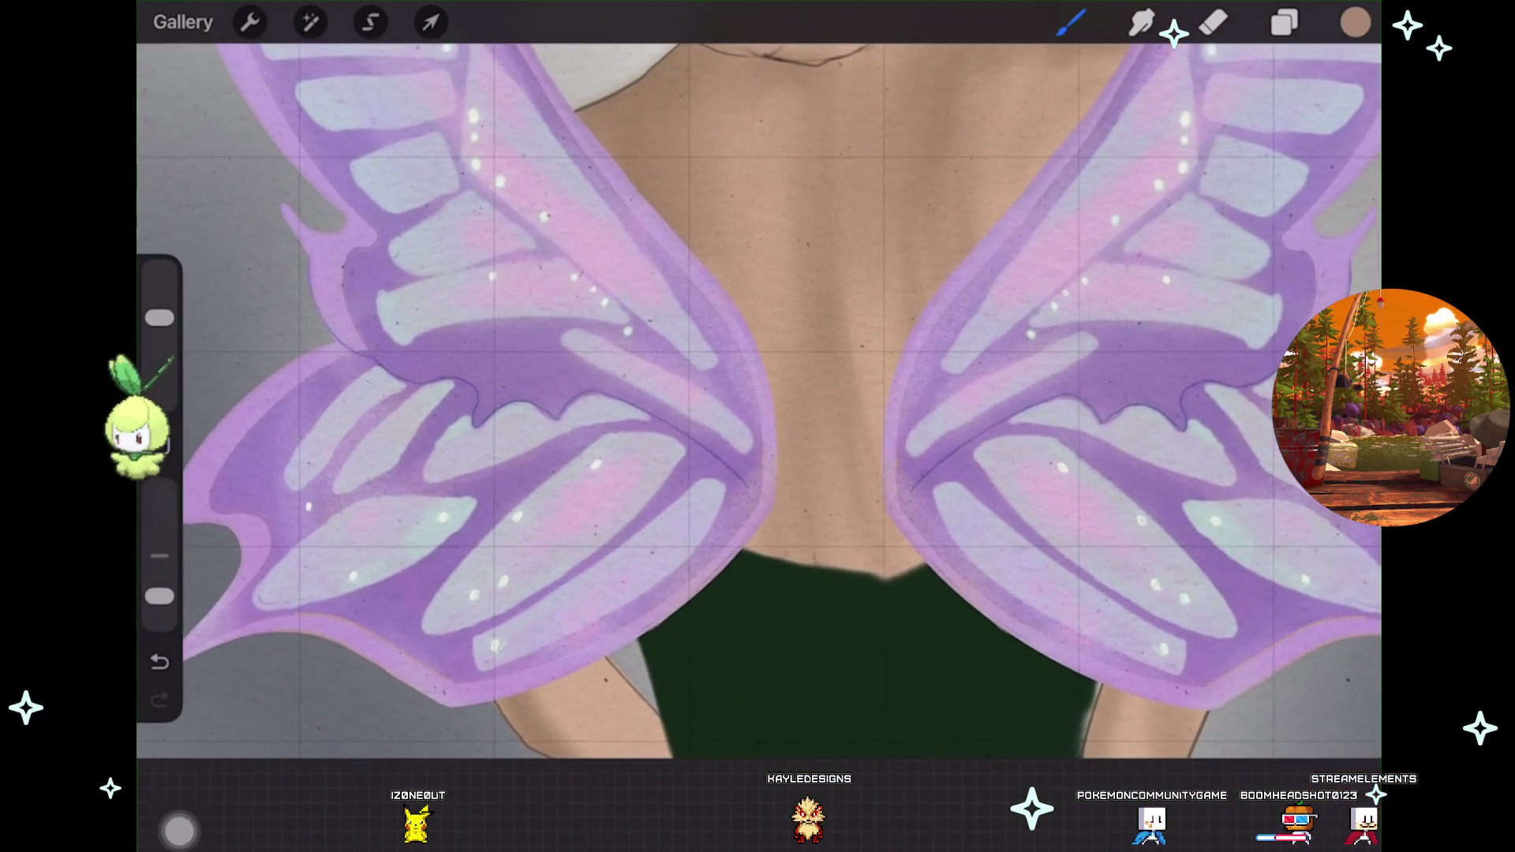
{"action": "scroll", "coordinate": [758, 395], "scroll_direction": "down", "scroll_amount": 2}
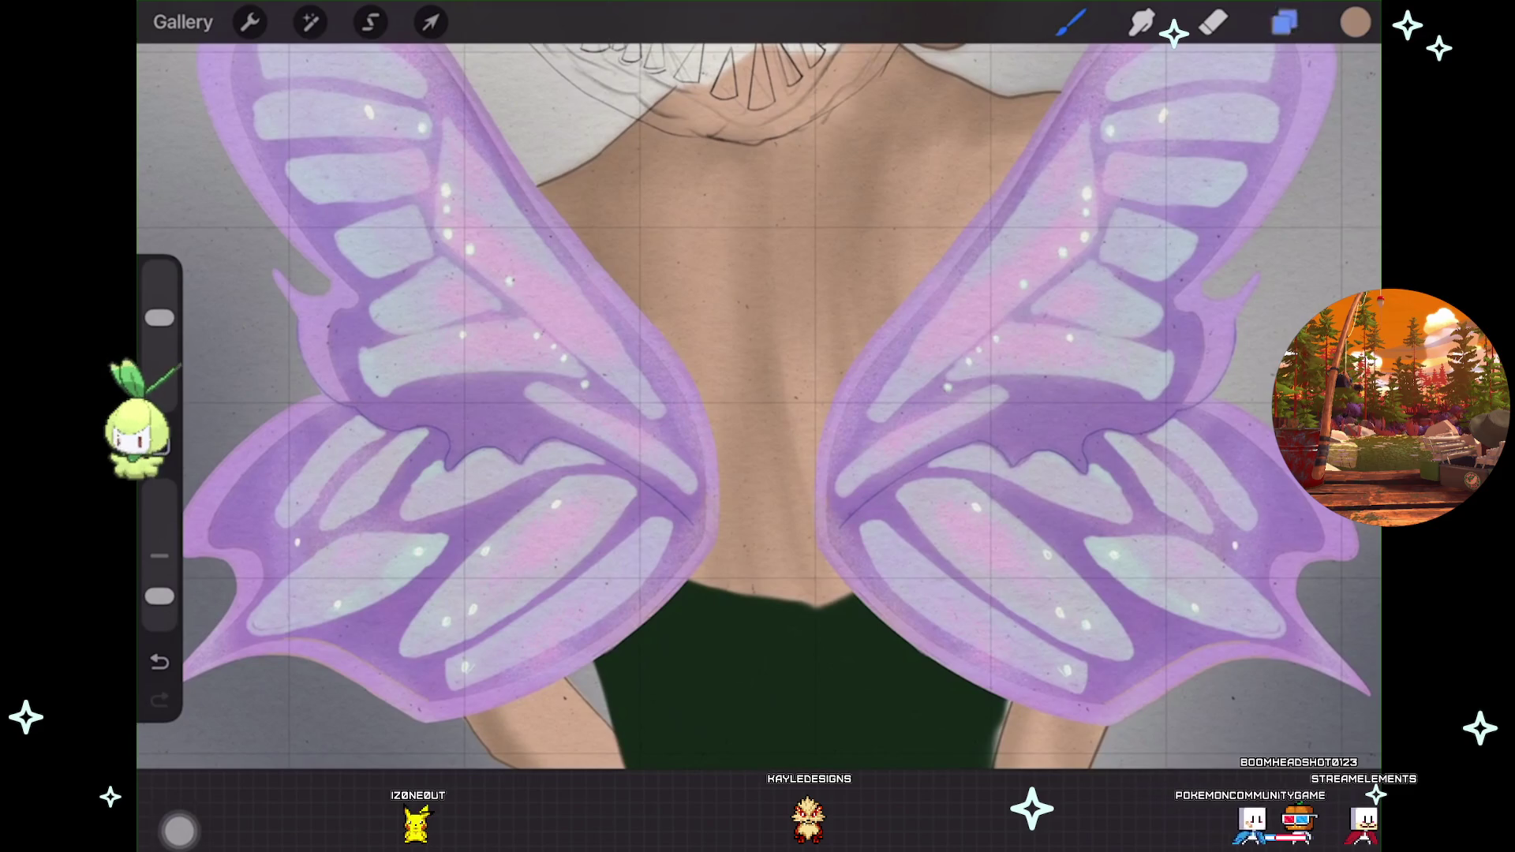
Add a new empty layer above the green top's Layer 40, then return to the brush.
{"action": "left_click", "coordinate": [1285, 22]}
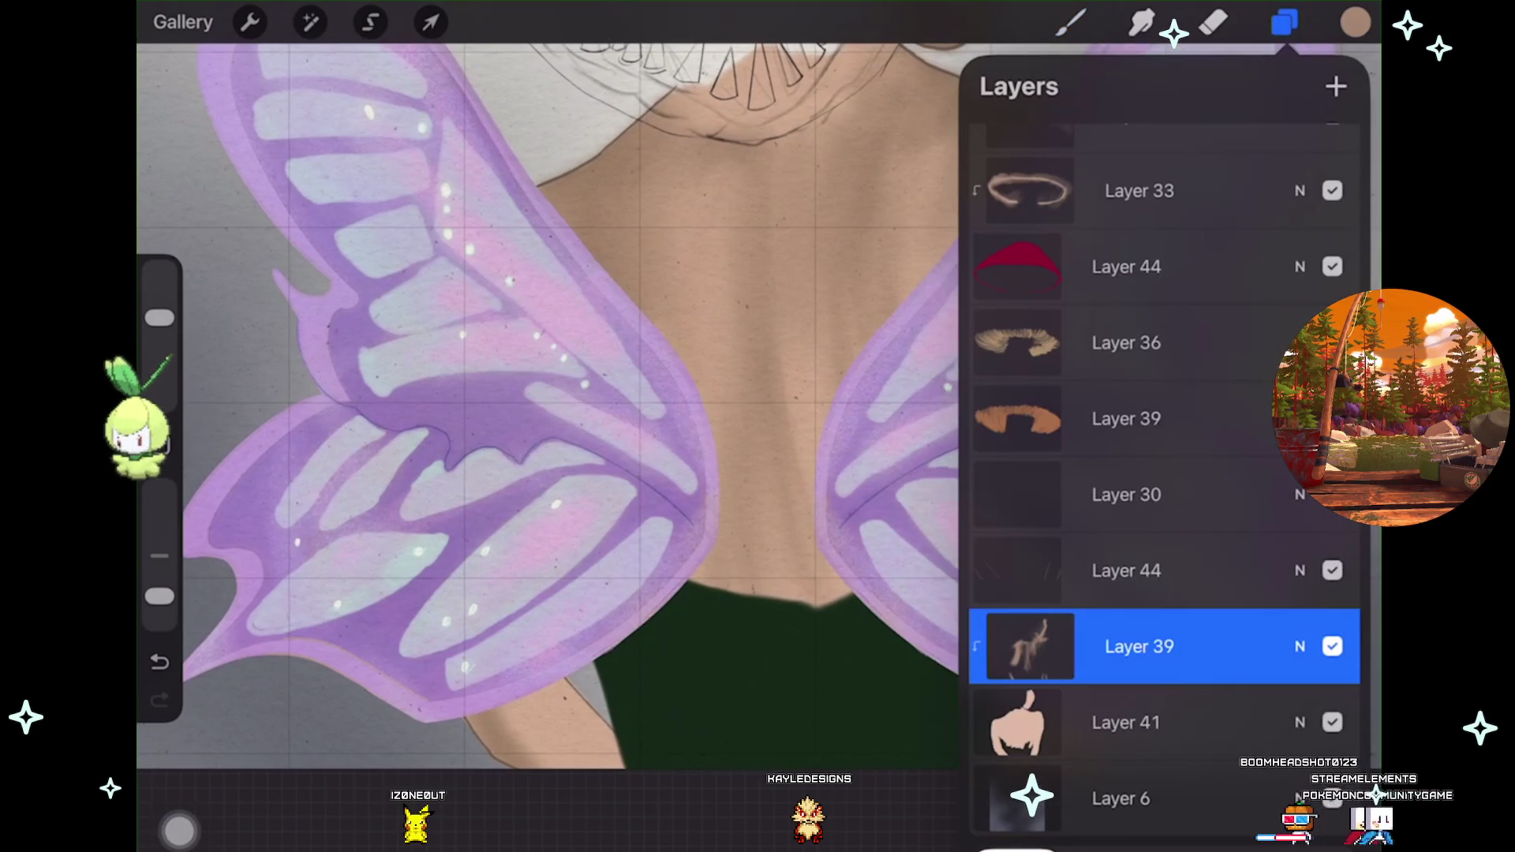
{"action": "scroll", "coordinate": [1164, 474], "scroll_direction": "up", "scroll_amount": 10}
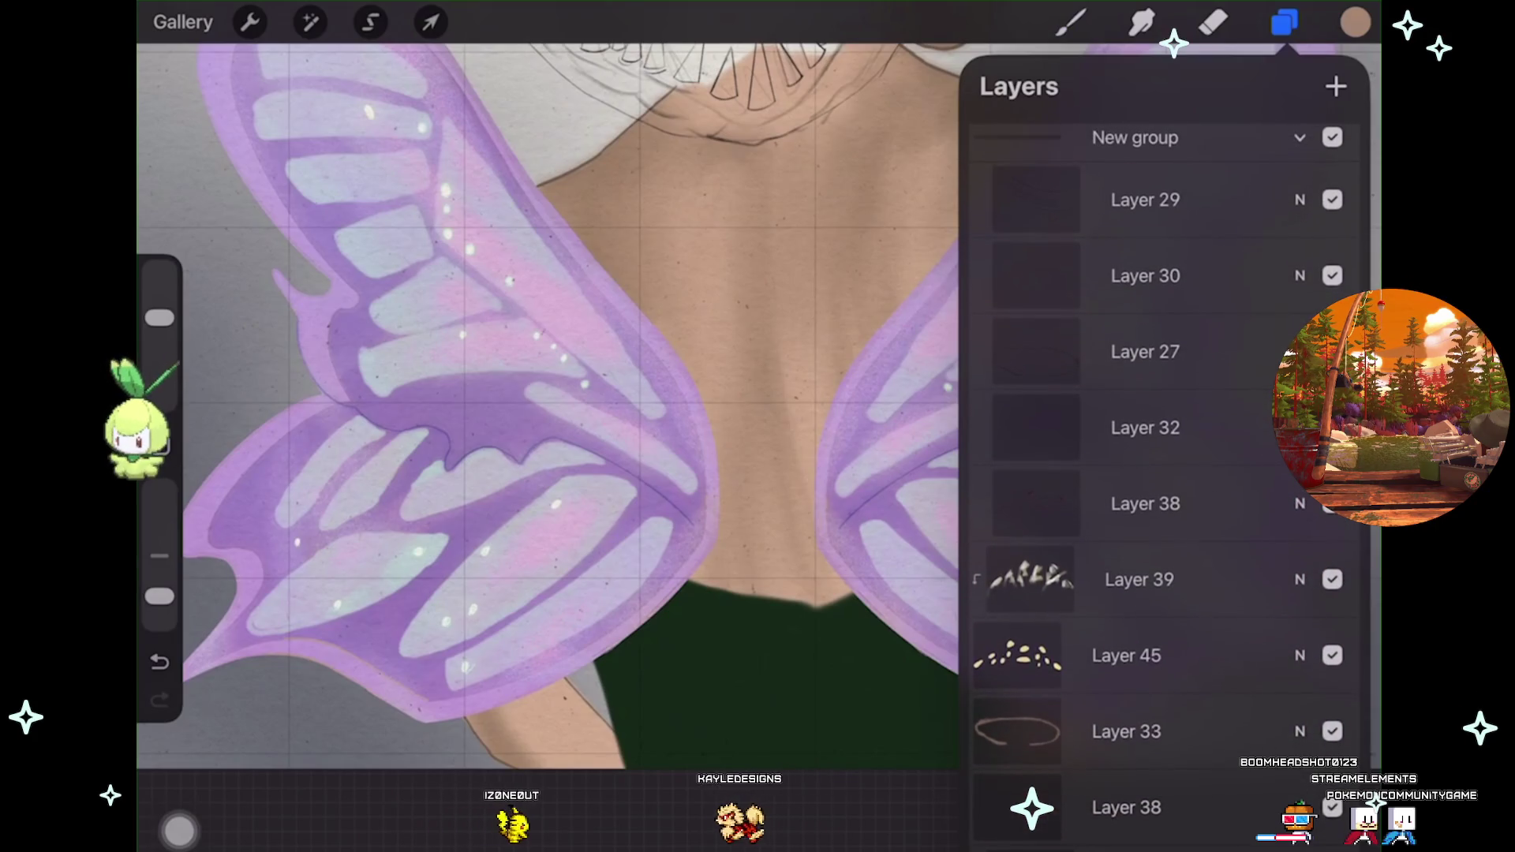
{"action": "scroll", "coordinate": [1164, 474], "scroll_direction": "up", "scroll_amount": 10}
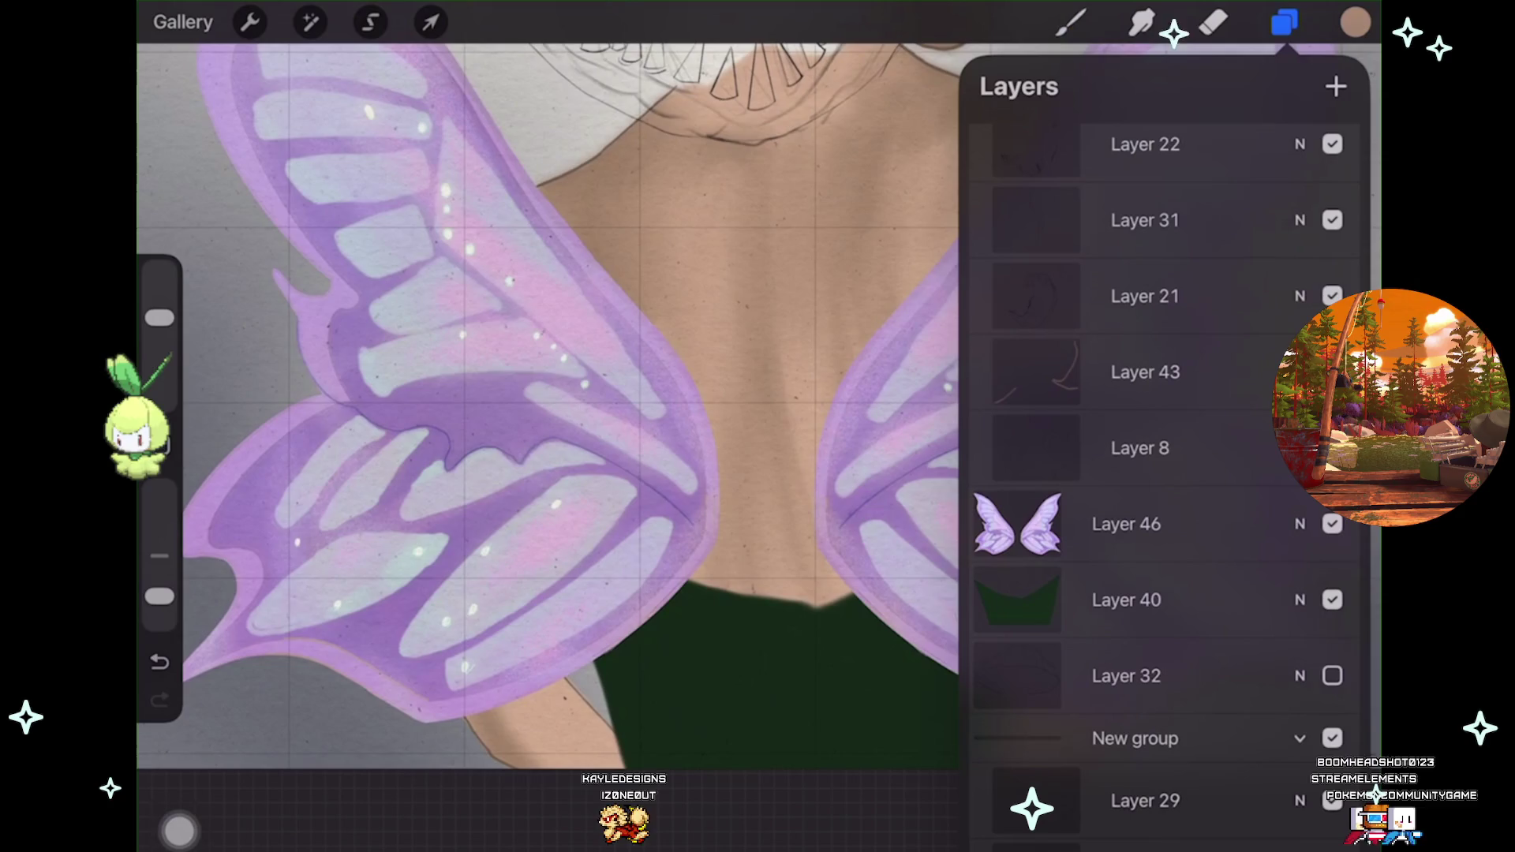
{"action": "left_click", "coordinate": [1127, 600]}
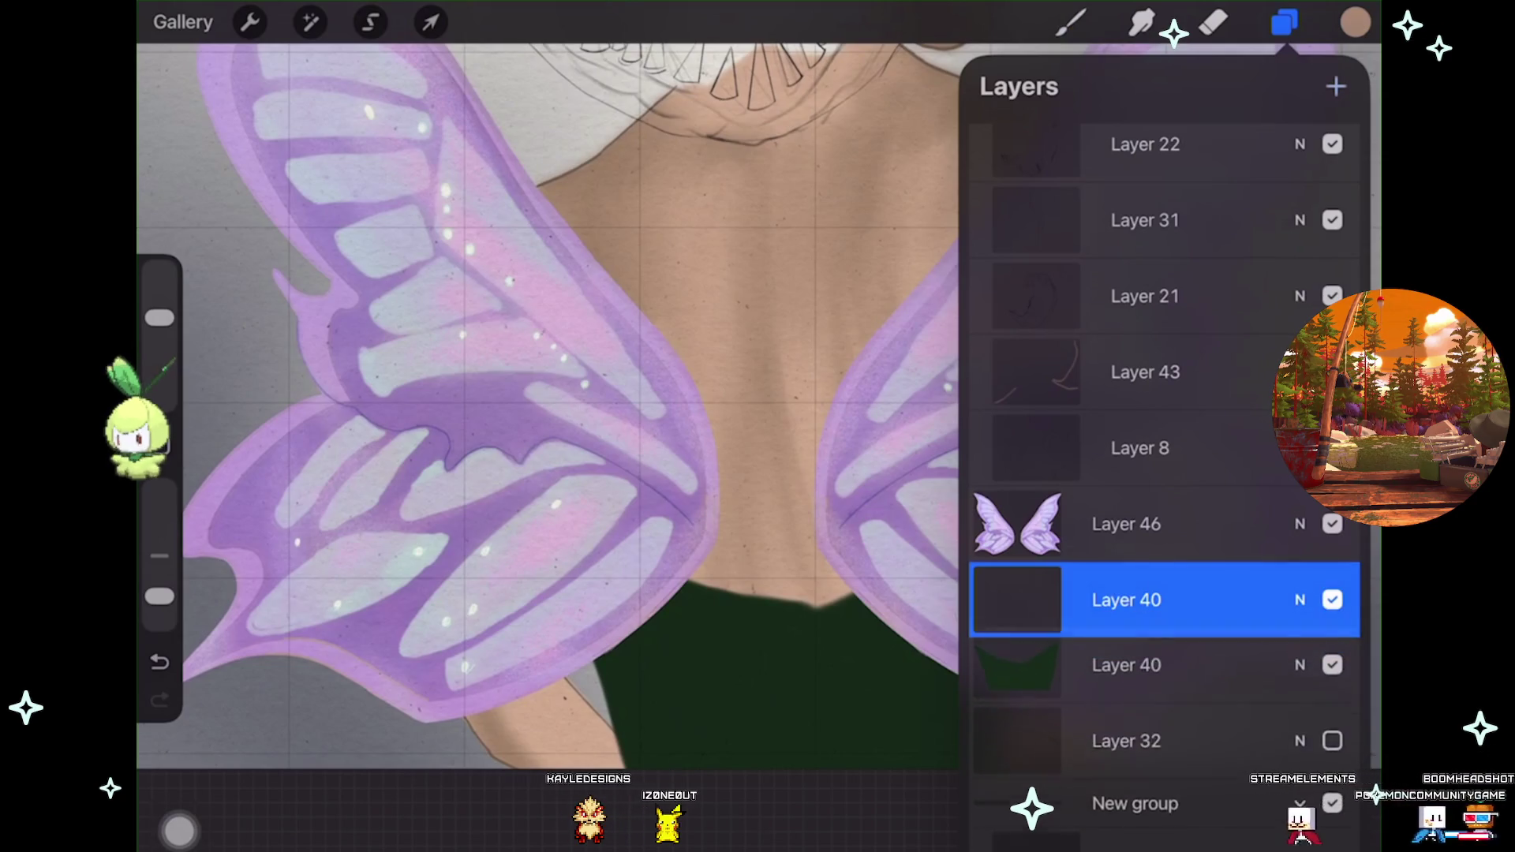
{"action": "scroll", "coordinate": [553, 394], "scroll_direction": "down", "scroll_amount": 3}
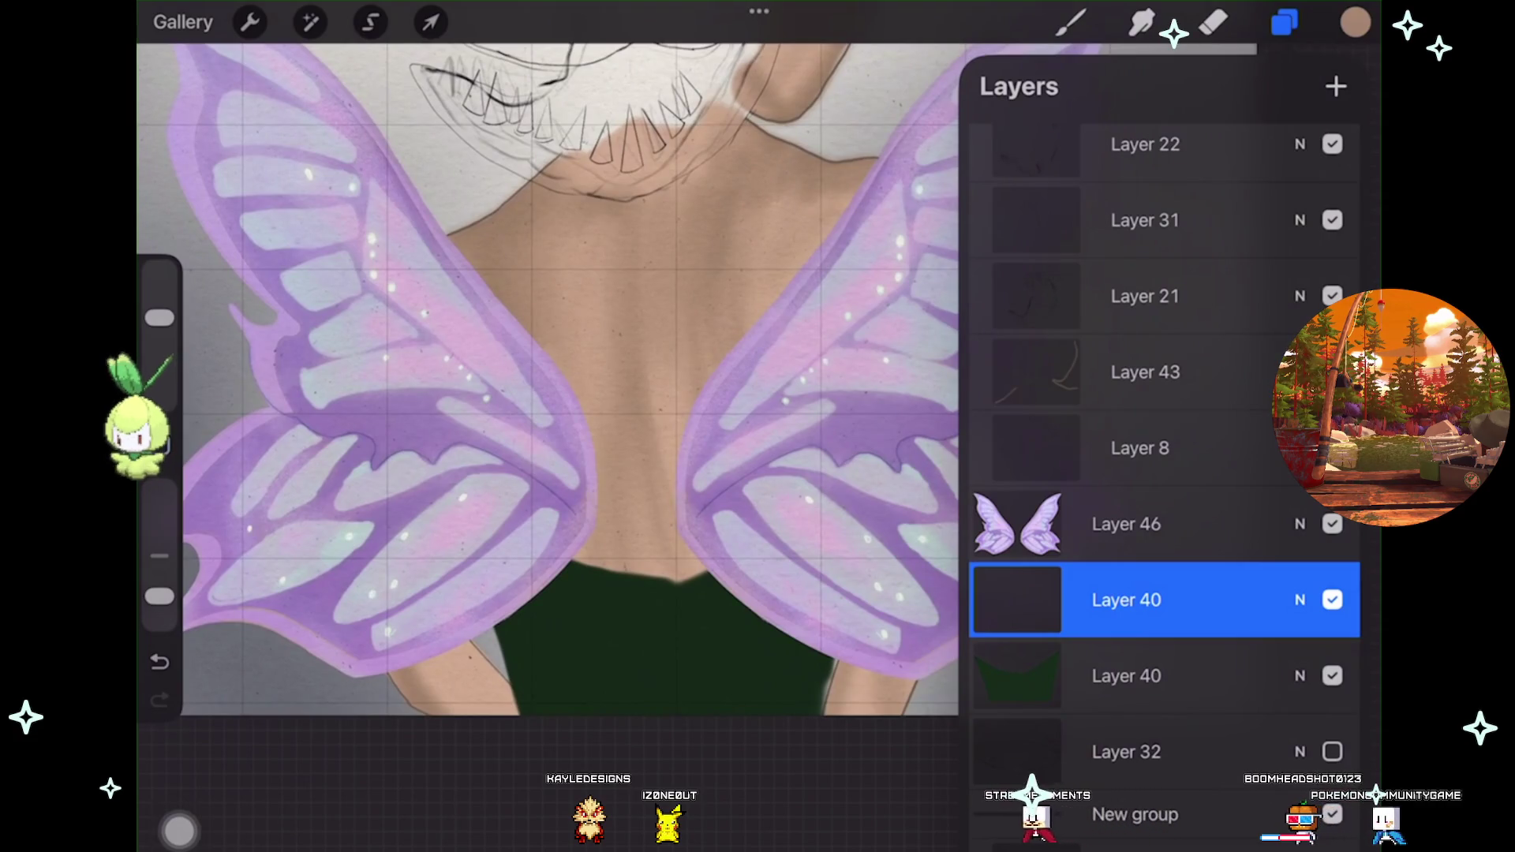
{"action": "scroll", "coordinate": [552, 394], "scroll_direction": "down", "scroll_amount": 5}
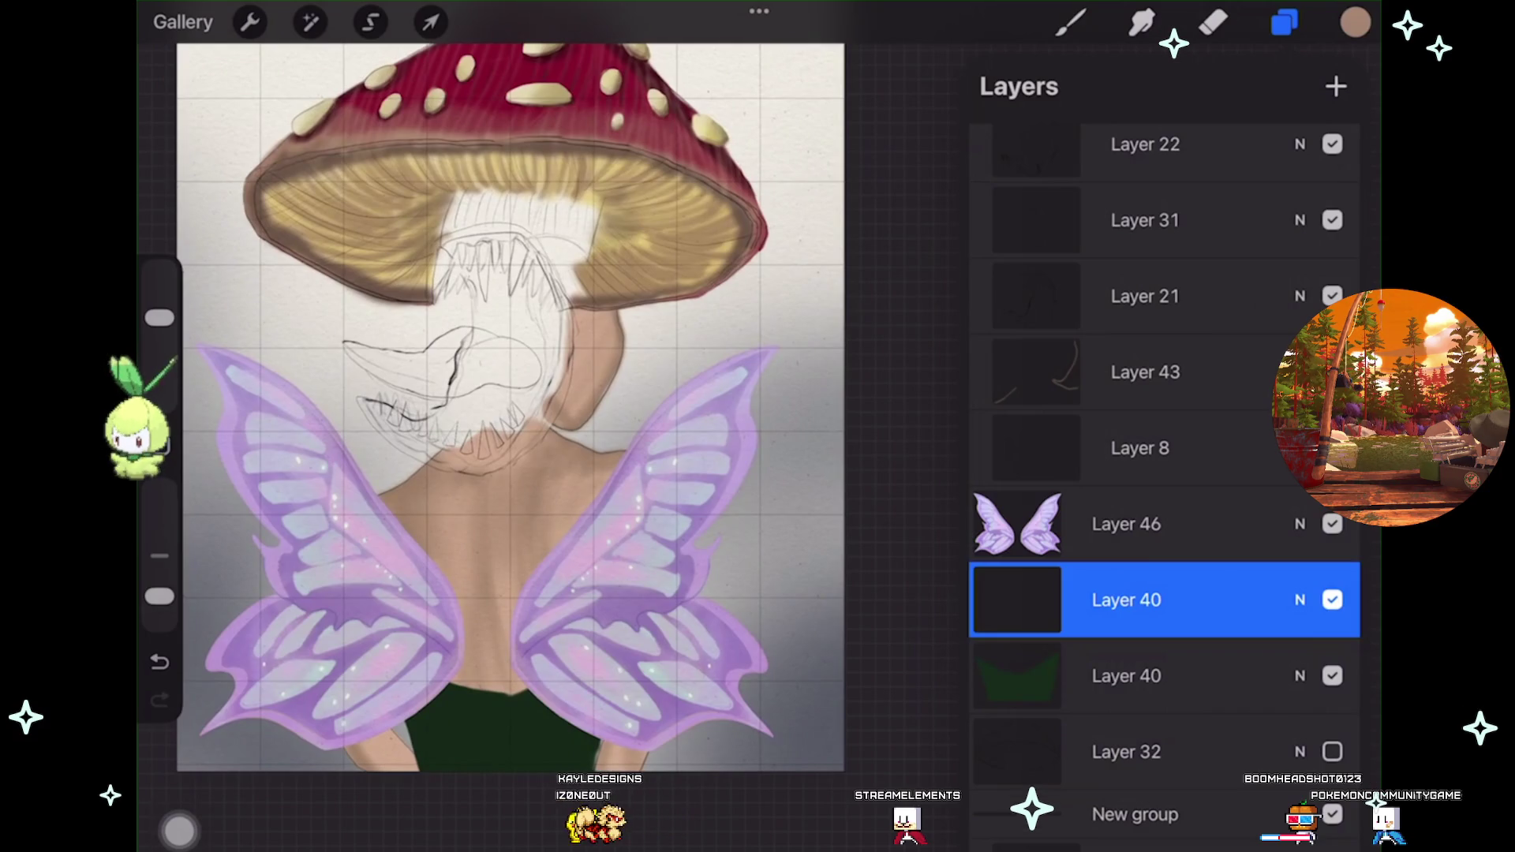
{"action": "left_click", "coordinate": [1070, 23]}
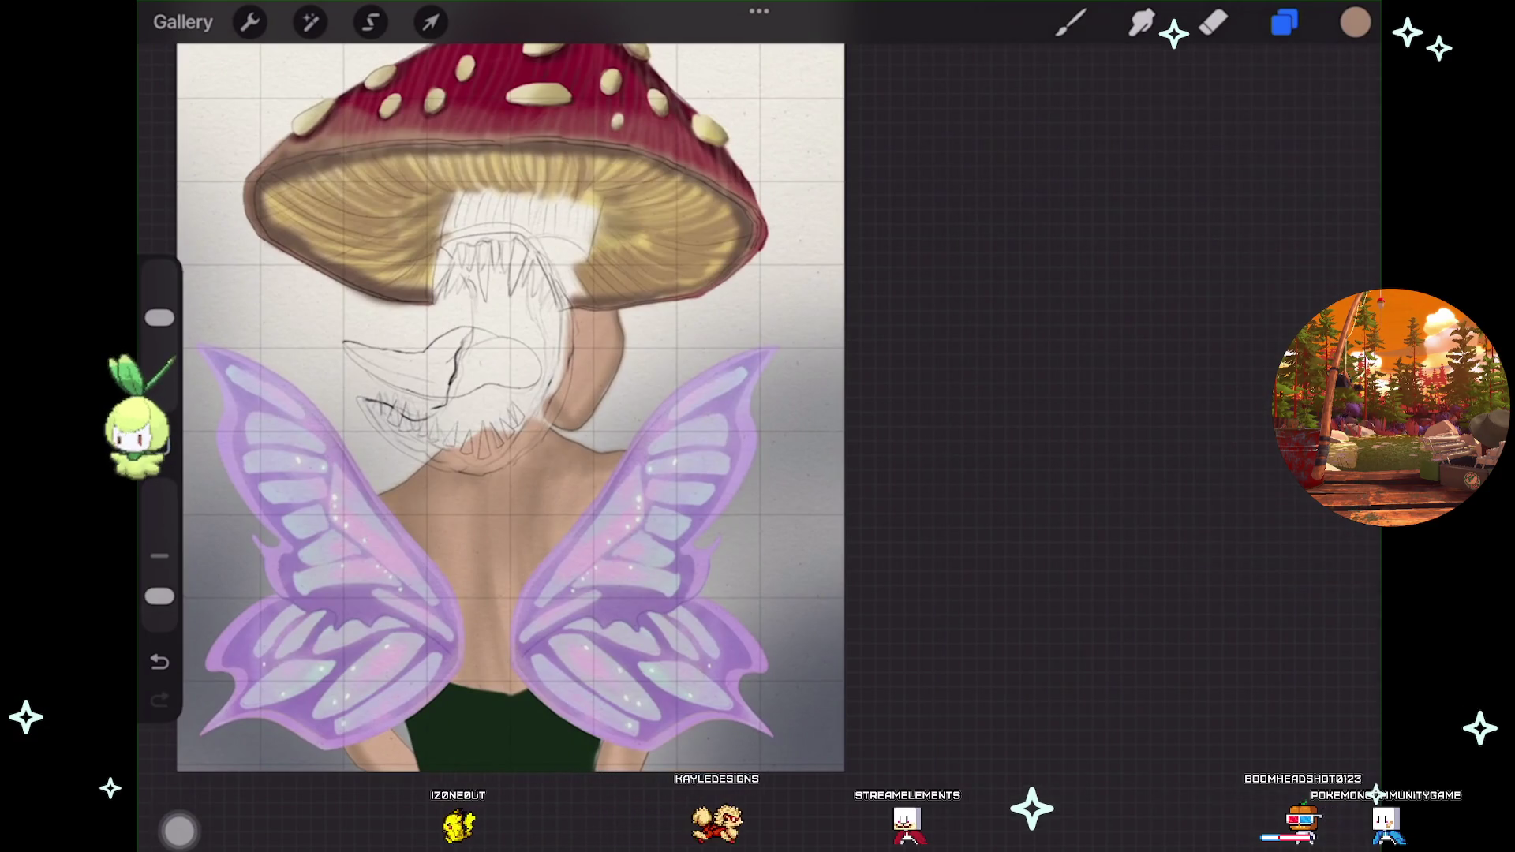
{"action": "scroll", "coordinate": [552, 394], "scroll_direction": "up", "scroll_amount": 3}
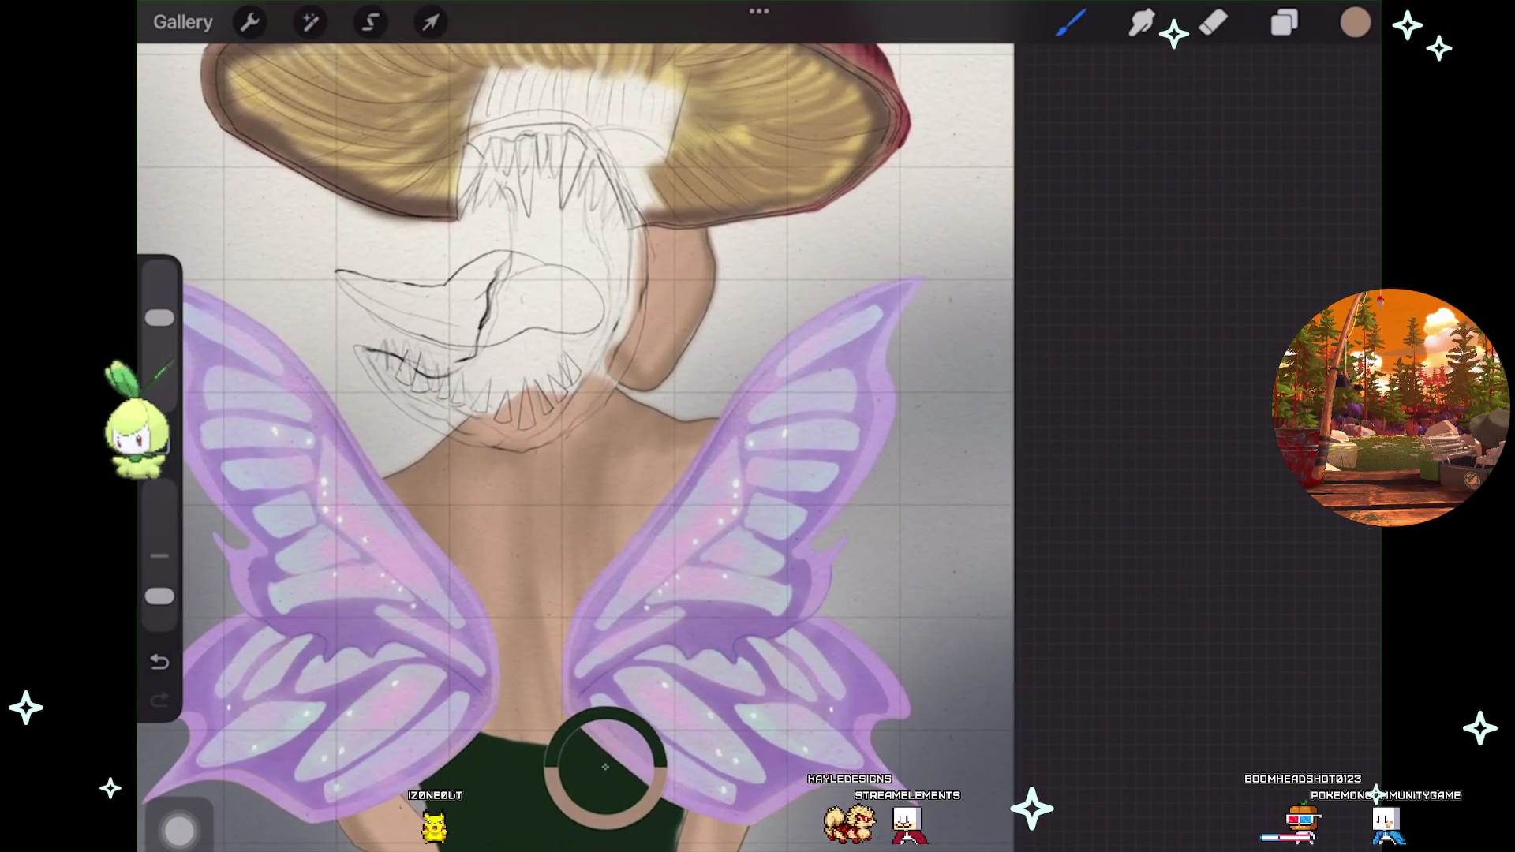
Sample the wing centre's purple as the painting colour and undo the extra empty layer.
{"action": "left_click_drag", "start_coordinate": [455, 749], "coordinate": [473, 683]}
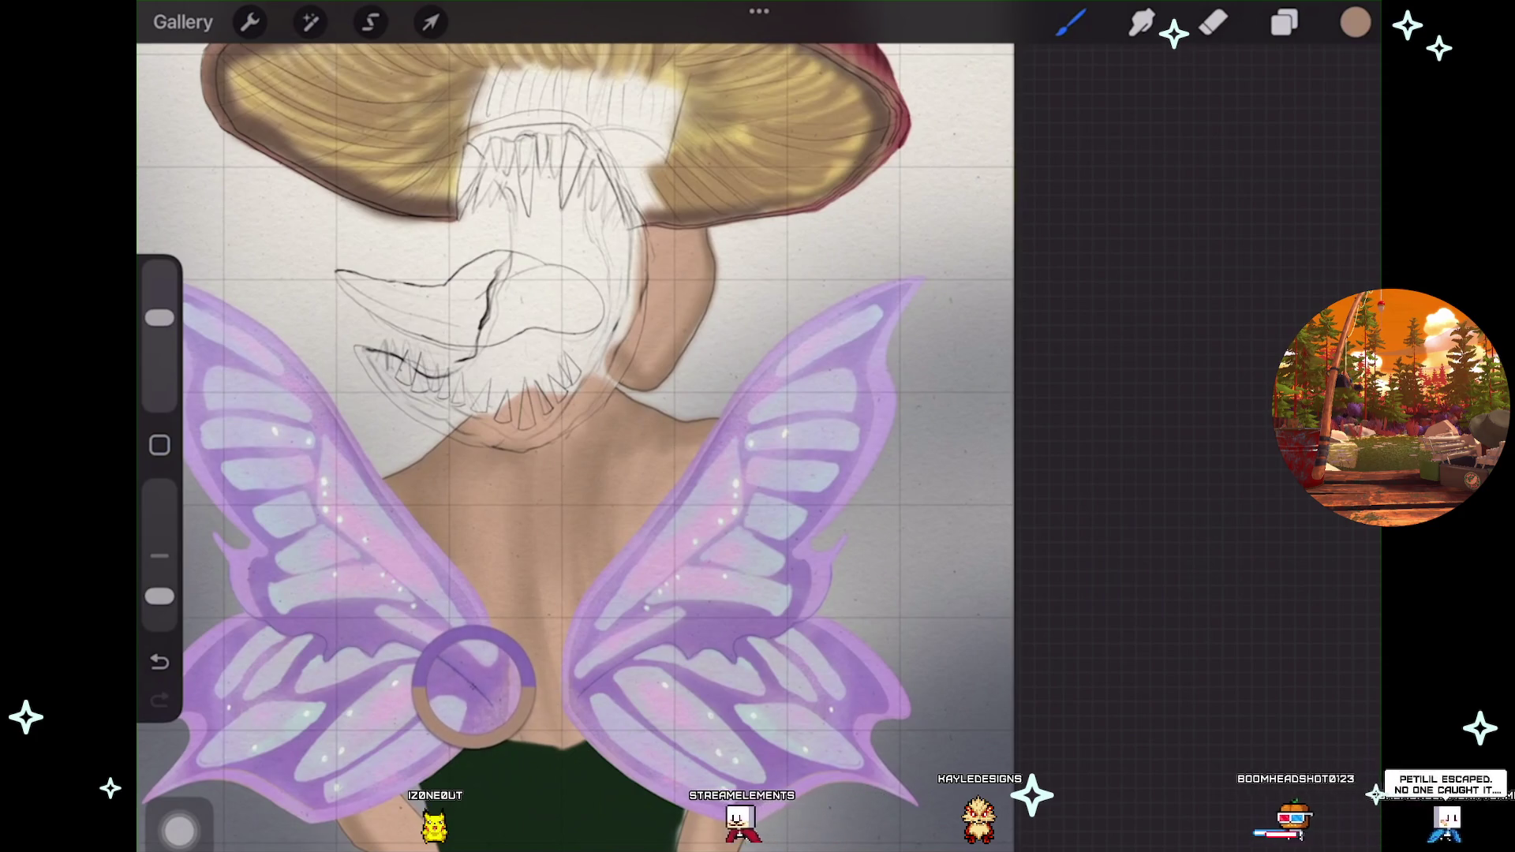
{"action": "left_click_drag", "start_coordinate": [473, 684], "coordinate": [474, 683]}
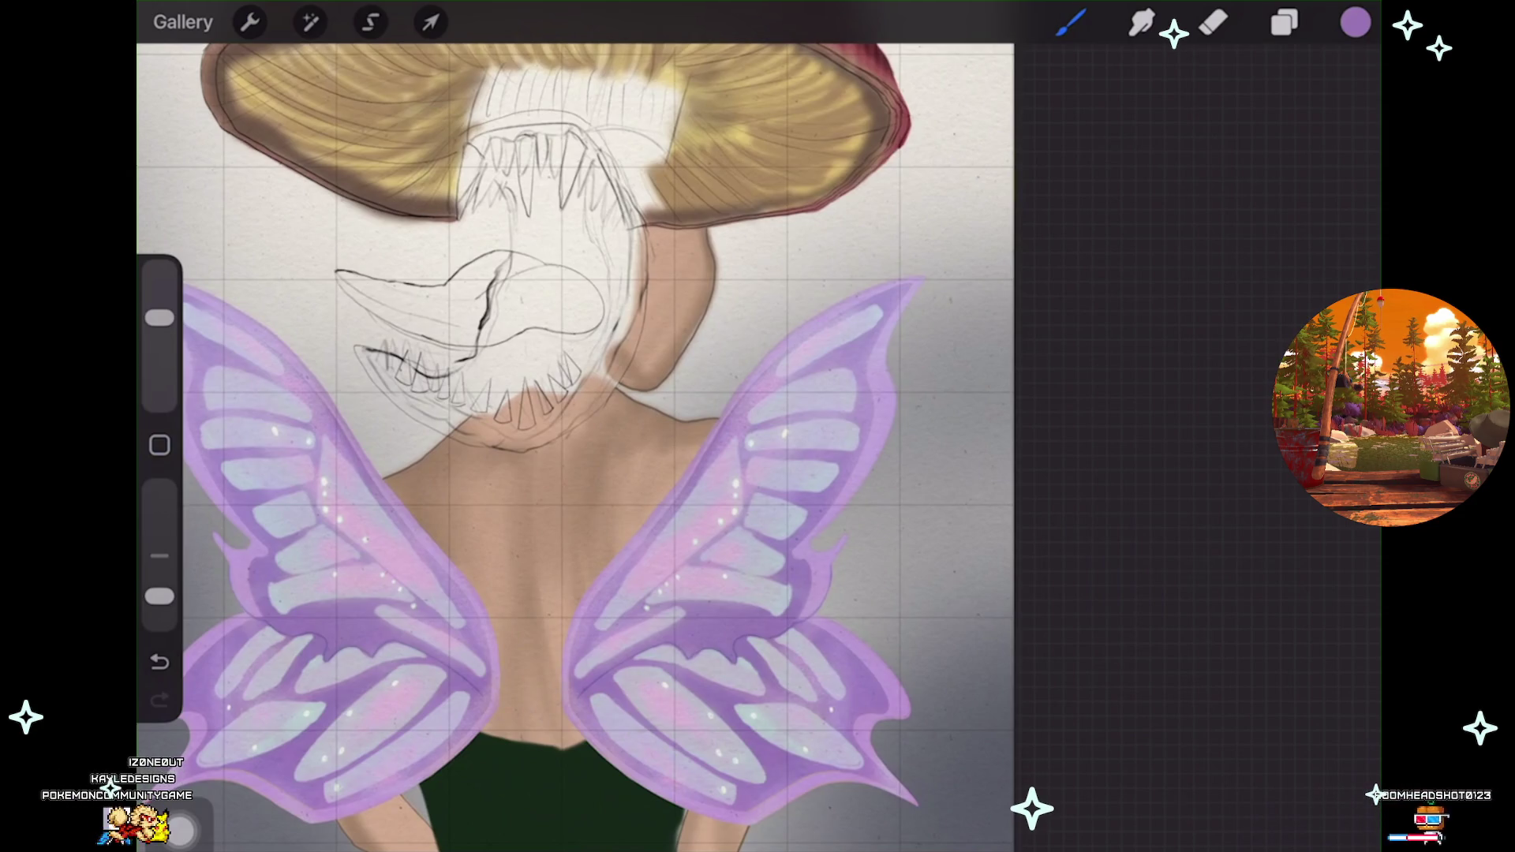
{"action": "scroll", "coordinate": [407, 521], "scroll_direction": "up", "scroll_amount": 3}
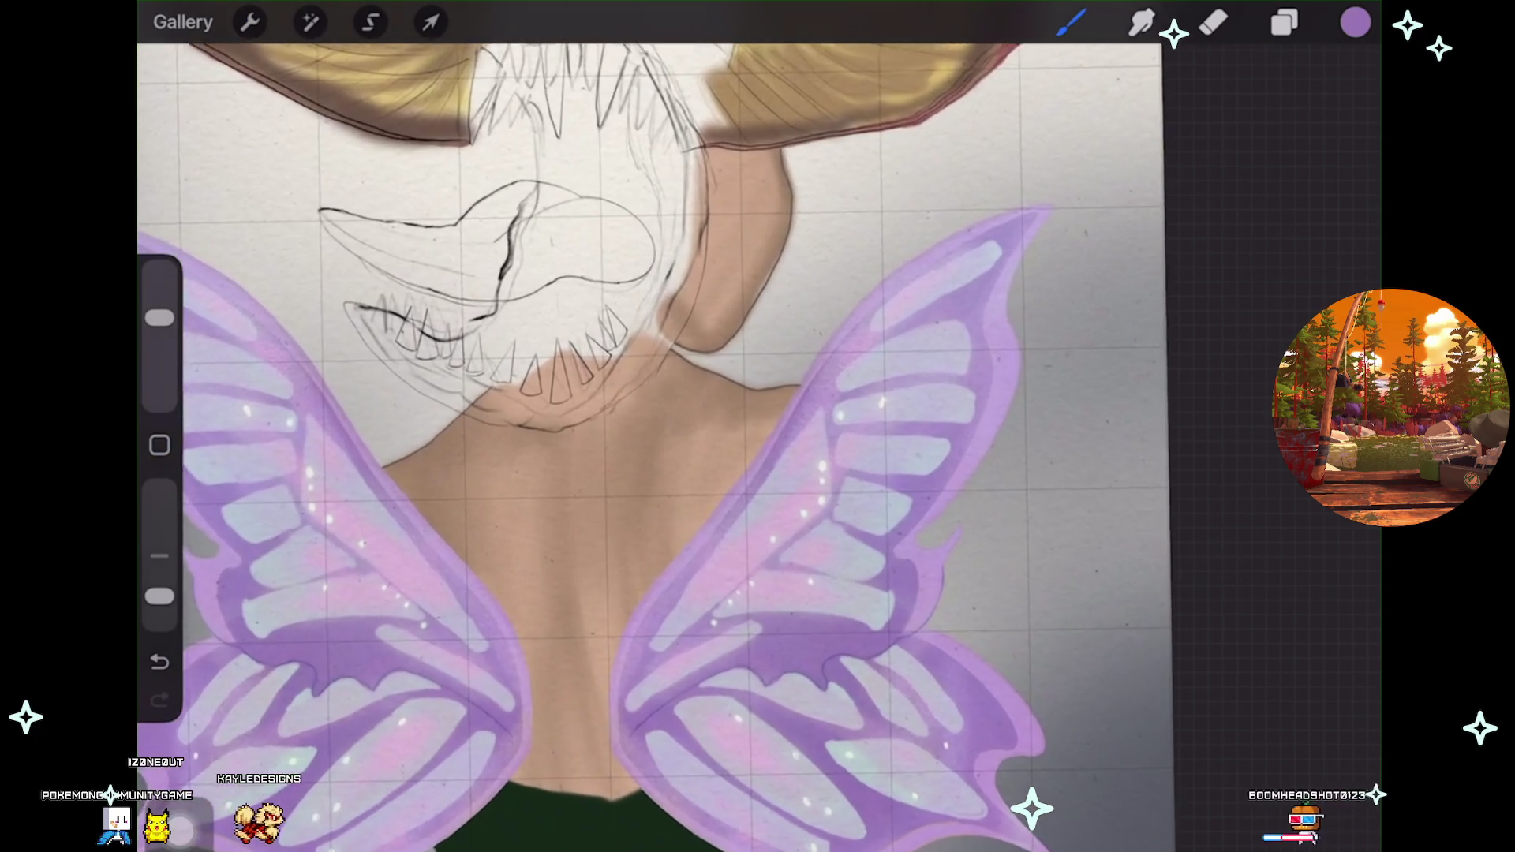
{"action": "scroll", "coordinate": [600, 442], "scroll_direction": "up", "scroll_amount": 2}
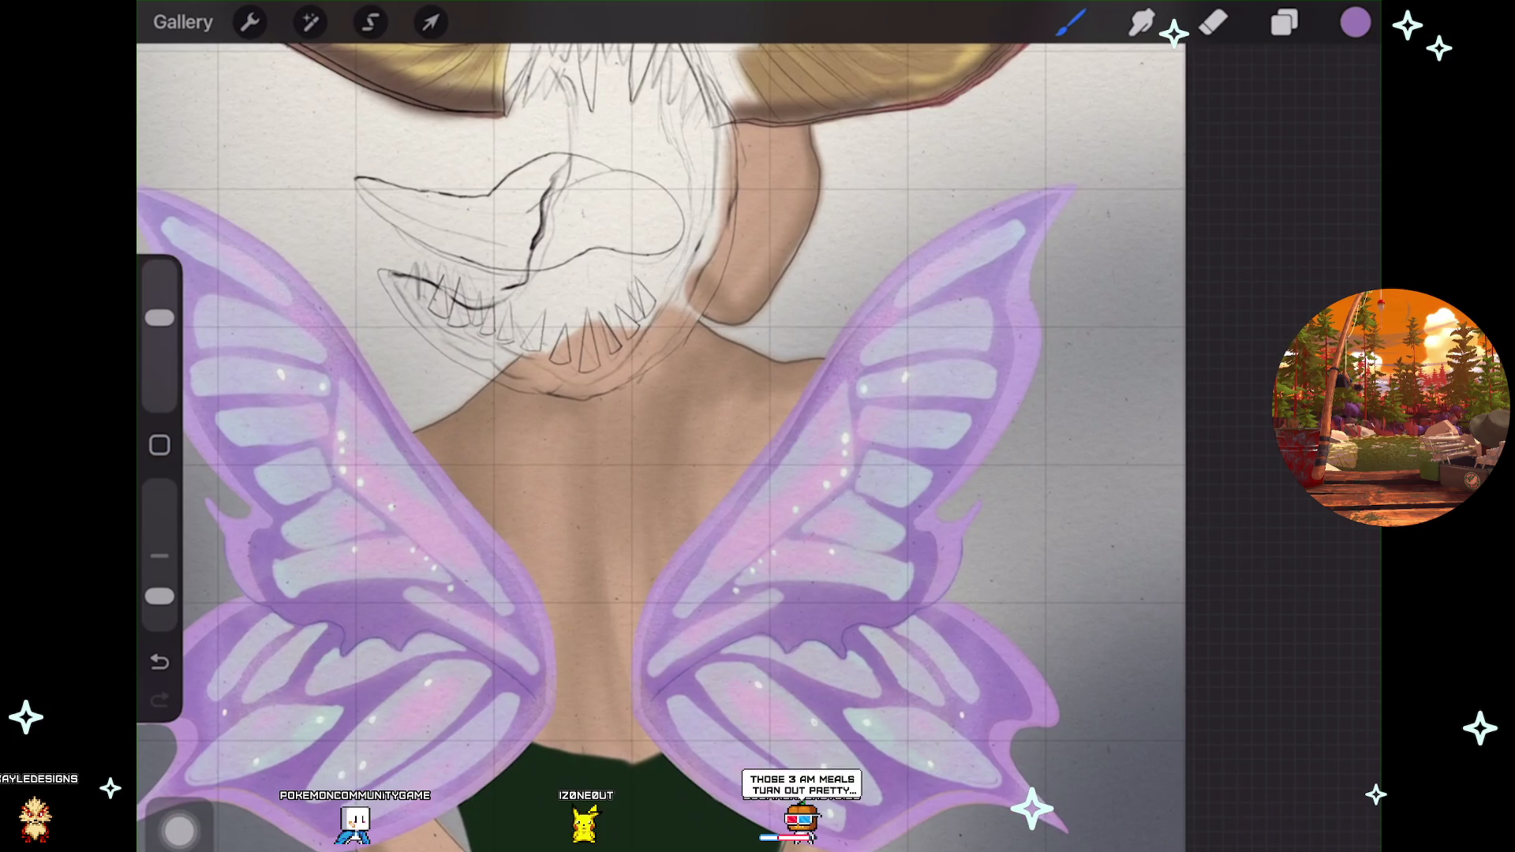
{"action": "scroll", "coordinate": [661, 442], "scroll_direction": "up", "scroll_amount": 2}
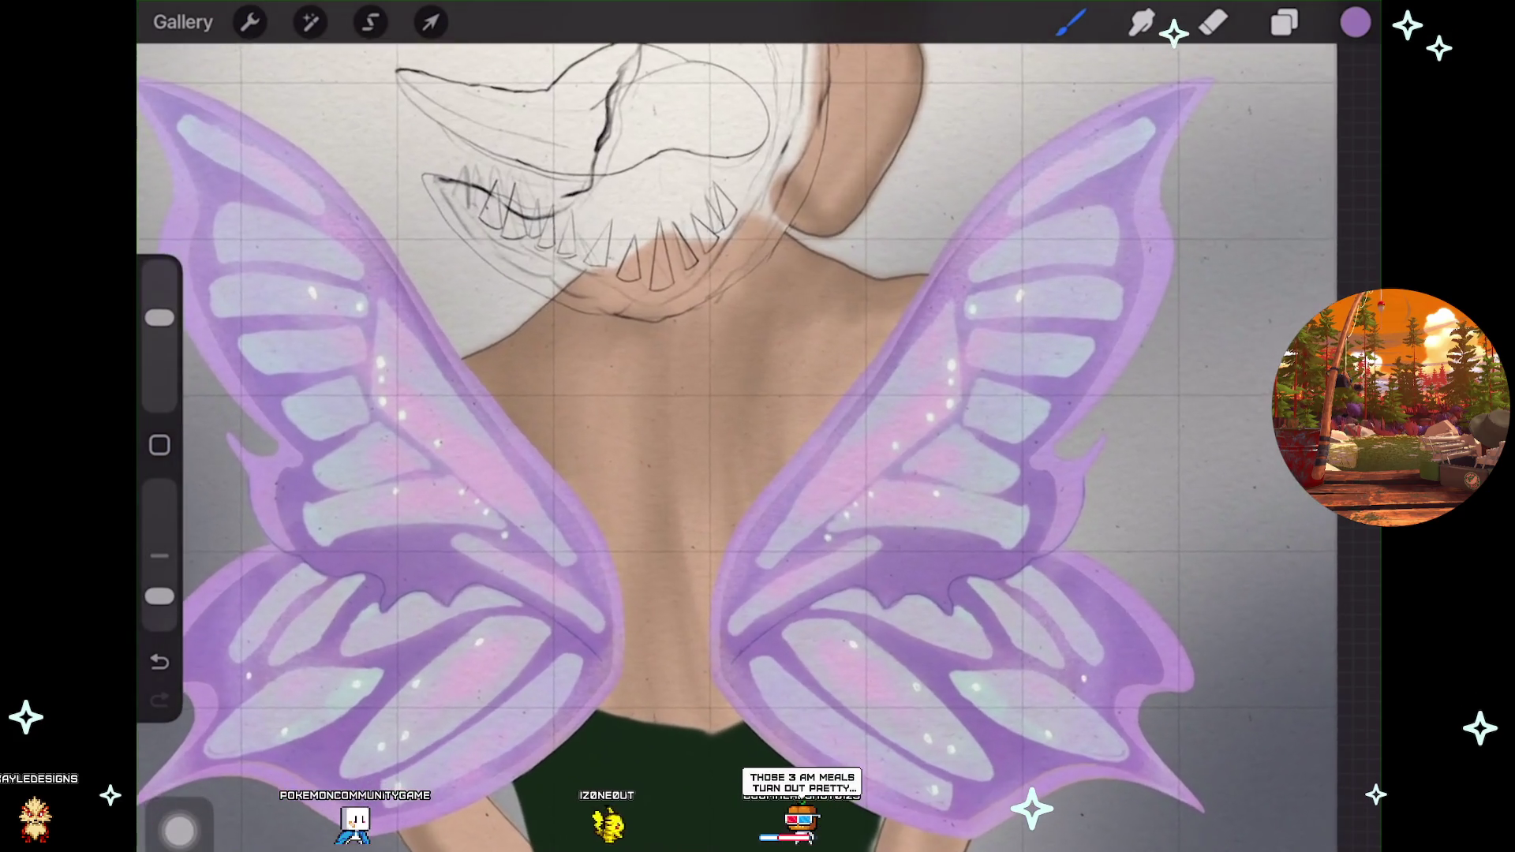
{"action": "key", "text": "ctrl+z"}
{"action": "key", "text": "ctrl+z"}
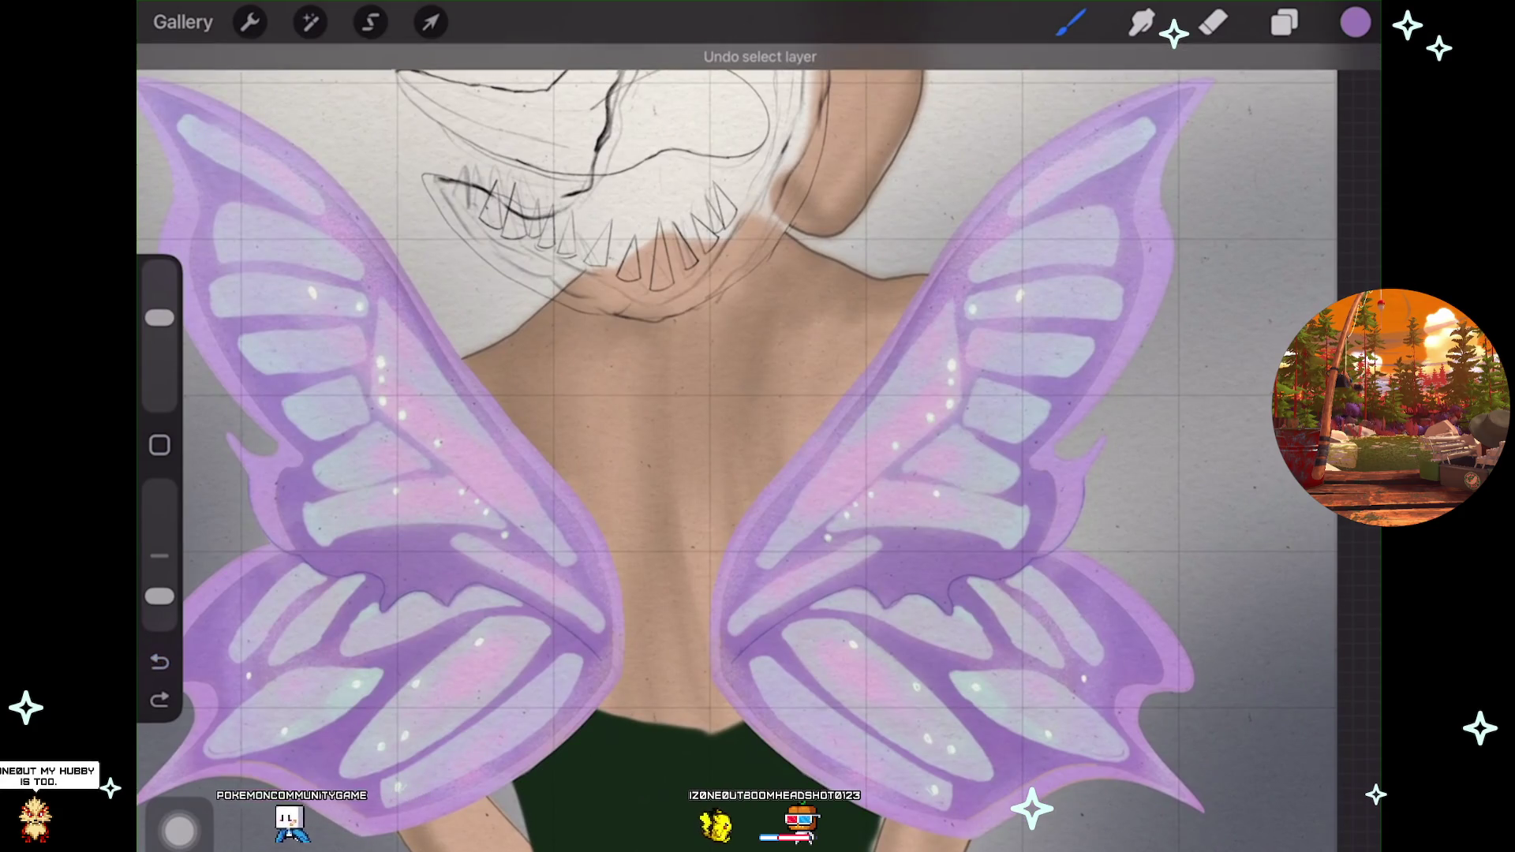
Select Soft Airbrush from the Classic Library after viewing its Brush Studio settings.
{"action": "left_click", "coordinate": [1070, 22]}
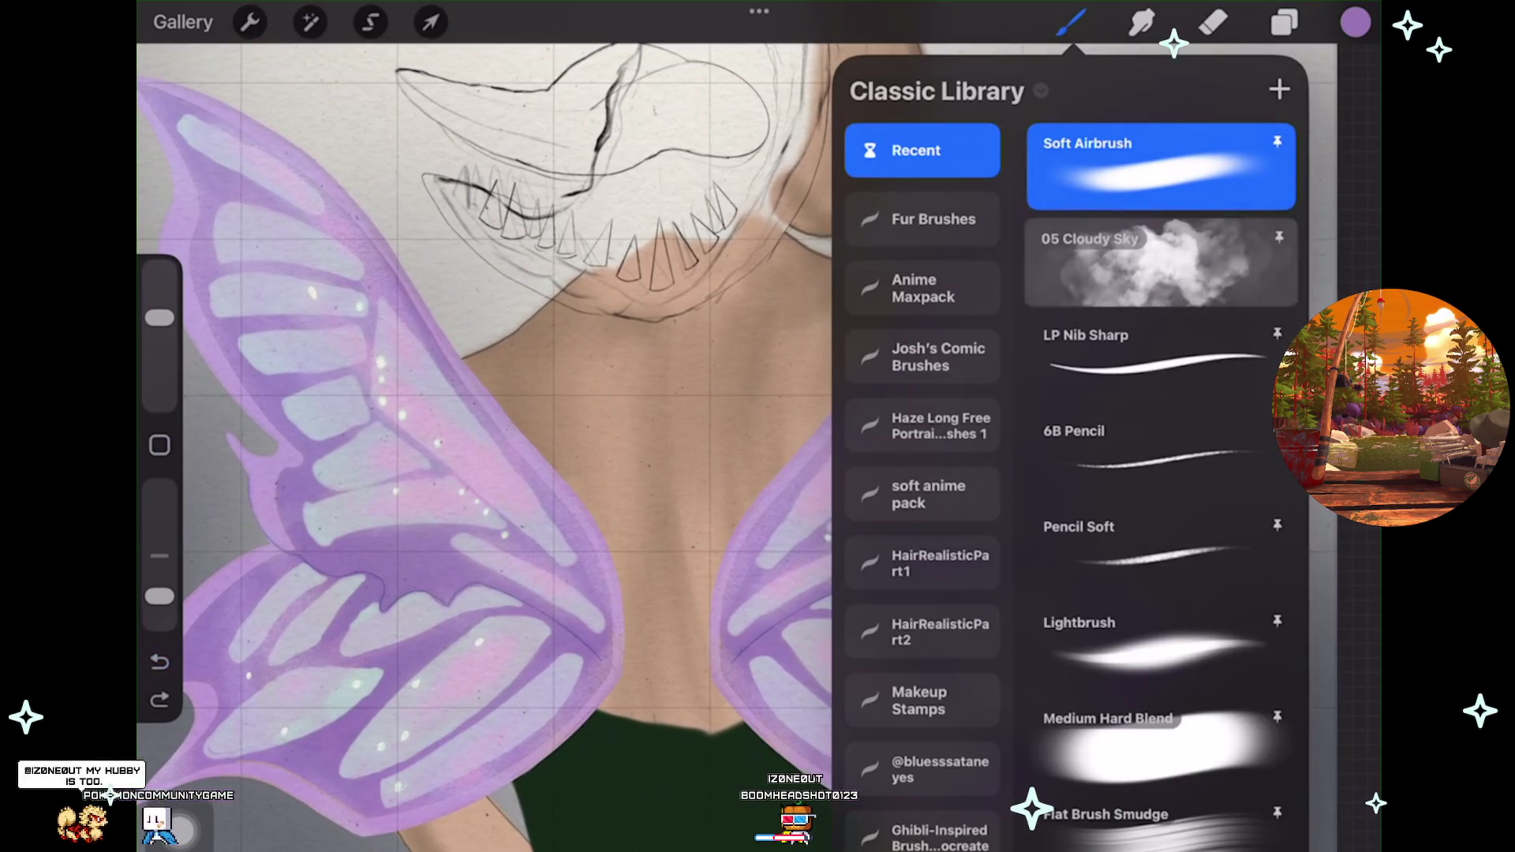
{"action": "left_click", "coordinate": [1160, 166]}
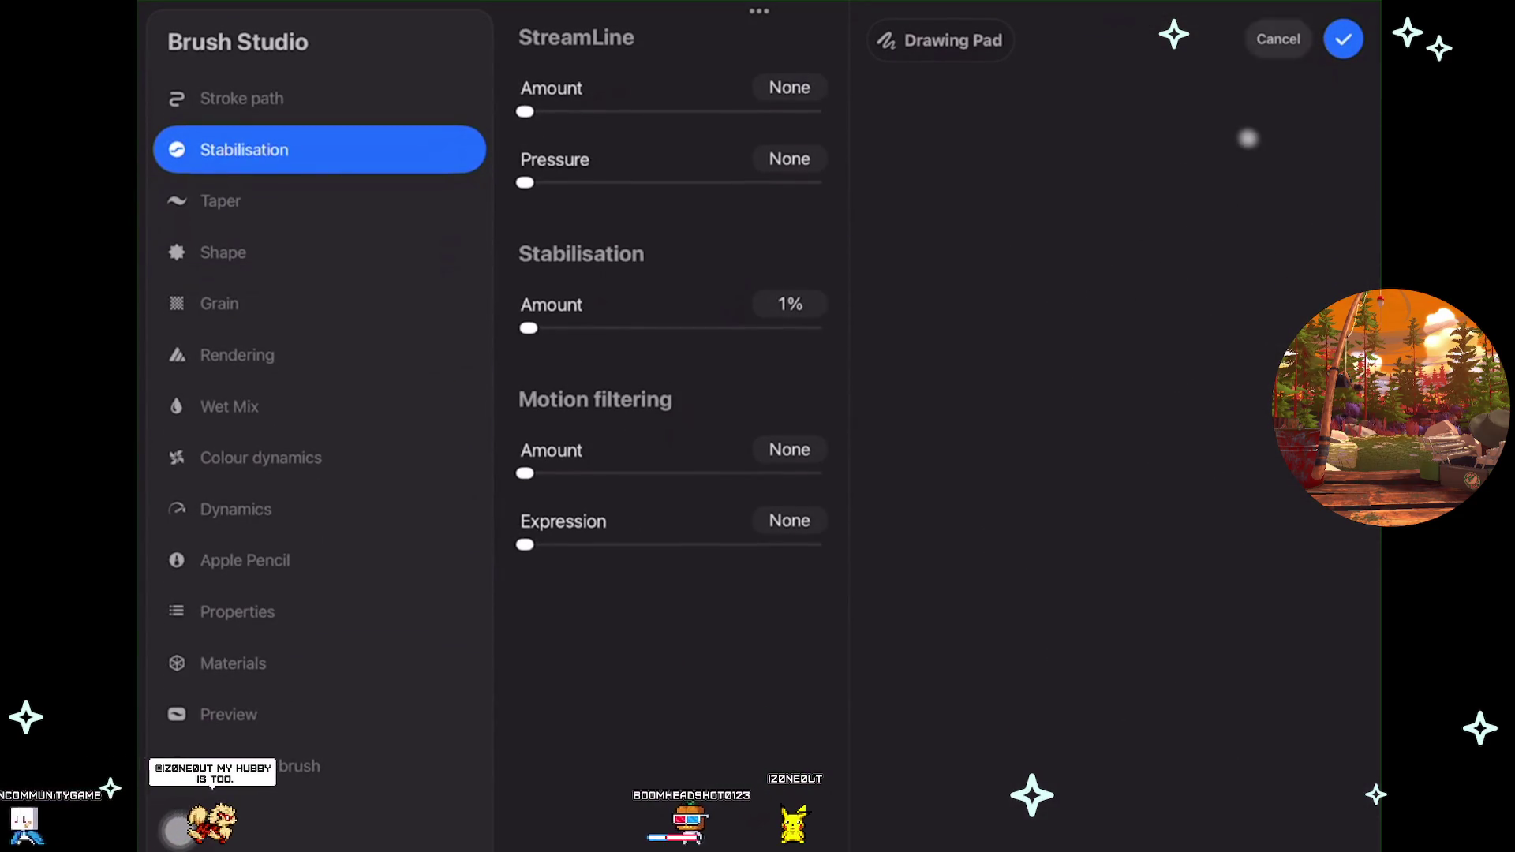
{"action": "left_click", "coordinate": [1343, 46]}
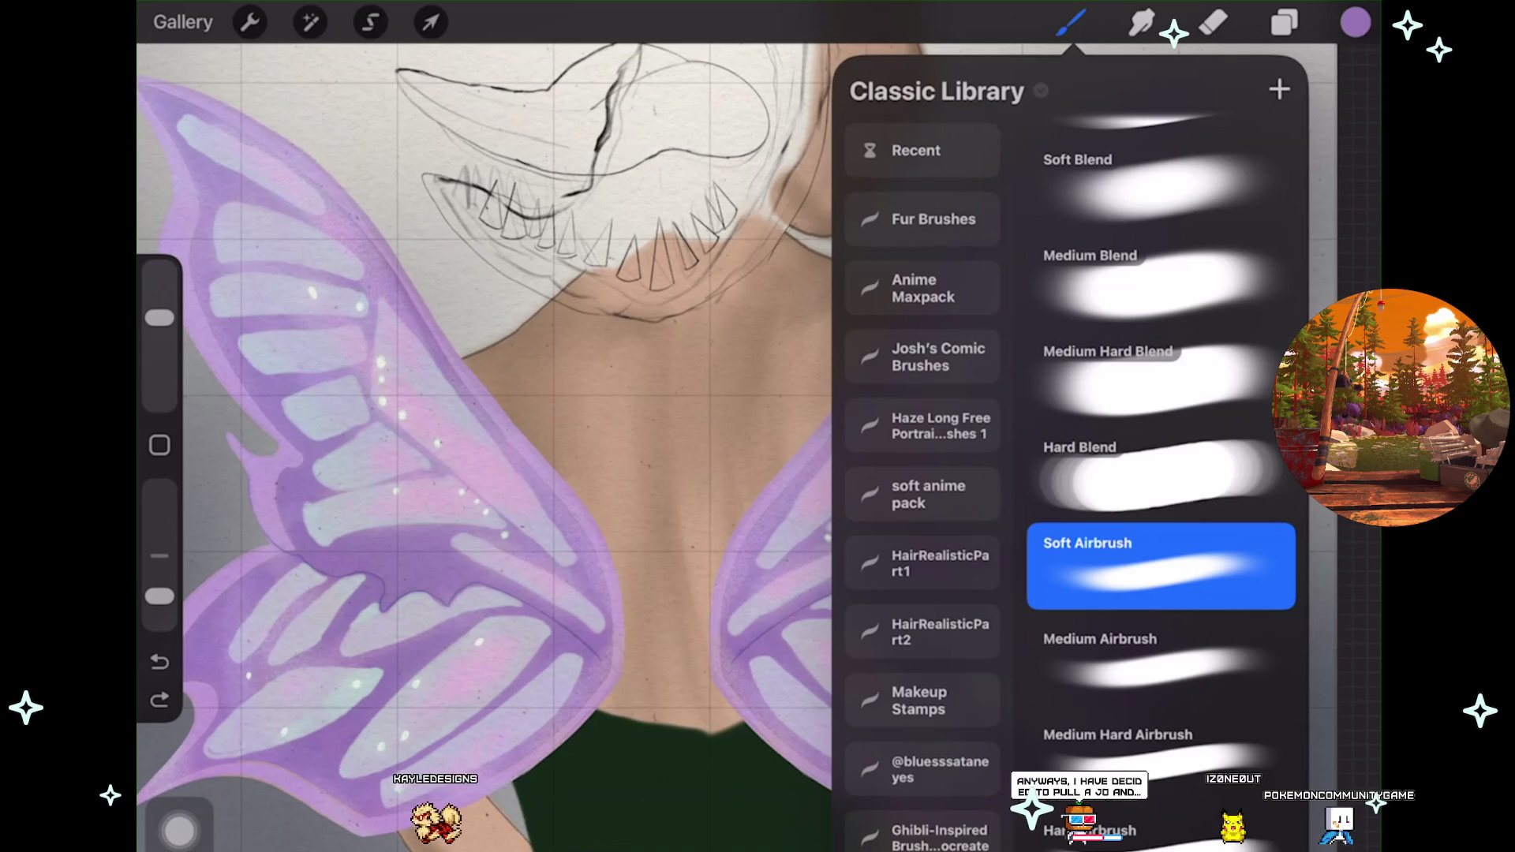
Save the wing purple to an empty palette slot and darken the current colour.
{"action": "left_click", "coordinate": [1355, 22]}
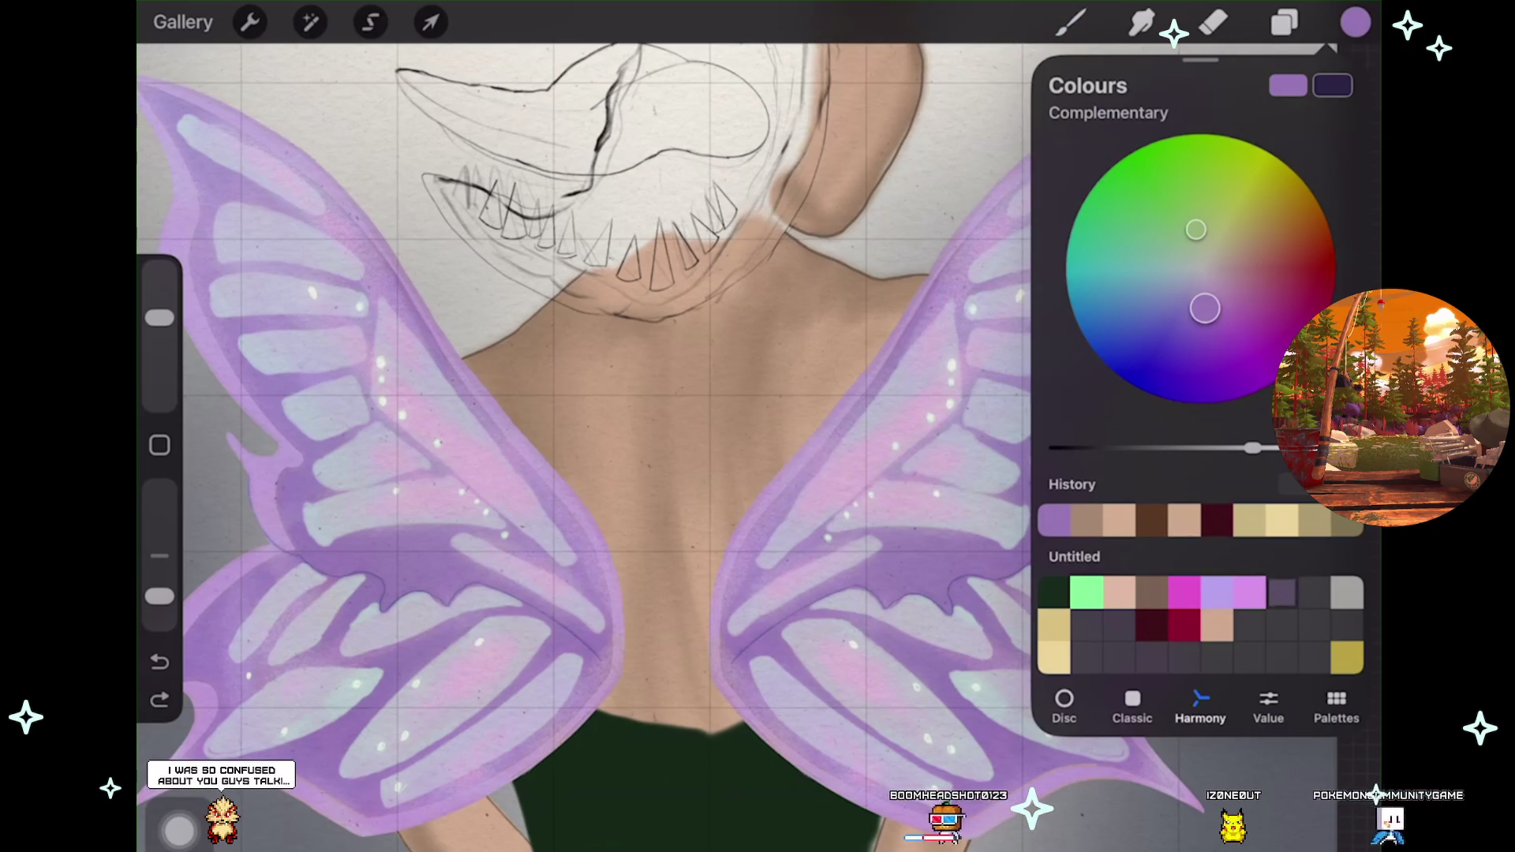
{"action": "left_click", "coordinate": [1282, 592]}
{"action": "left_click_drag", "start_coordinate": [1252, 448], "coordinate": [1180, 448]}
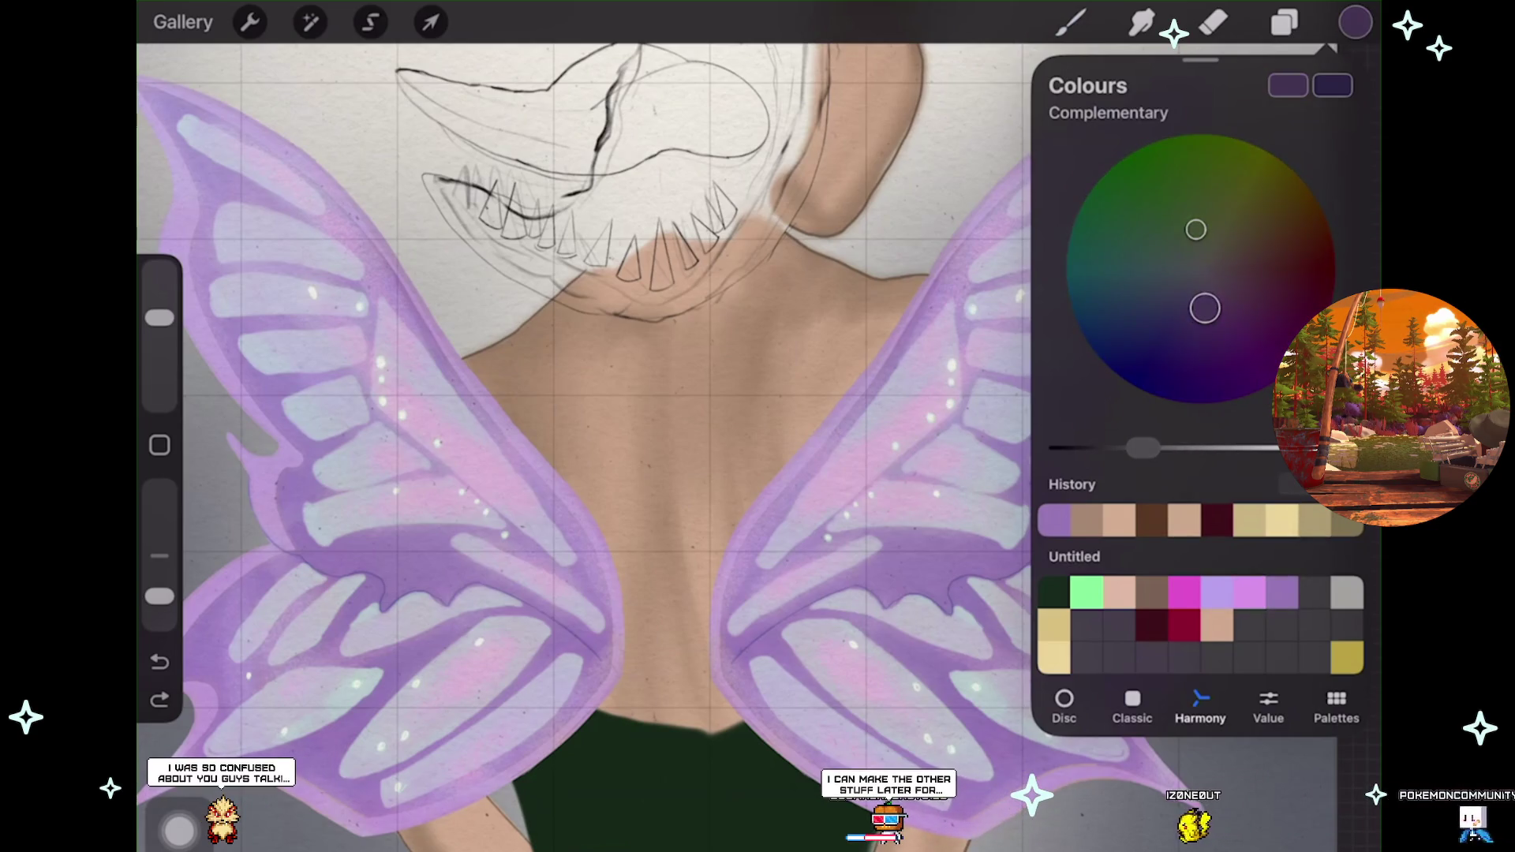
{"action": "scroll", "coordinate": [710, 395], "scroll_direction": "up", "scroll_amount": 2}
{"action": "scroll", "coordinate": [758, 442], "scroll_direction": "down", "scroll_amount": 2}
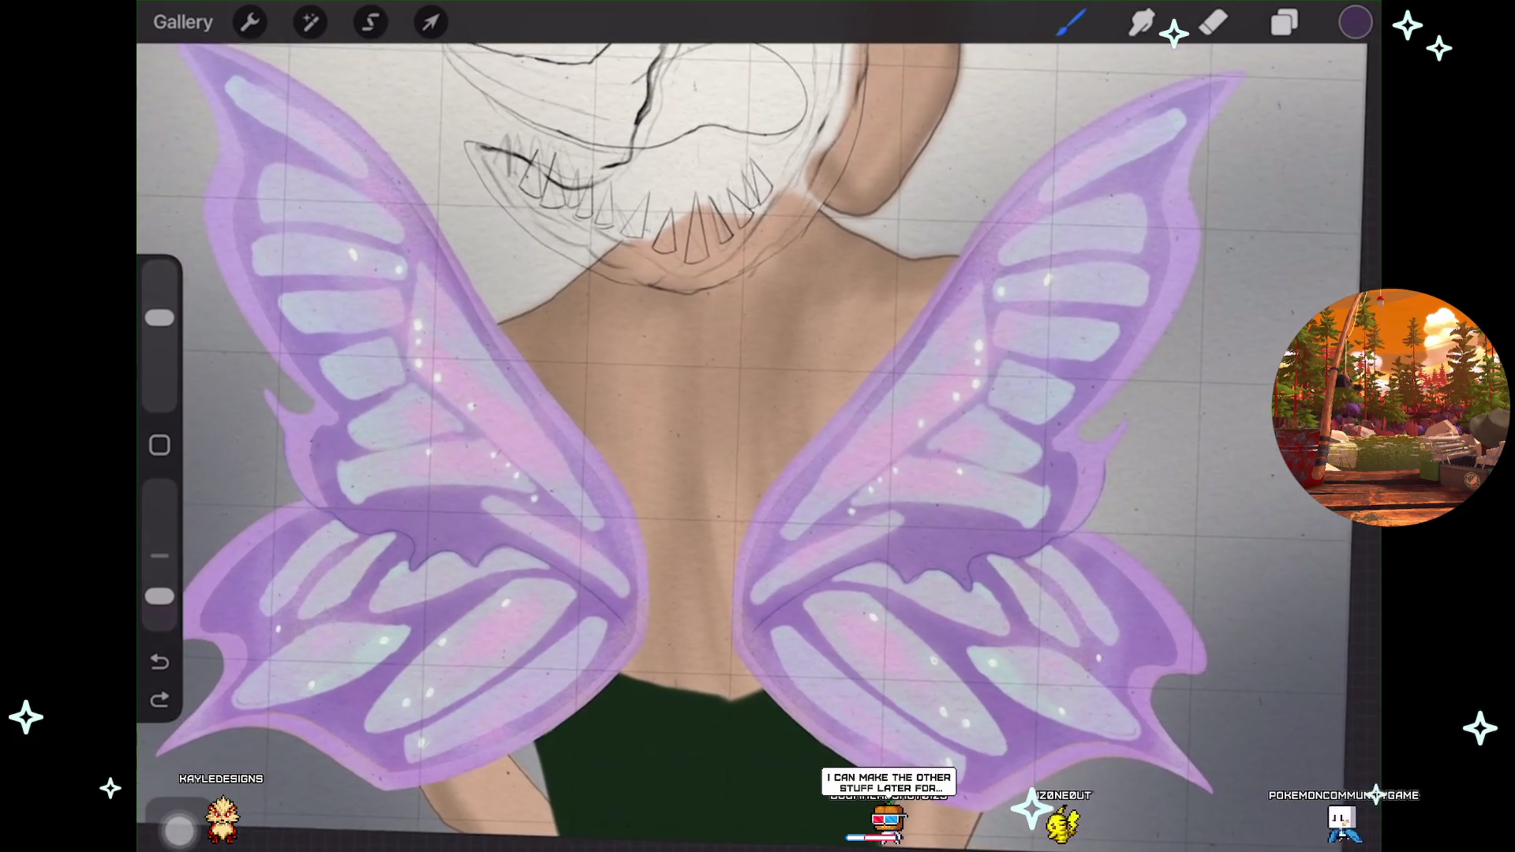
Try dark purple airbrush shadows beside the wing, down the back and spine, undoing each.
{"action": "left_click_drag", "start_coordinate": [522, 331], "coordinate": [580, 430]}
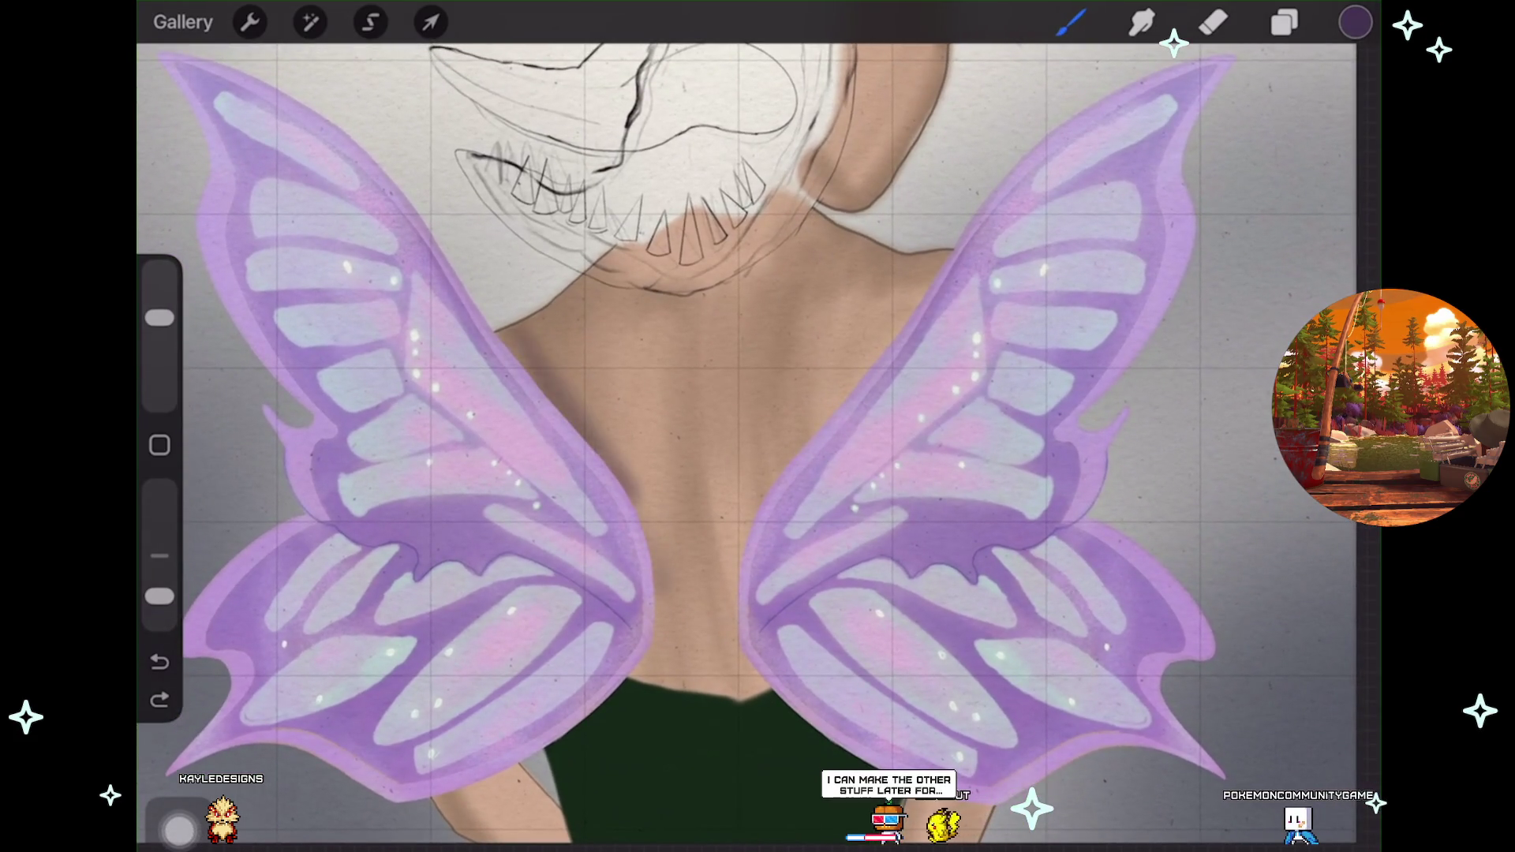
{"action": "key", "text": "ctrl+z"}
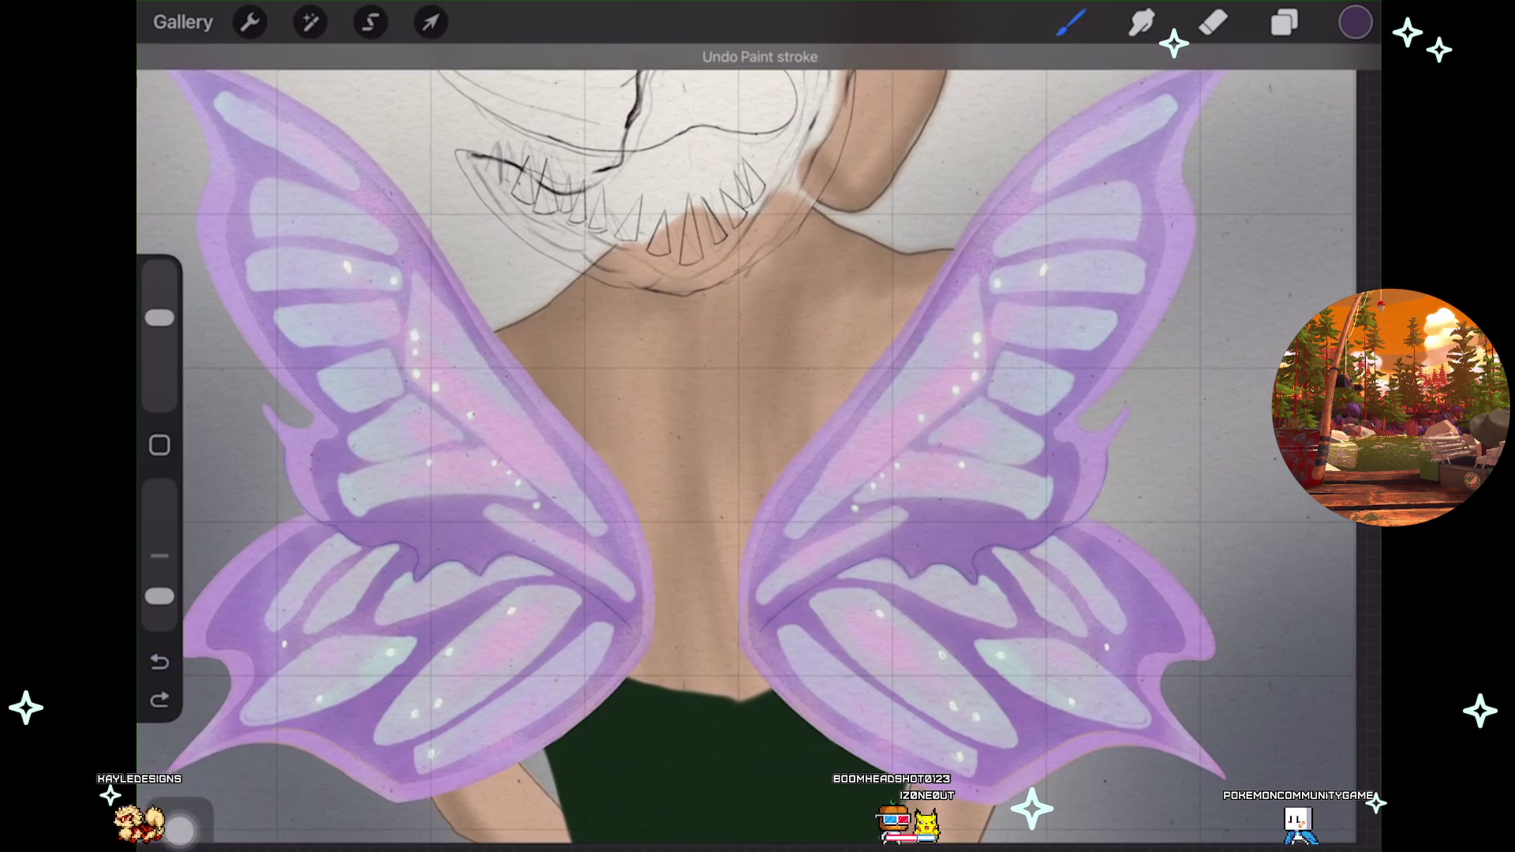
{"action": "scroll", "coordinate": [758, 426], "scroll_direction": "down", "scroll_amount": 2}
{"action": "mouse_move", "coordinate": [562, 332]}
{"action": "left_mouse_down"}
{"action": "mouse_move", "coordinate": [678, 513]}
{"action": "mouse_move", "coordinate": [734, 545]}
{"action": "left_mouse_up"}
{"action": "left_click_drag", "start_coordinate": [628, 386], "coordinate": [730, 631]}
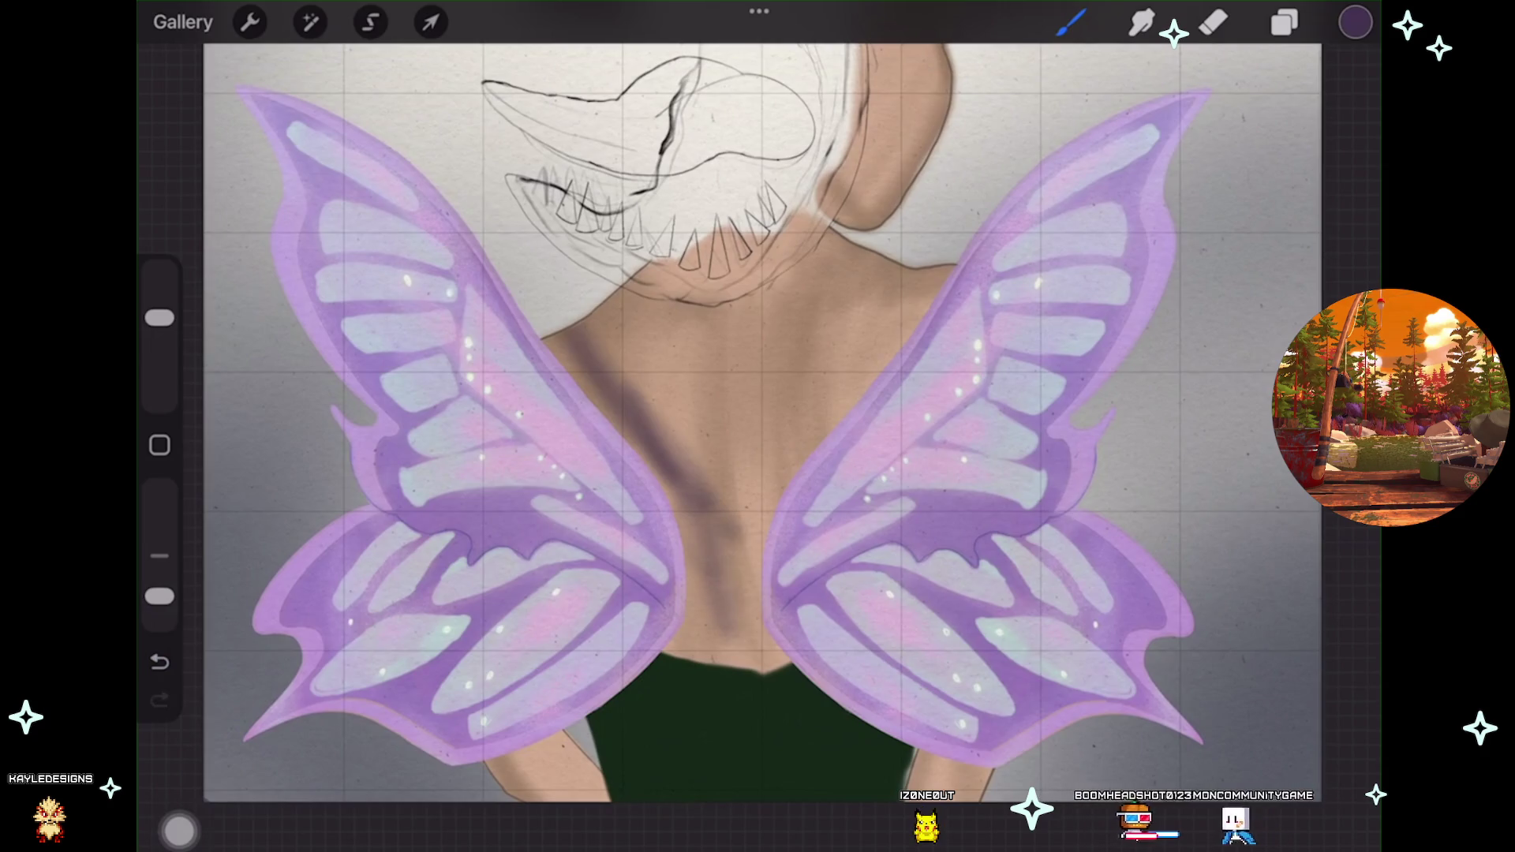
{"action": "key", "text": "ctrl+z"}
{"action": "left_click_drag", "start_coordinate": [695, 411], "coordinate": [734, 663]}
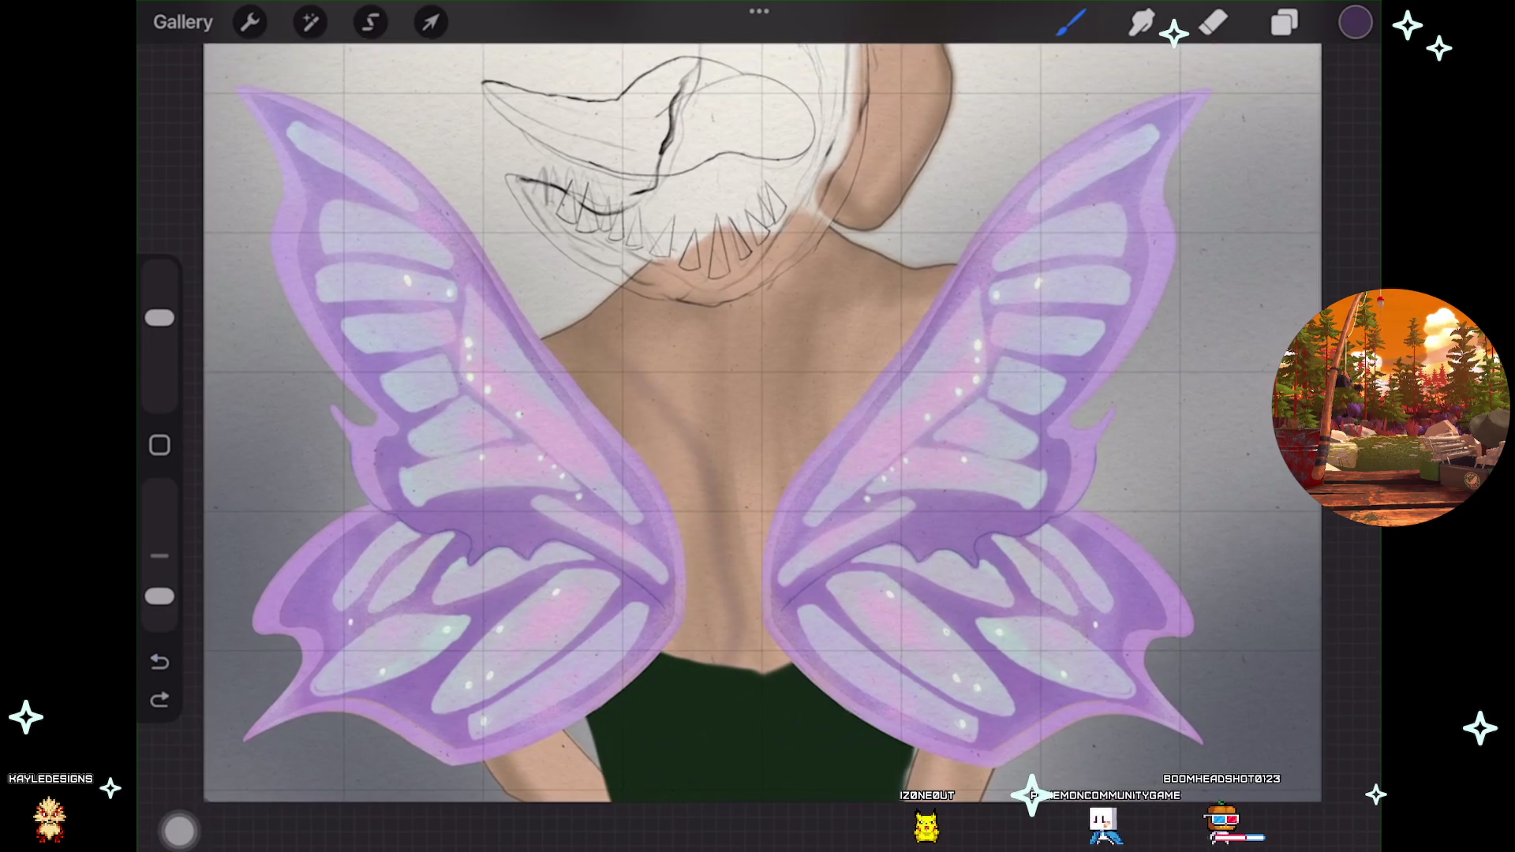
{"action": "key", "text": "ctrl+z"}
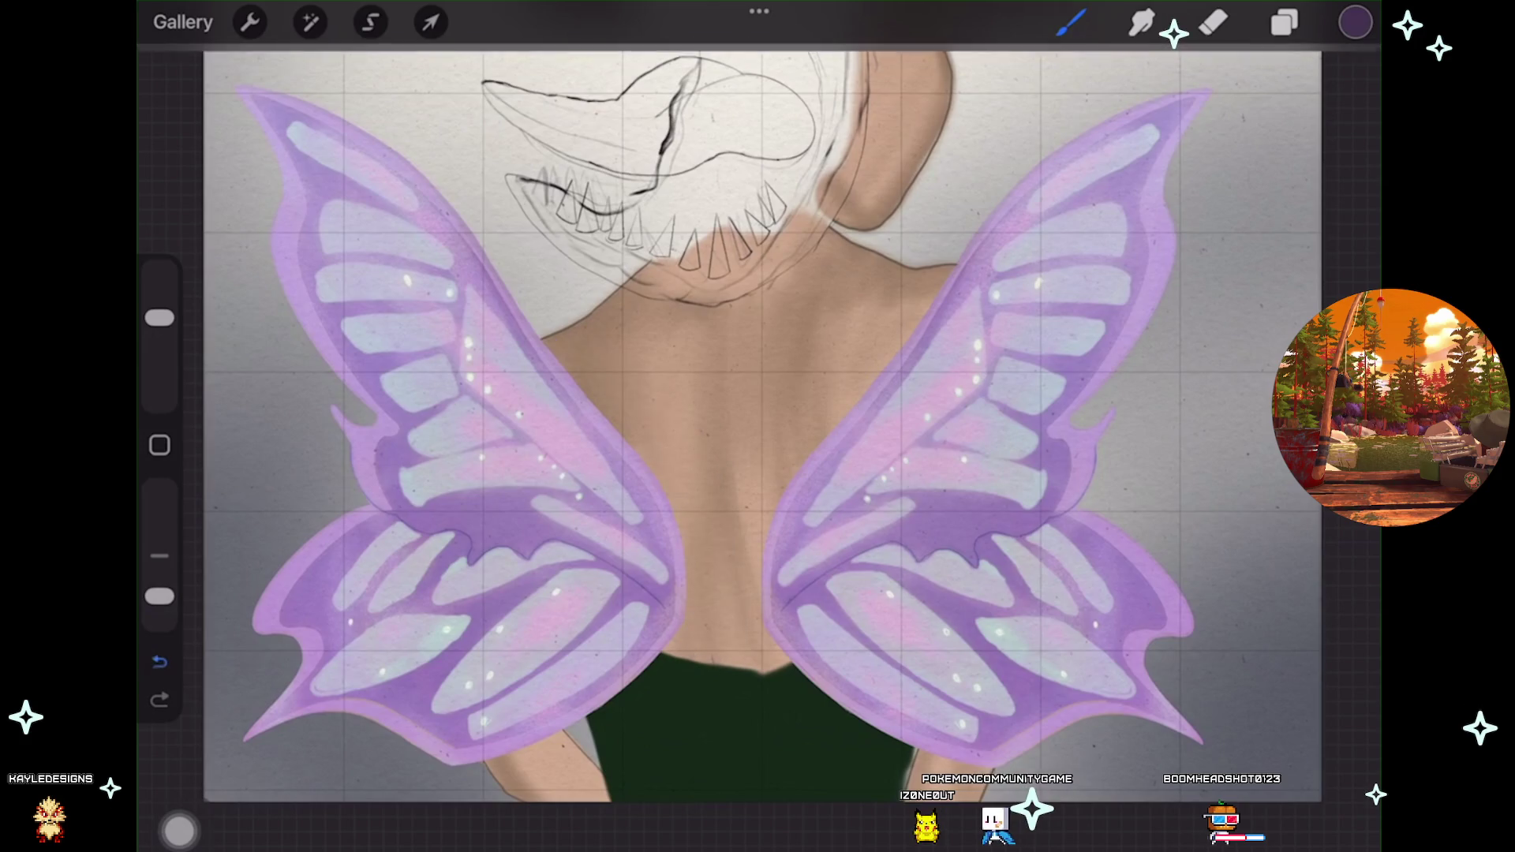
{"action": "left_click", "coordinate": [1285, 22]}
Add a new empty layer above the wings layer, Layer 46.
{"action": "scroll", "coordinate": [552, 394], "scroll_direction": "down", "scroll_amount": 3}
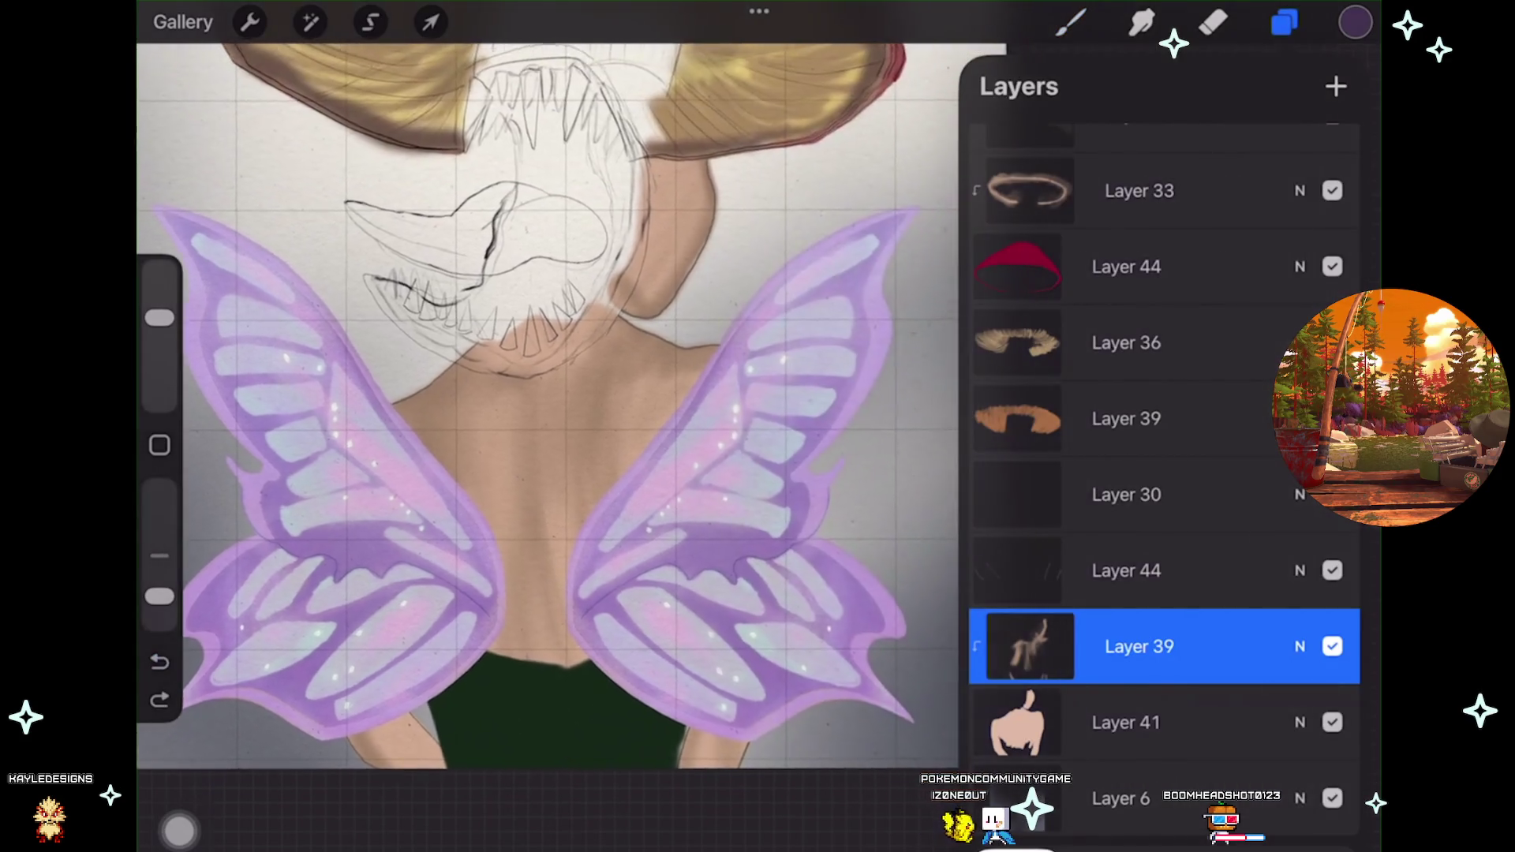
{"action": "scroll", "coordinate": [521, 394], "scroll_direction": "down", "scroll_amount": 2}
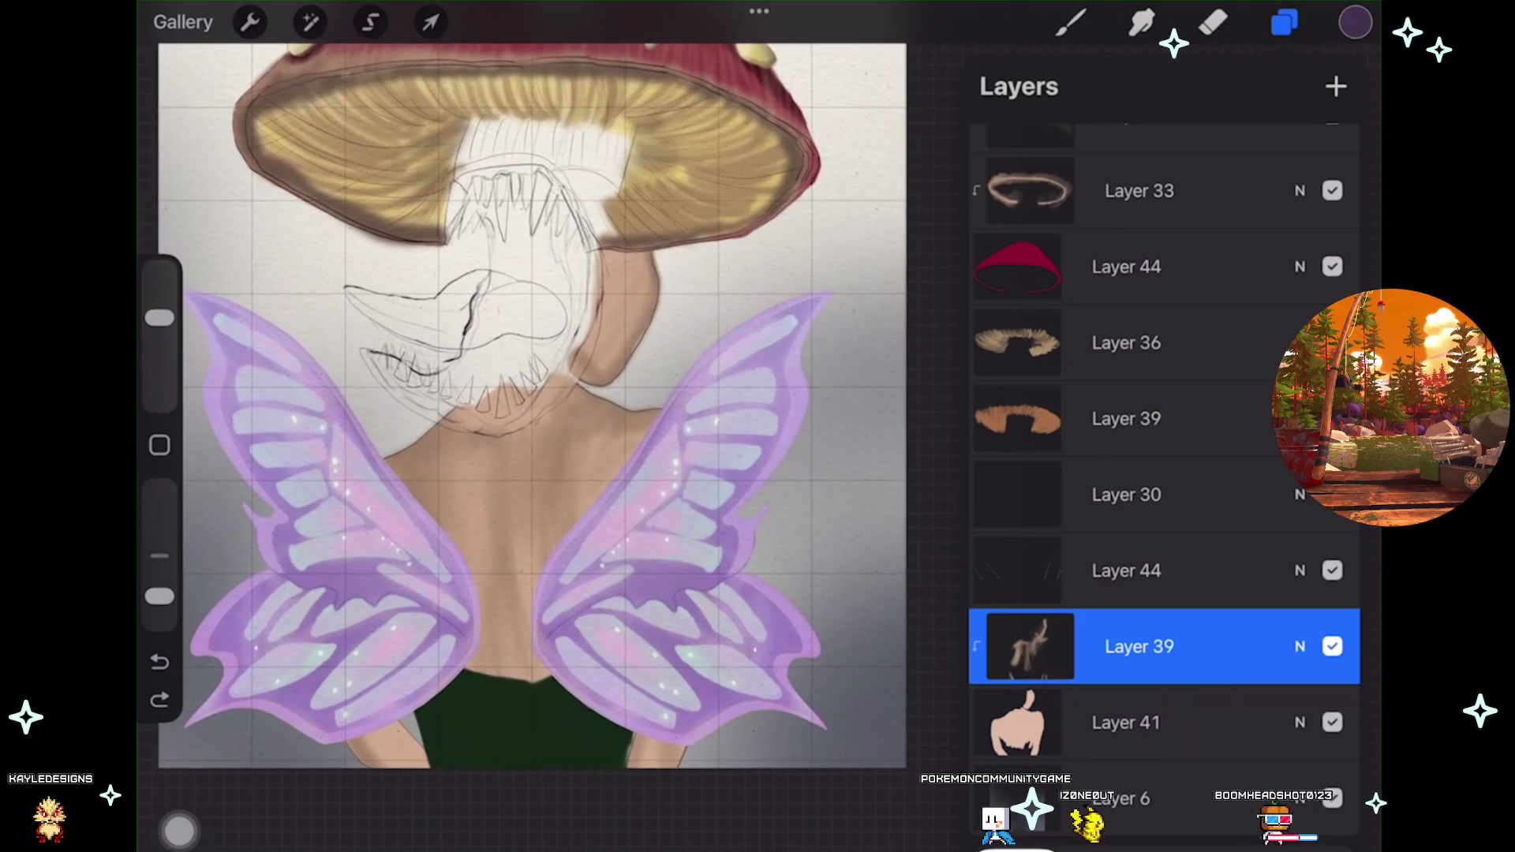
{"action": "scroll", "coordinate": [1163, 474], "scroll_direction": "up", "scroll_amount": 1}
{"action": "scroll", "coordinate": [1164, 474], "scroll_direction": "up", "scroll_amount": 4}
{"action": "scroll", "coordinate": [1164, 474], "scroll_direction": "up", "scroll_amount": 5}
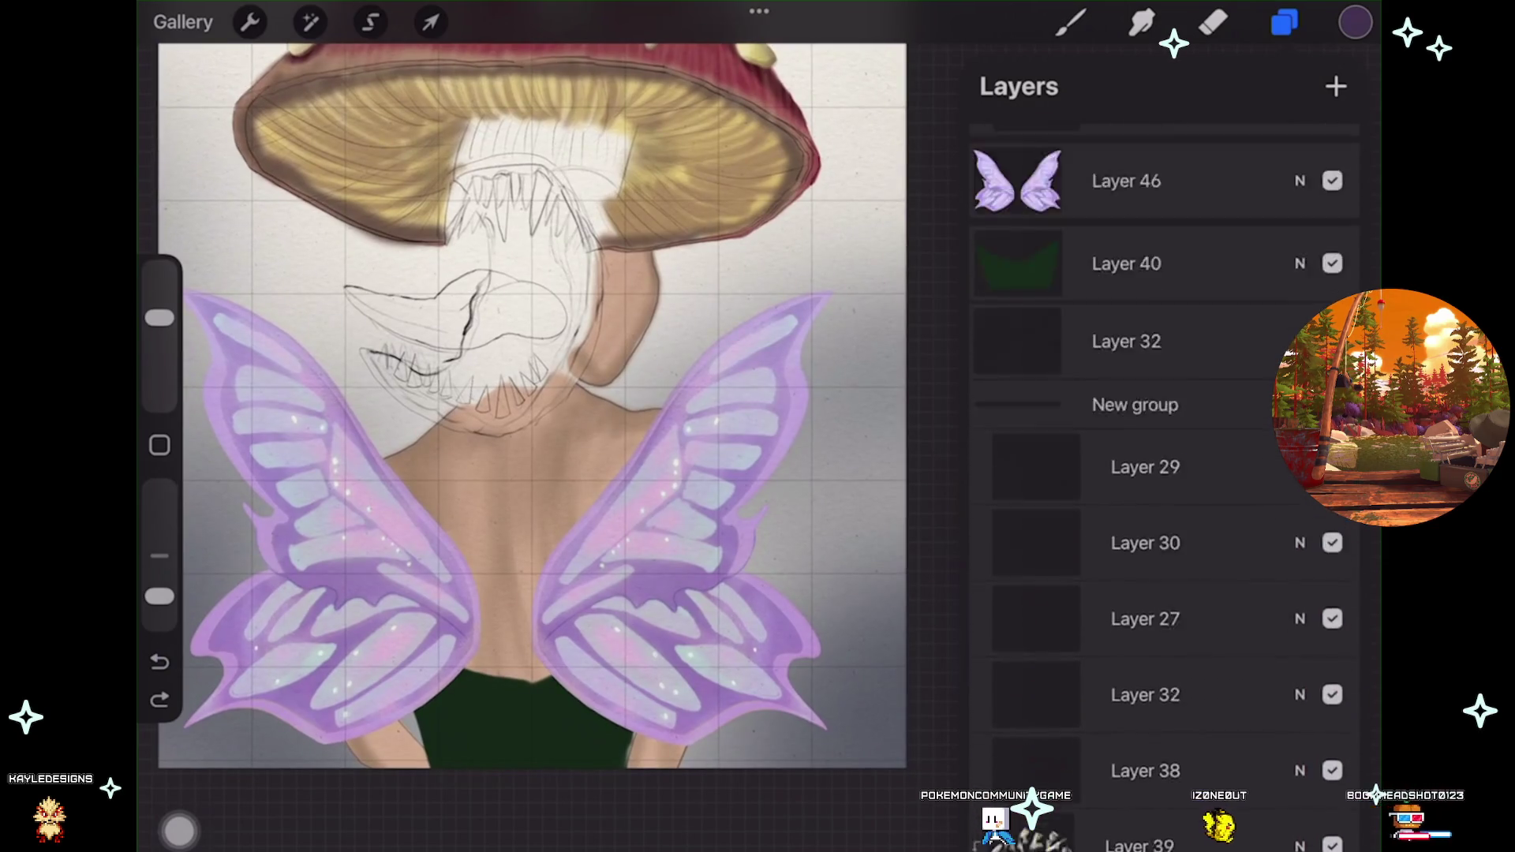
{"action": "scroll", "coordinate": [1164, 473], "scroll_direction": "up", "scroll_amount": 4}
{"action": "left_click", "coordinate": [1127, 484]}
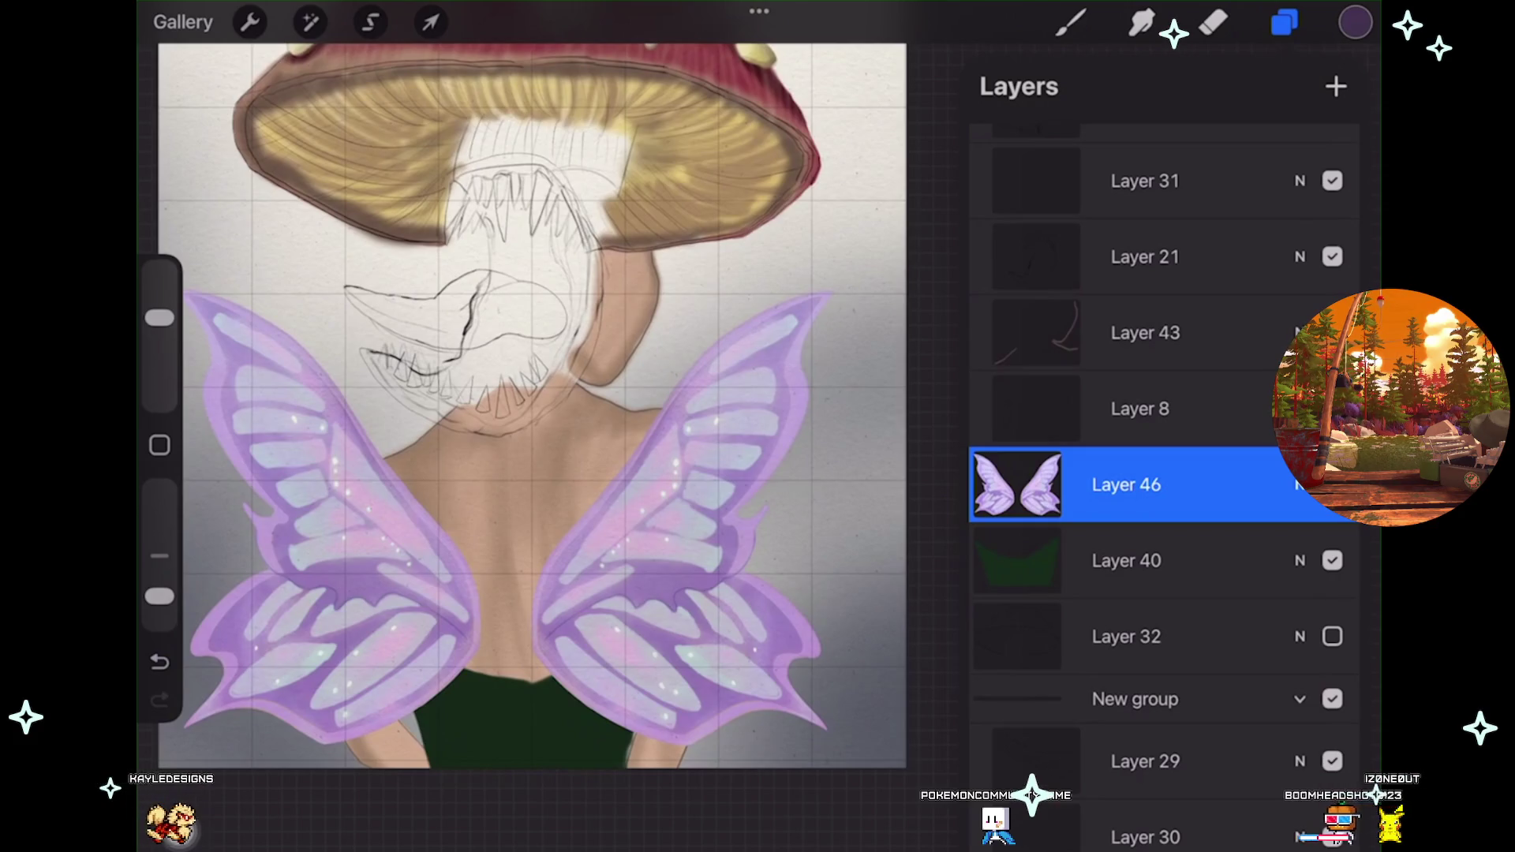
{"action": "left_click", "coordinate": [1336, 86]}
{"action": "left_click", "coordinate": [1017, 485]}
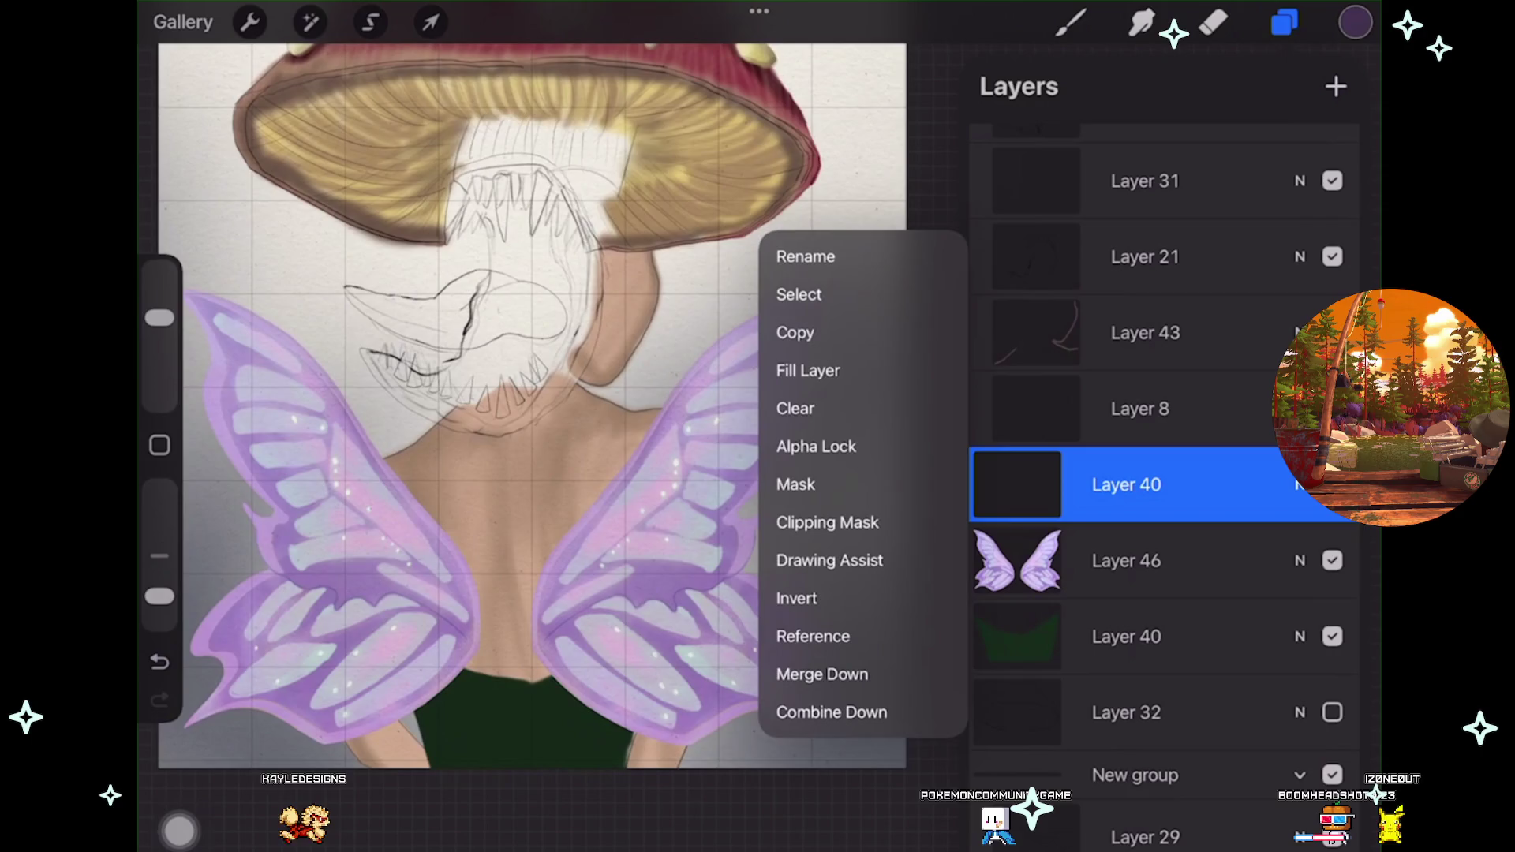
{"action": "left_click", "coordinate": [1017, 485]}
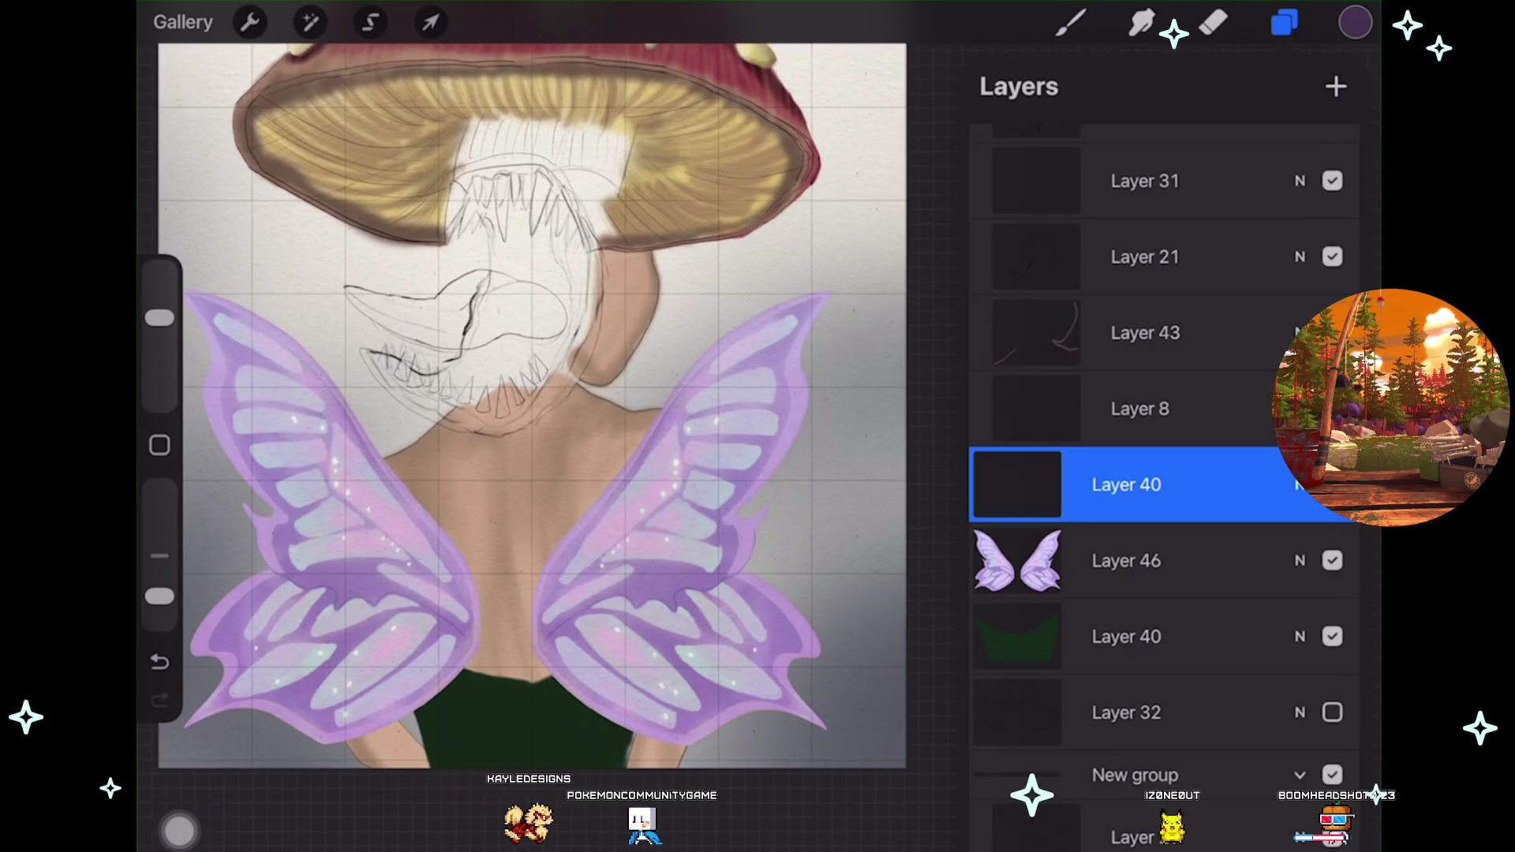
Freehand-select the left wing on Layer 46 and copy it.
{"action": "scroll", "coordinate": [533, 406], "scroll_direction": "up", "scroll_amount": 3}
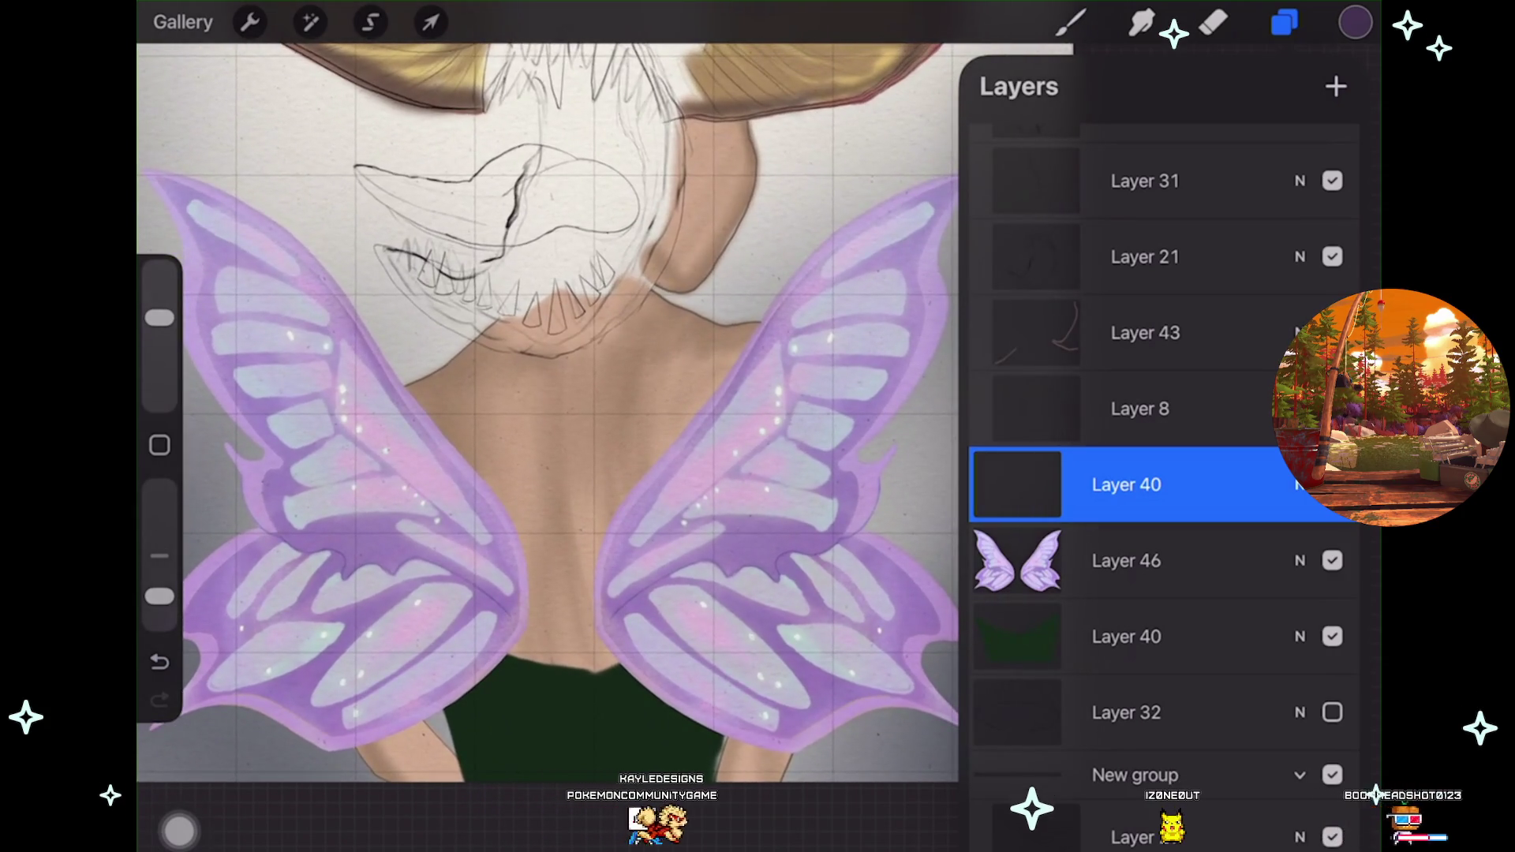
{"action": "left_click", "coordinate": [1126, 561]}
{"action": "left_click", "coordinate": [370, 22]}
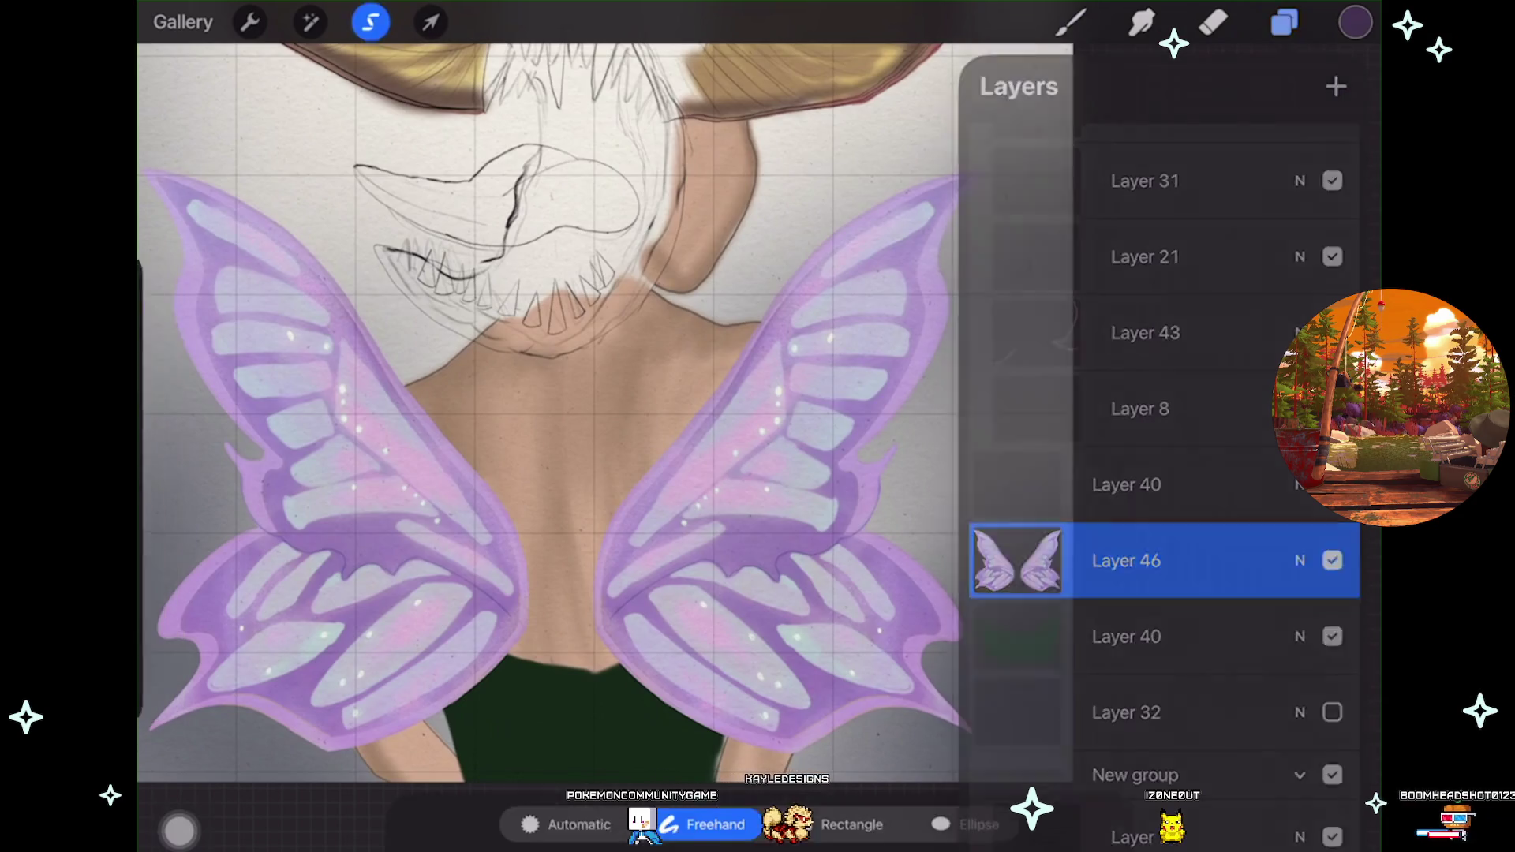
{"action": "scroll", "coordinate": [600, 394], "scroll_direction": "down", "scroll_amount": 3}
{"action": "mouse_move", "coordinate": [213, 581]}
{"action": "left_mouse_down"}
{"action": "mouse_move", "coordinate": [351, 788]}
{"action": "mouse_move", "coordinate": [180, 590]}
{"action": "left_mouse_up"}
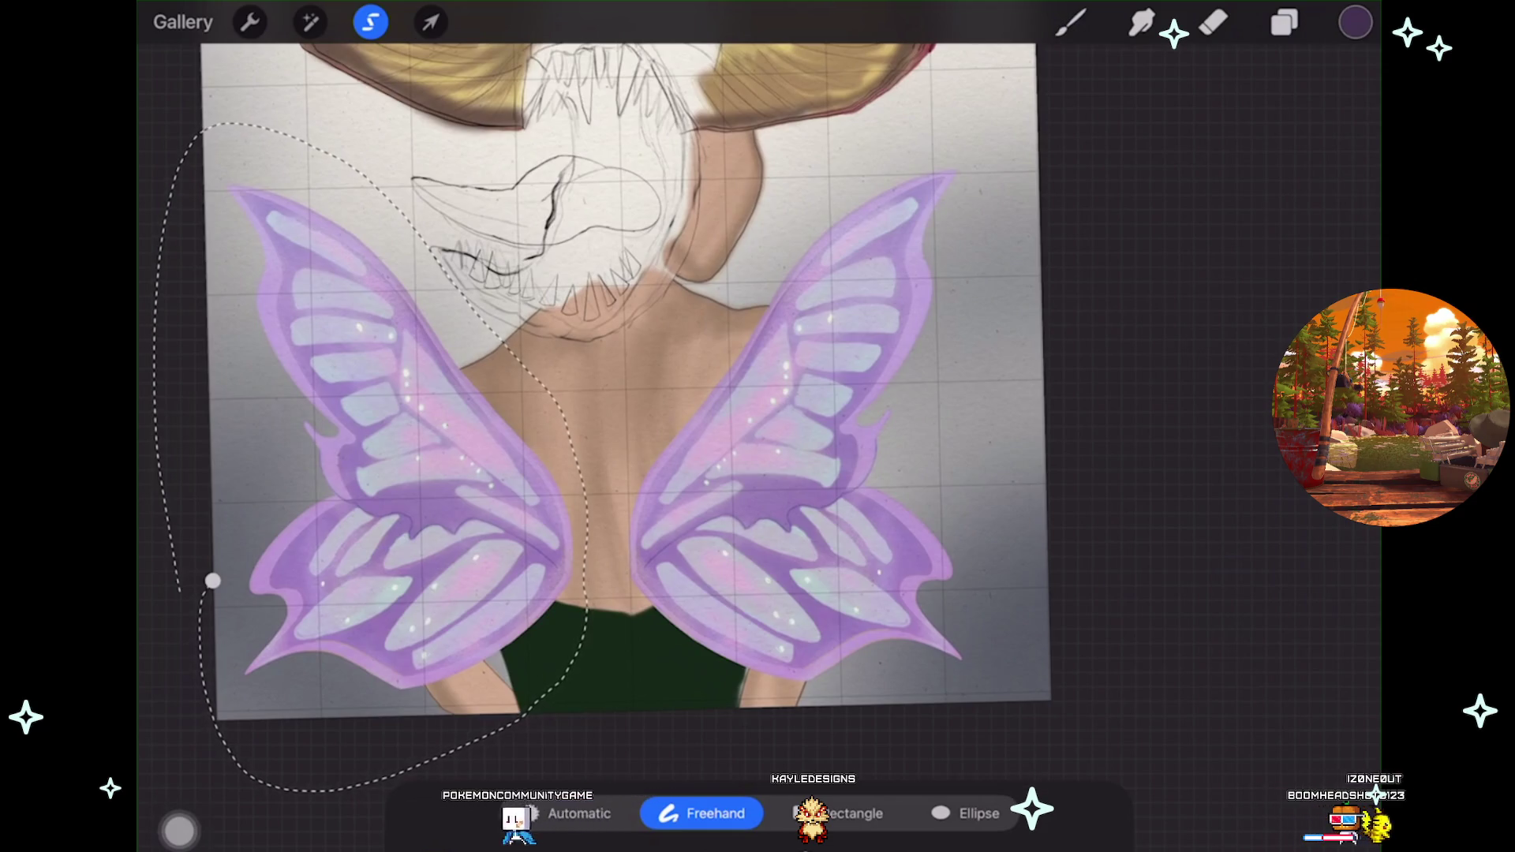
{"action": "left_click", "coordinate": [250, 22]}
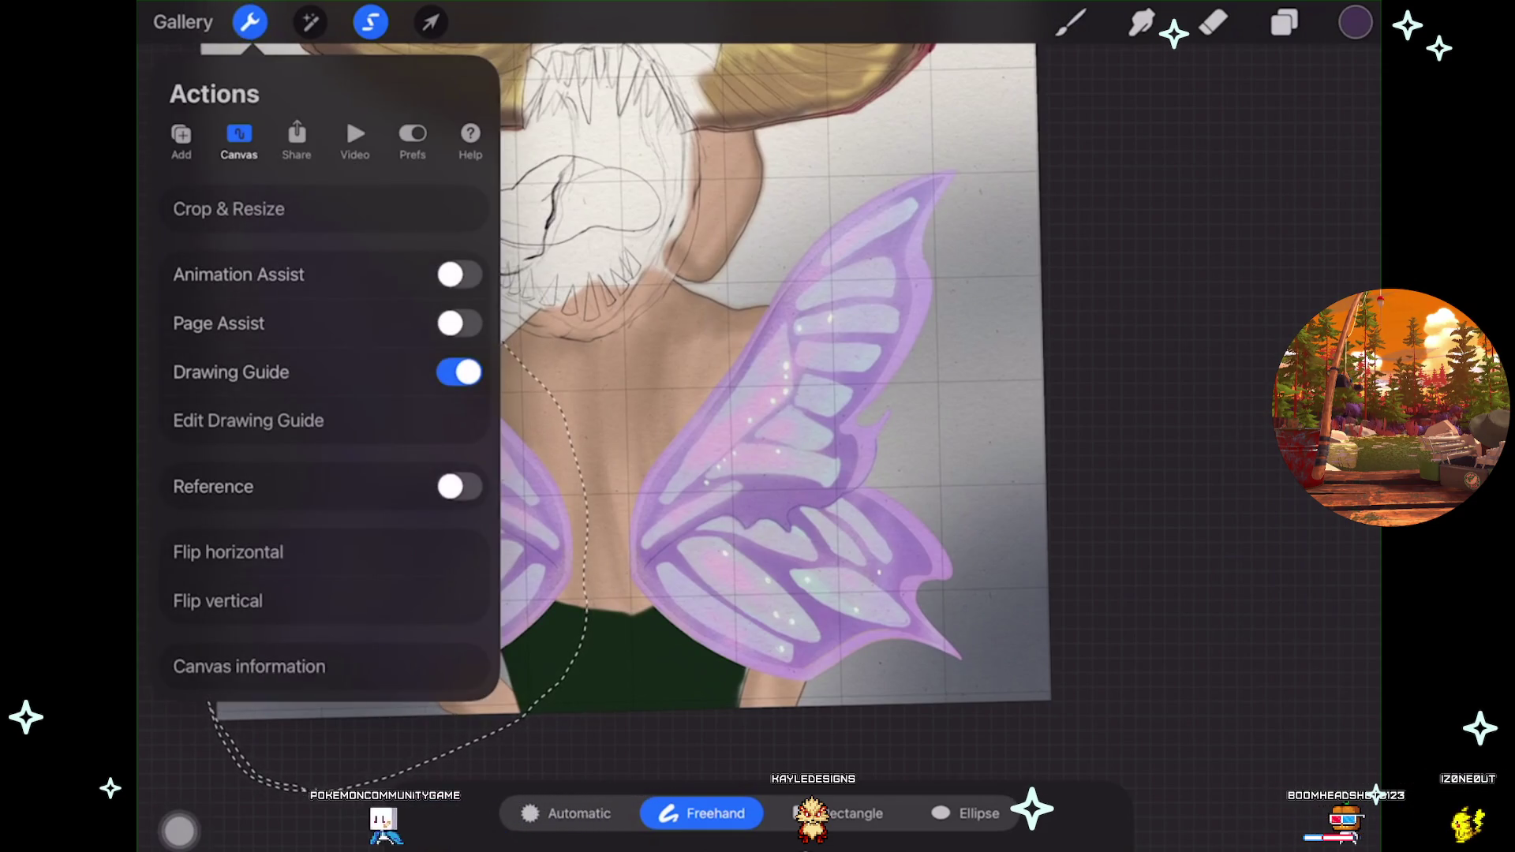
{"action": "left_click", "coordinate": [181, 139]}
{"action": "left_click", "coordinate": [194, 468]}
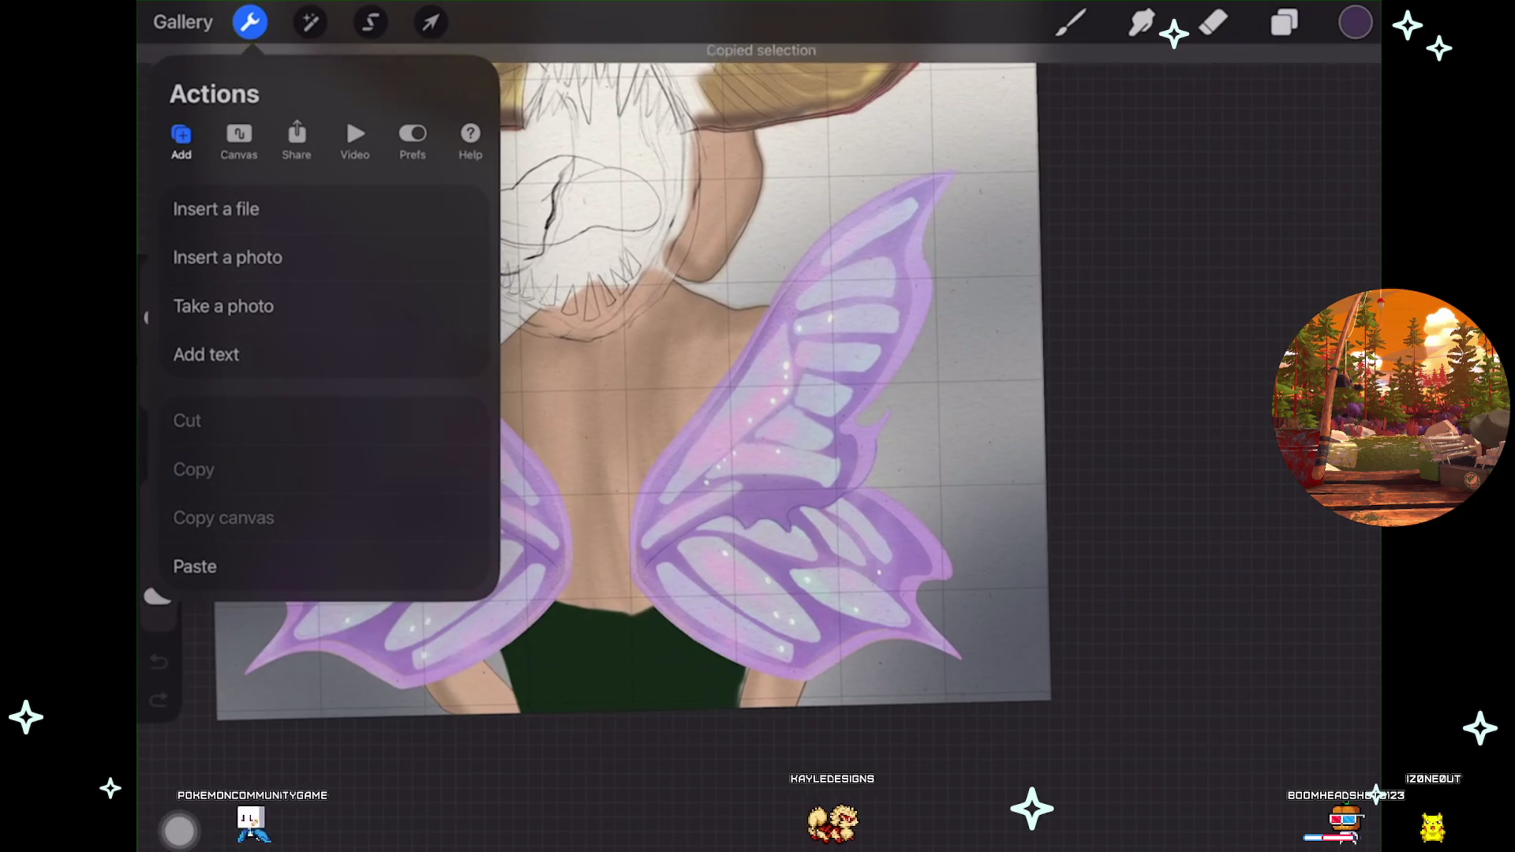
Paste the copied left wing onto the new Layer 40.
{"action": "left_click", "coordinate": [1283, 22]}
{"action": "left_click", "coordinate": [1126, 436]}
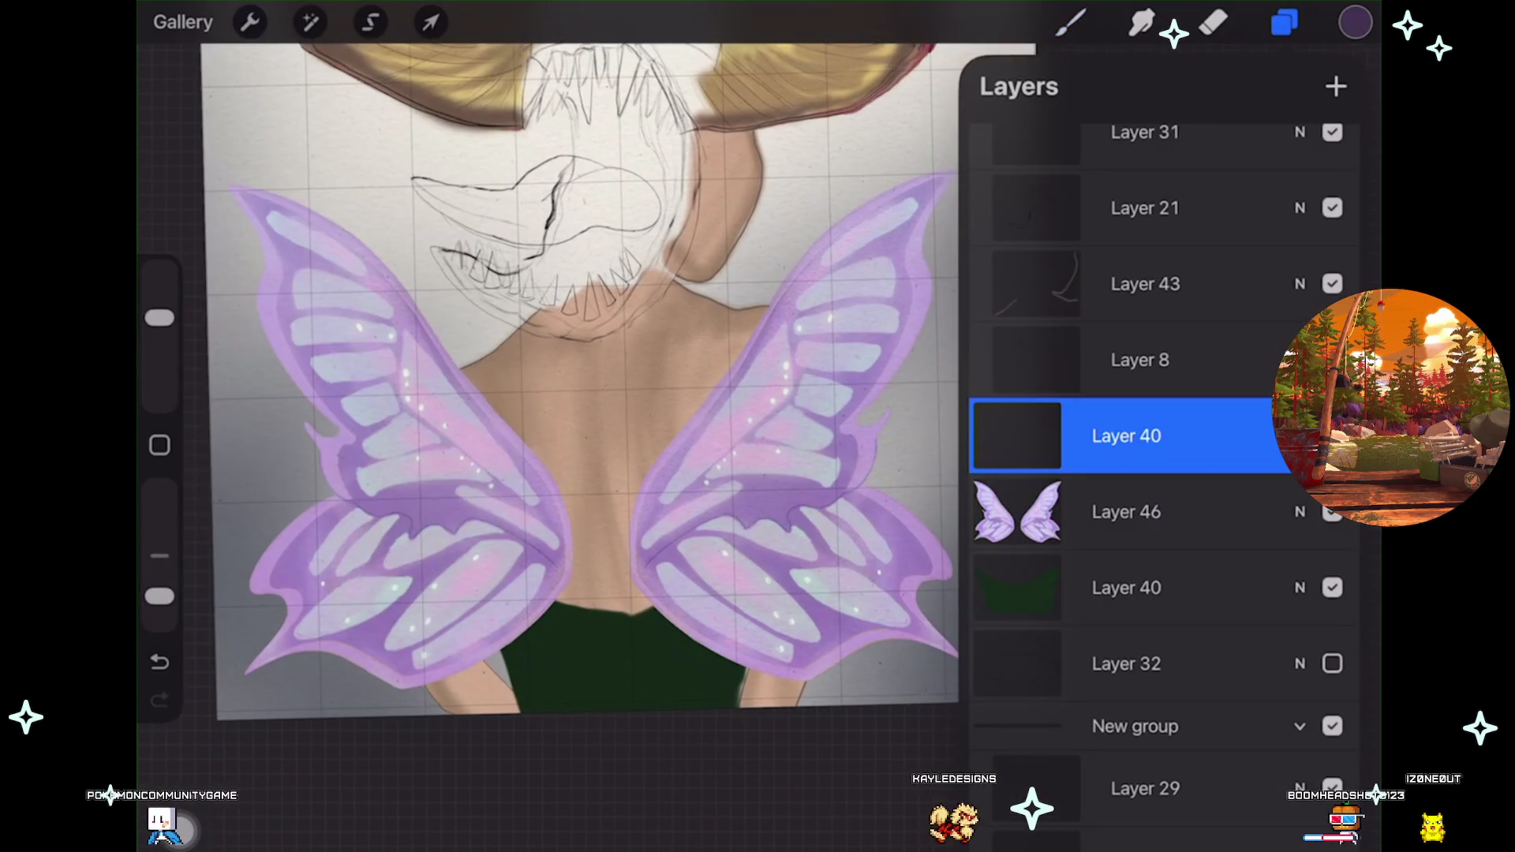
{"action": "left_click", "coordinate": [250, 22]}
{"action": "left_click", "coordinate": [240, 565]}
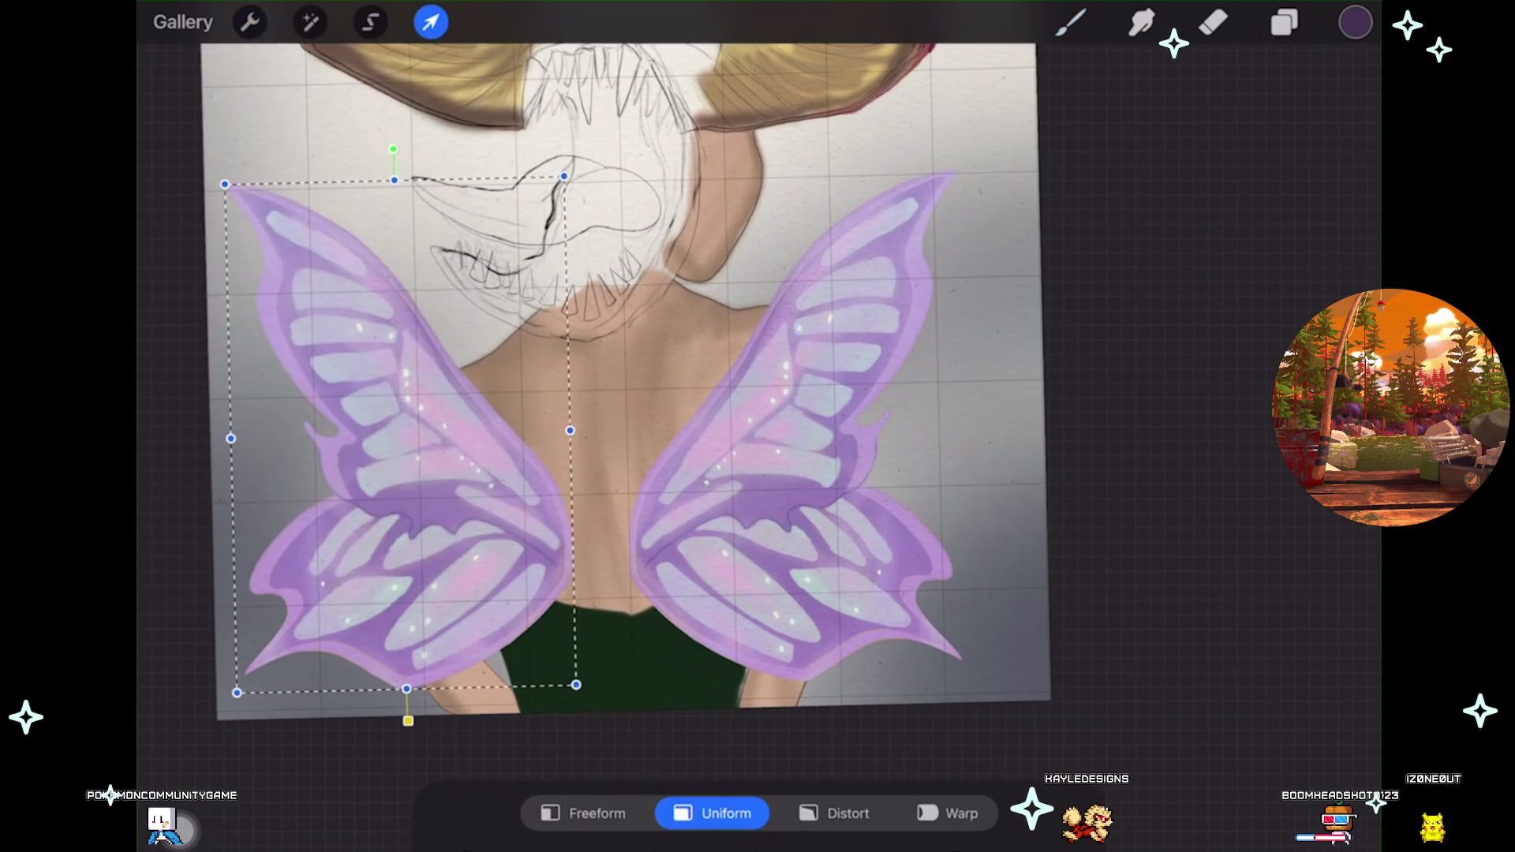
Finish placing the pasted wing and drag Layer 40 below Layer 46.
{"action": "left_click", "coordinate": [1284, 22]}
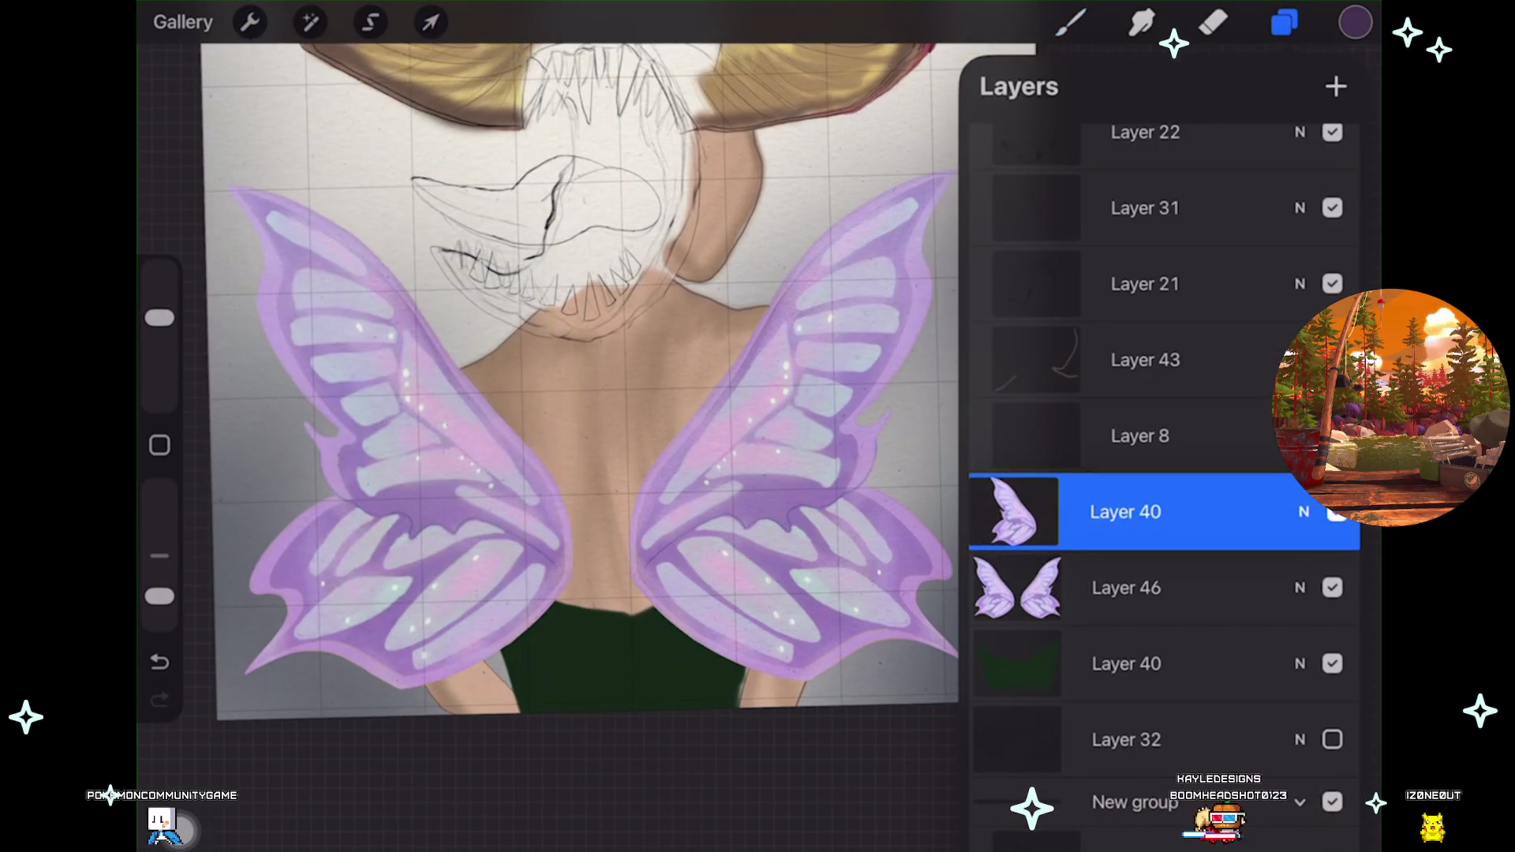
{"action": "left_click_drag", "start_coordinate": [1129, 512], "coordinate": [1128, 587]}
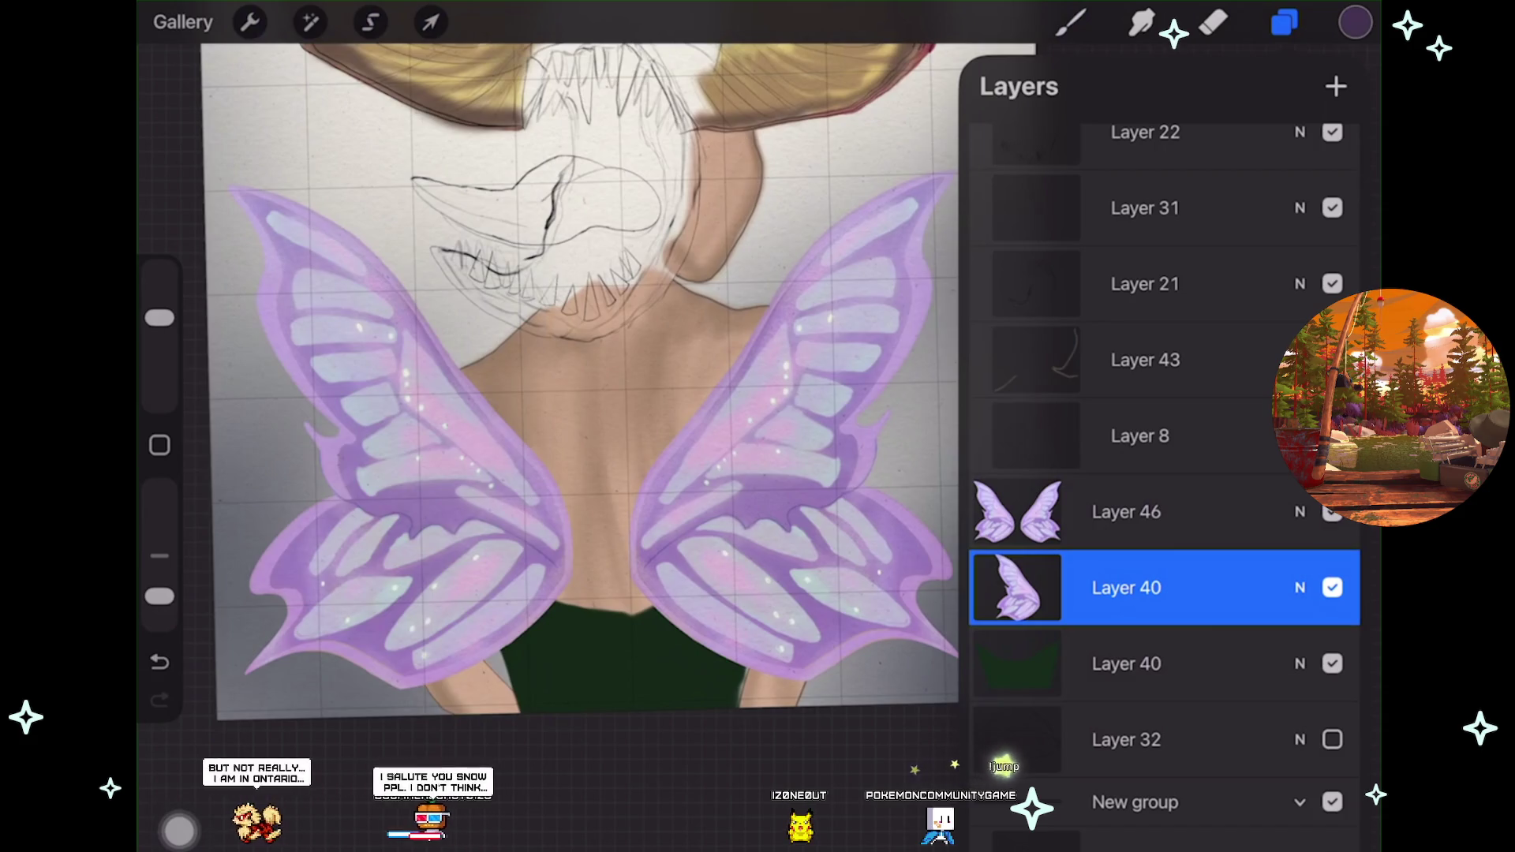
ColorDrop dark purple to fill the wing copy on Layer 40.
{"action": "left_click_drag", "start_coordinate": [1355, 23], "coordinate": [553, 394]}
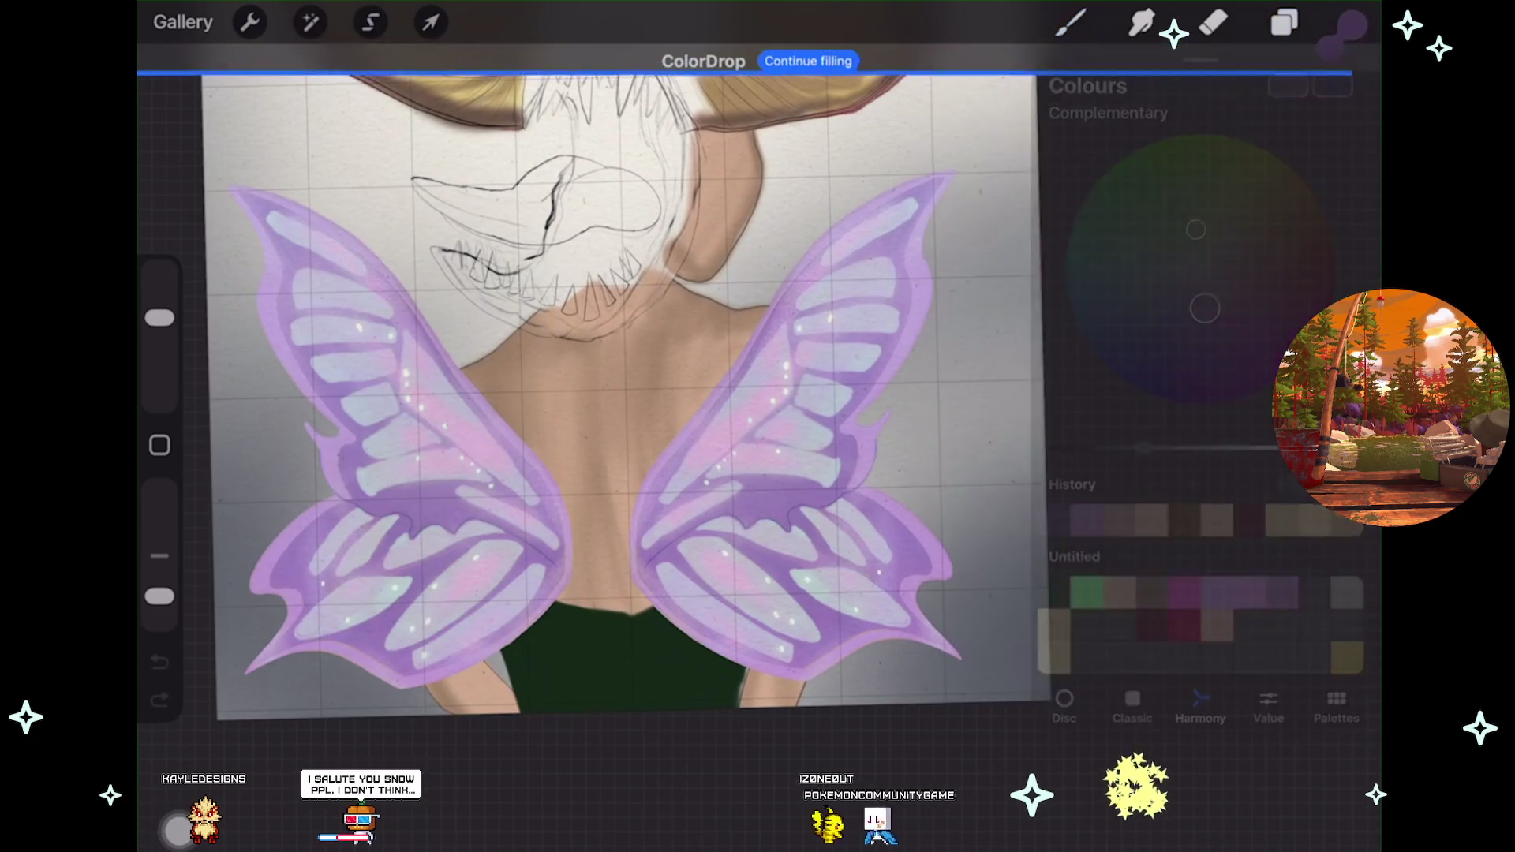
{"action": "left_click_drag", "start_coordinate": [662, 409], "coordinate": [423, 545]}
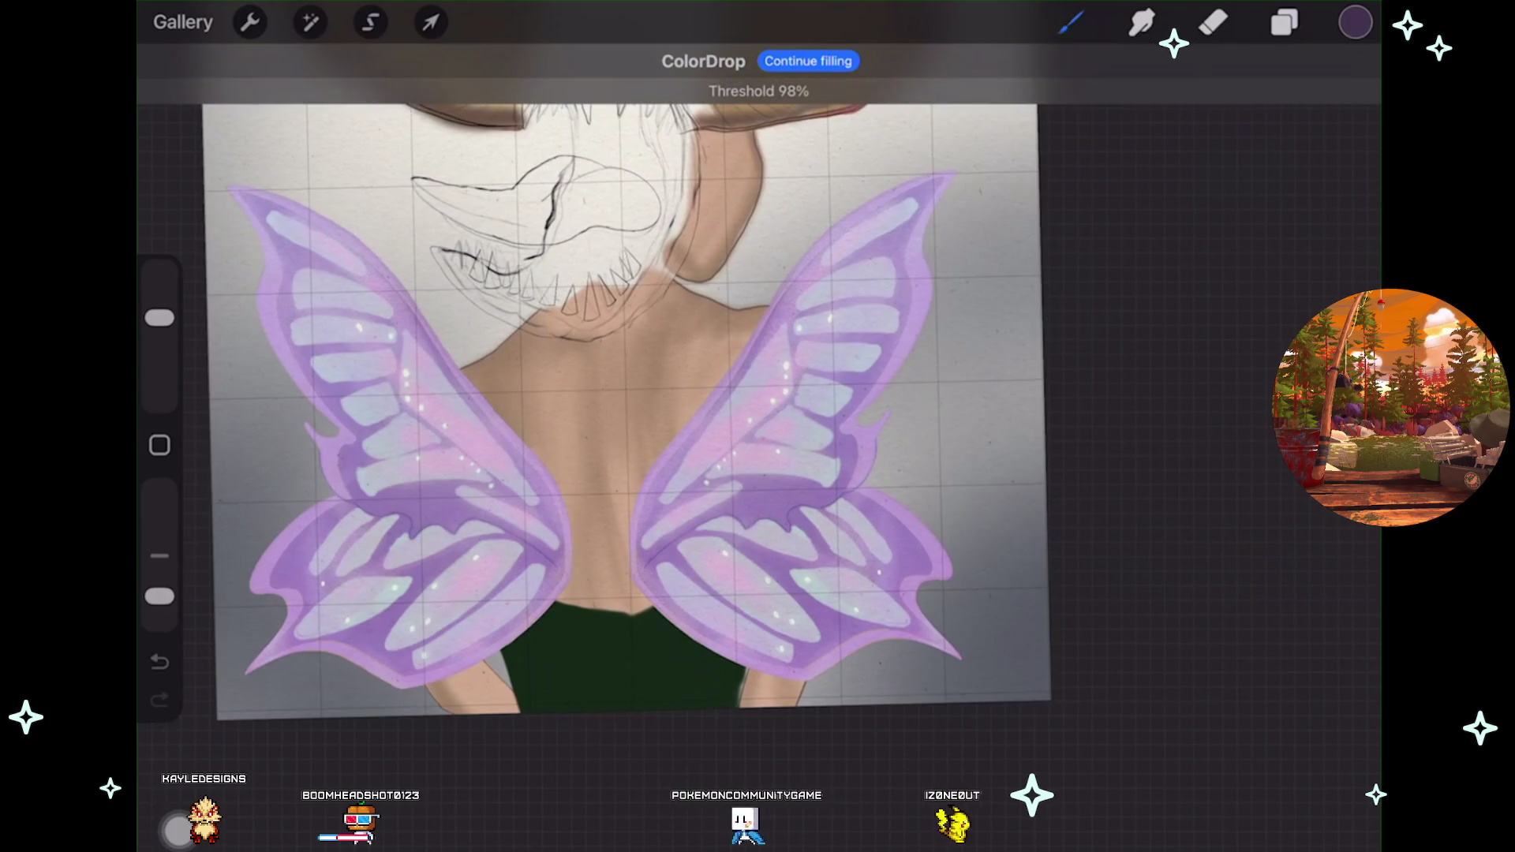
{"action": "left_click", "coordinate": [430, 22]}
{"action": "left_click", "coordinate": [1284, 22]}
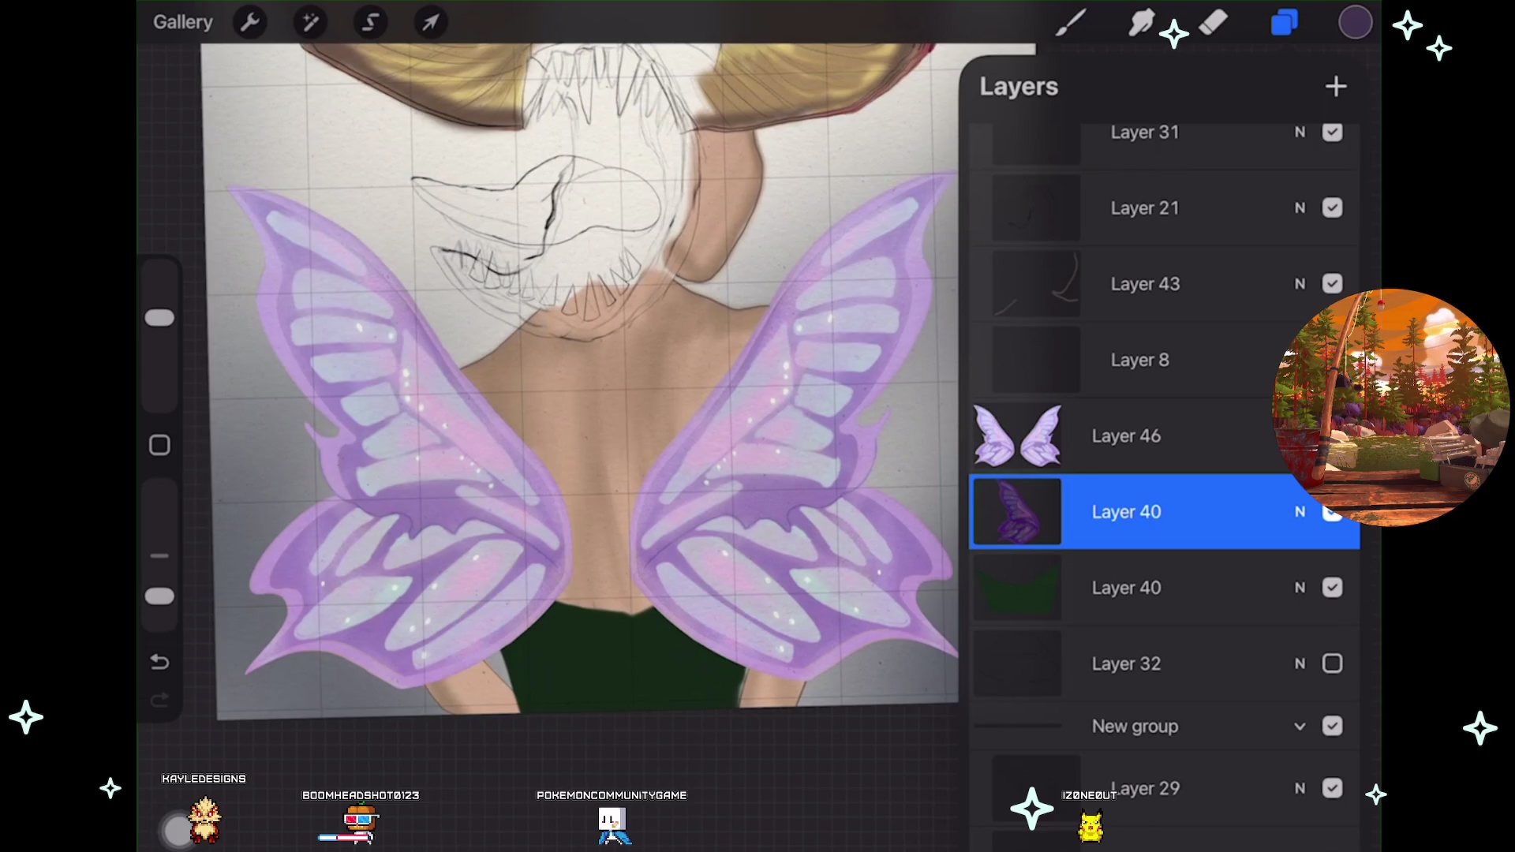
{"action": "scroll", "coordinate": [577, 379], "scroll_direction": "up", "scroll_amount": 3}
Apply a Gaussian Blur of about 31% to the purple wing copy.
{"action": "left_click", "coordinate": [310, 22]}
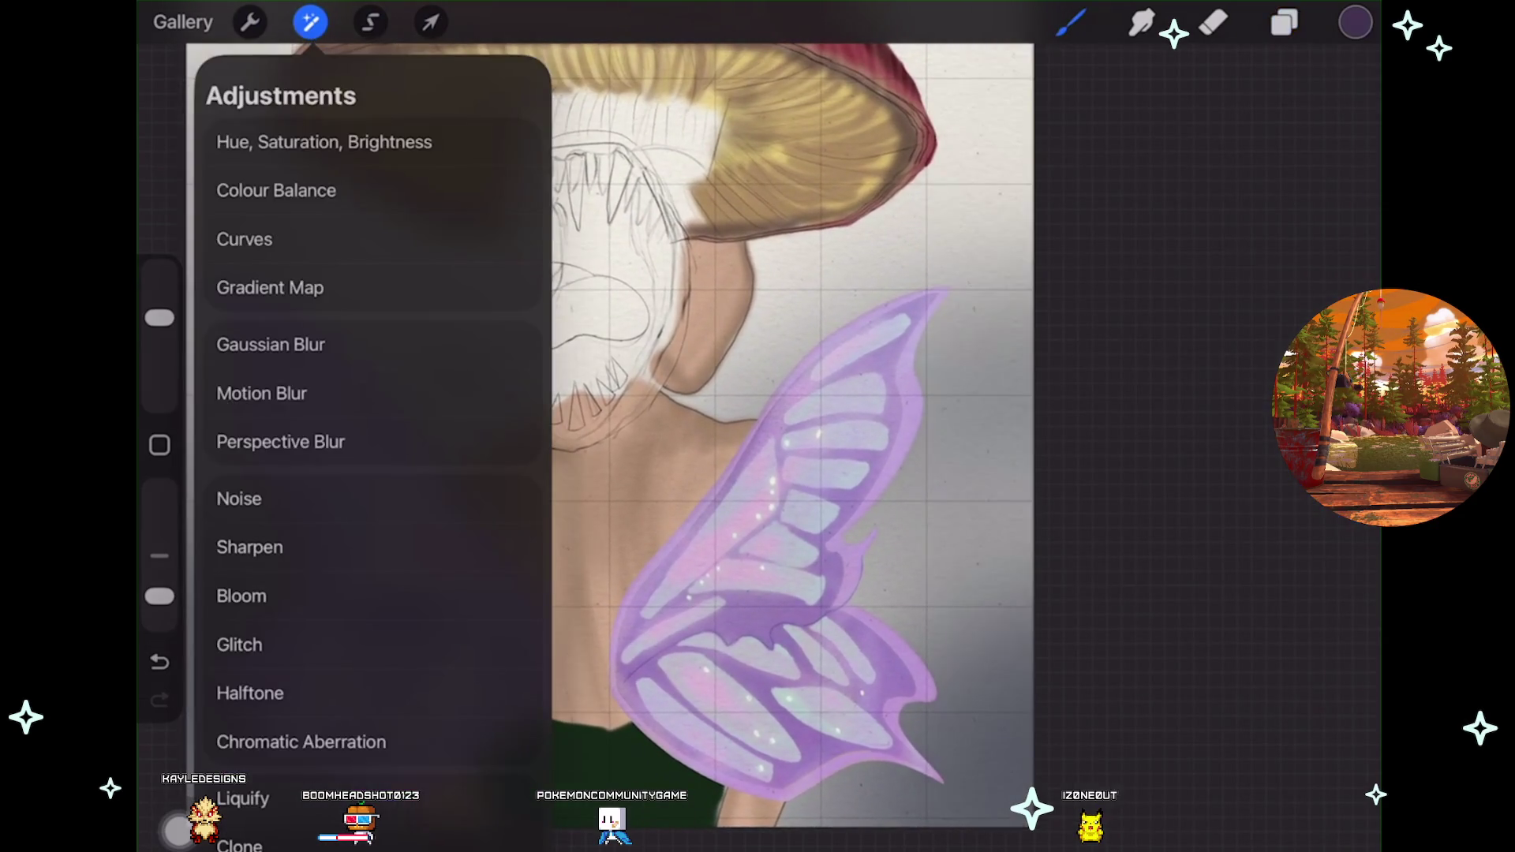
{"action": "left_click", "coordinate": [271, 344]}
{"action": "left_click_drag", "start_coordinate": [473, 434], "coordinate": [955, 434]}
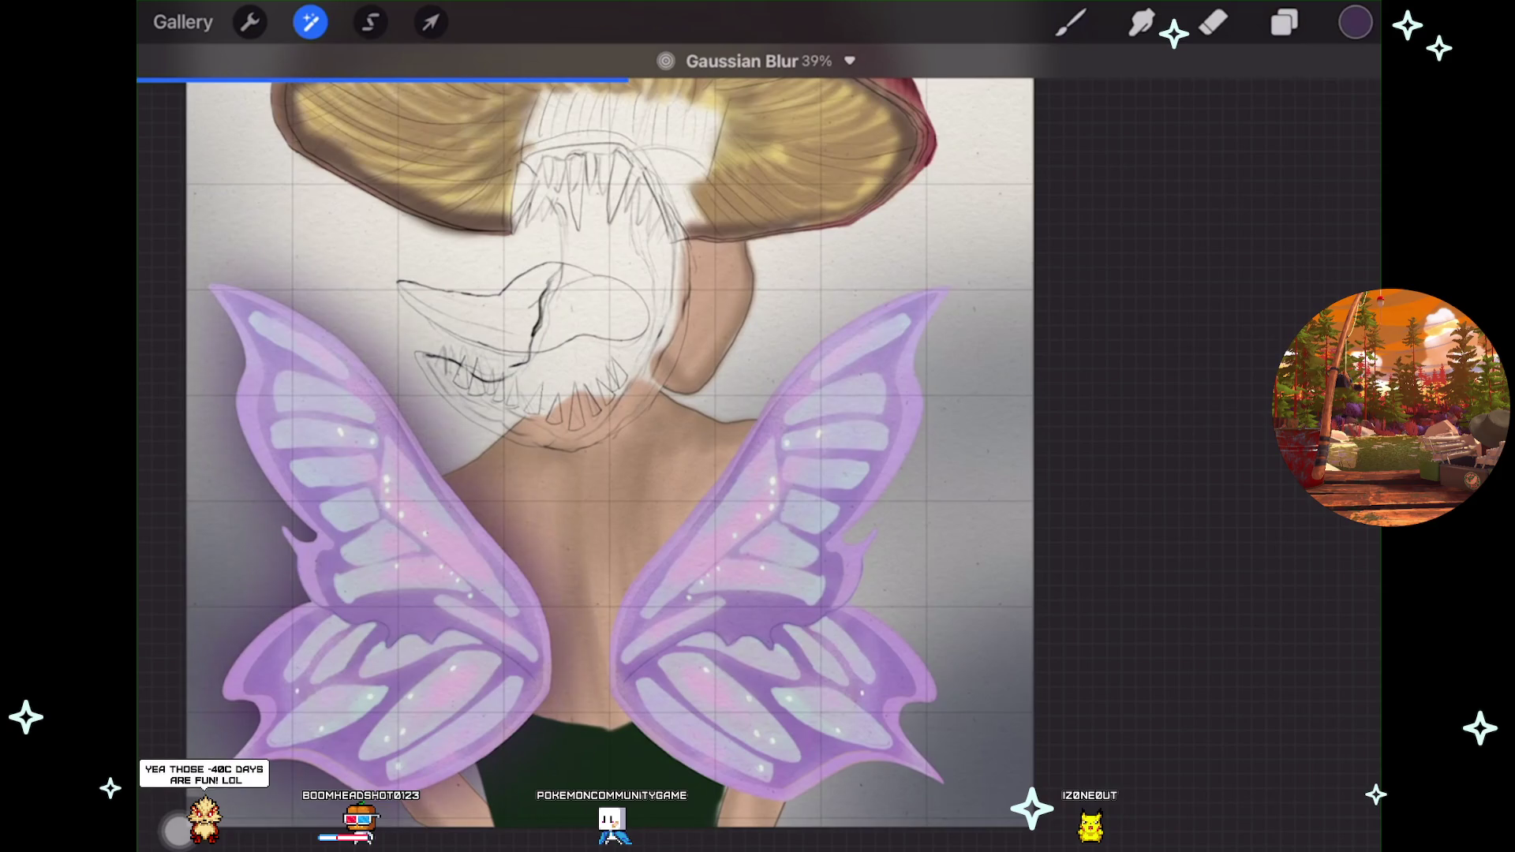
{"action": "mouse_move", "coordinate": [629, 434]}
{"action": "left_mouse_down"}
{"action": "mouse_move", "coordinate": [351, 434]}
{"action": "mouse_move", "coordinate": [533, 434]}
{"action": "mouse_move", "coordinate": [659, 411]}
{"action": "mouse_move", "coordinate": [604, 432]}
{"action": "left_mouse_up"}
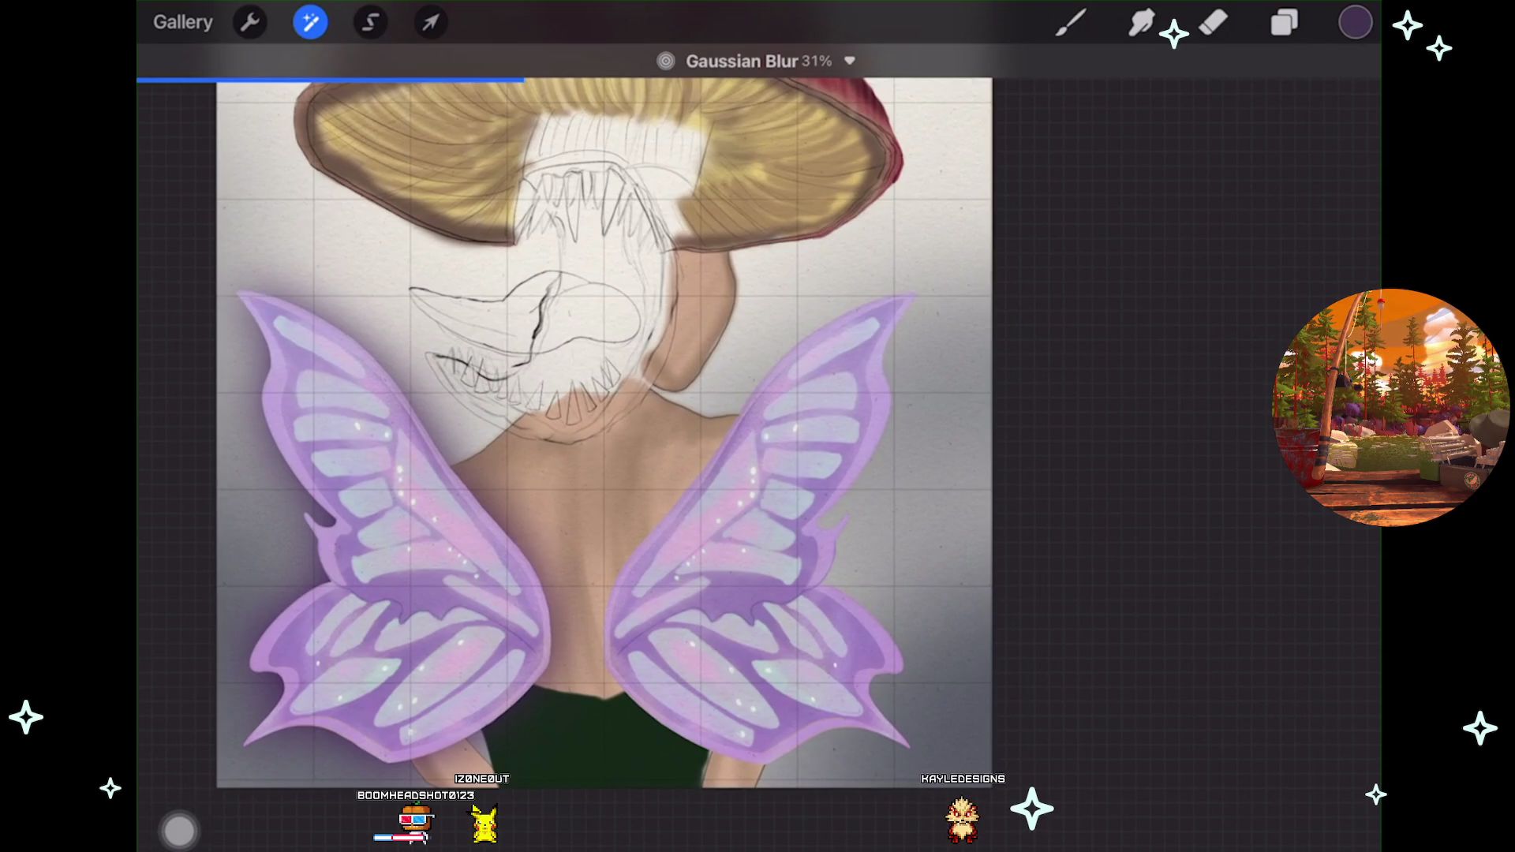
{"action": "left_click", "coordinate": [1284, 22]}
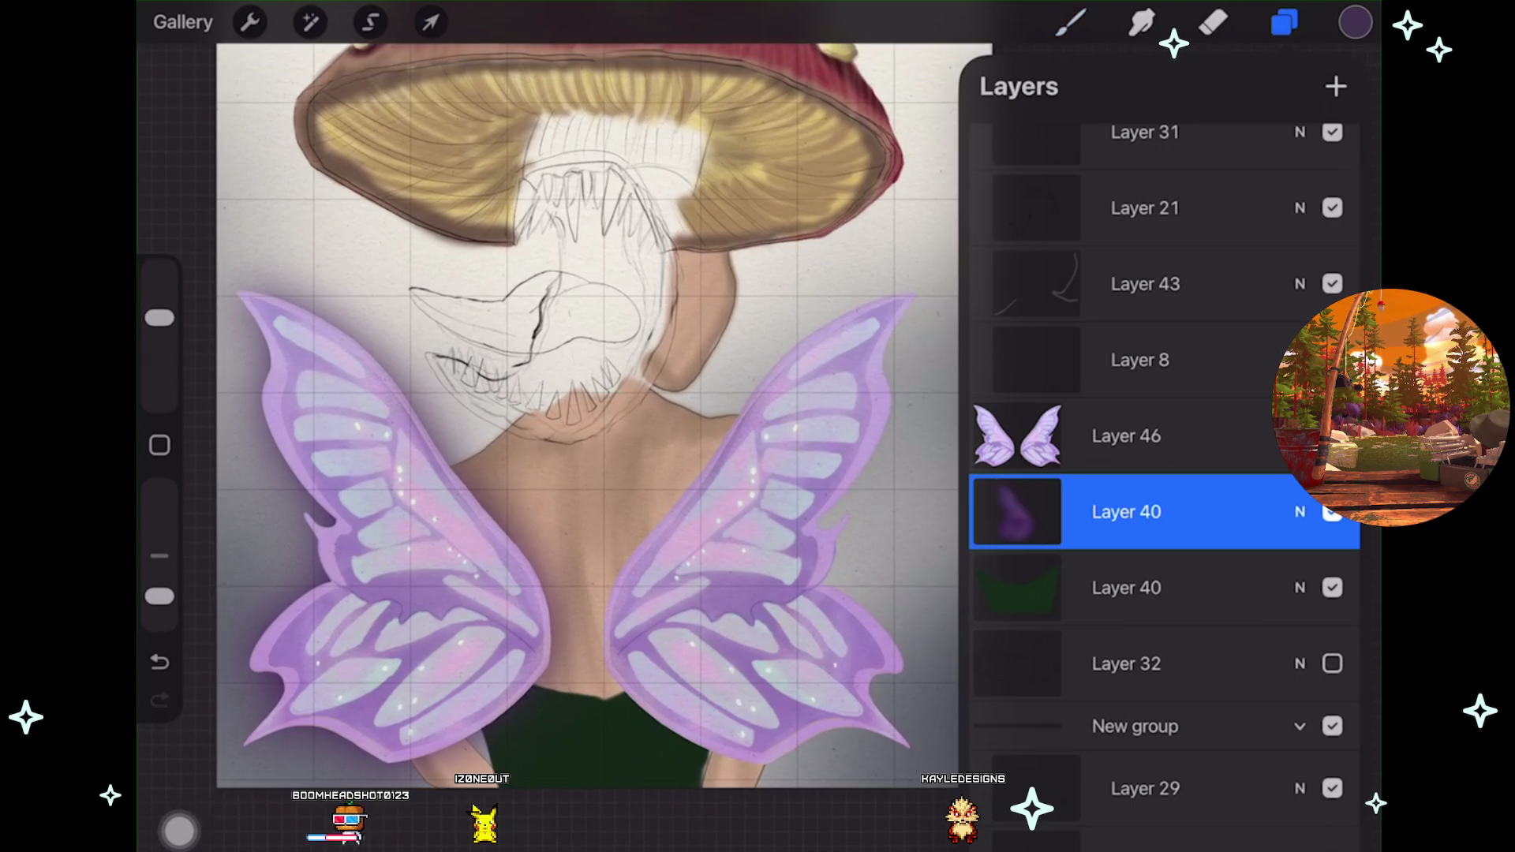
Undo the wing copy's blur, transform, purple fill, layer move and placement.
{"action": "left_click", "coordinate": [160, 661]}
{"action": "key", "text": "ctrl+z"}
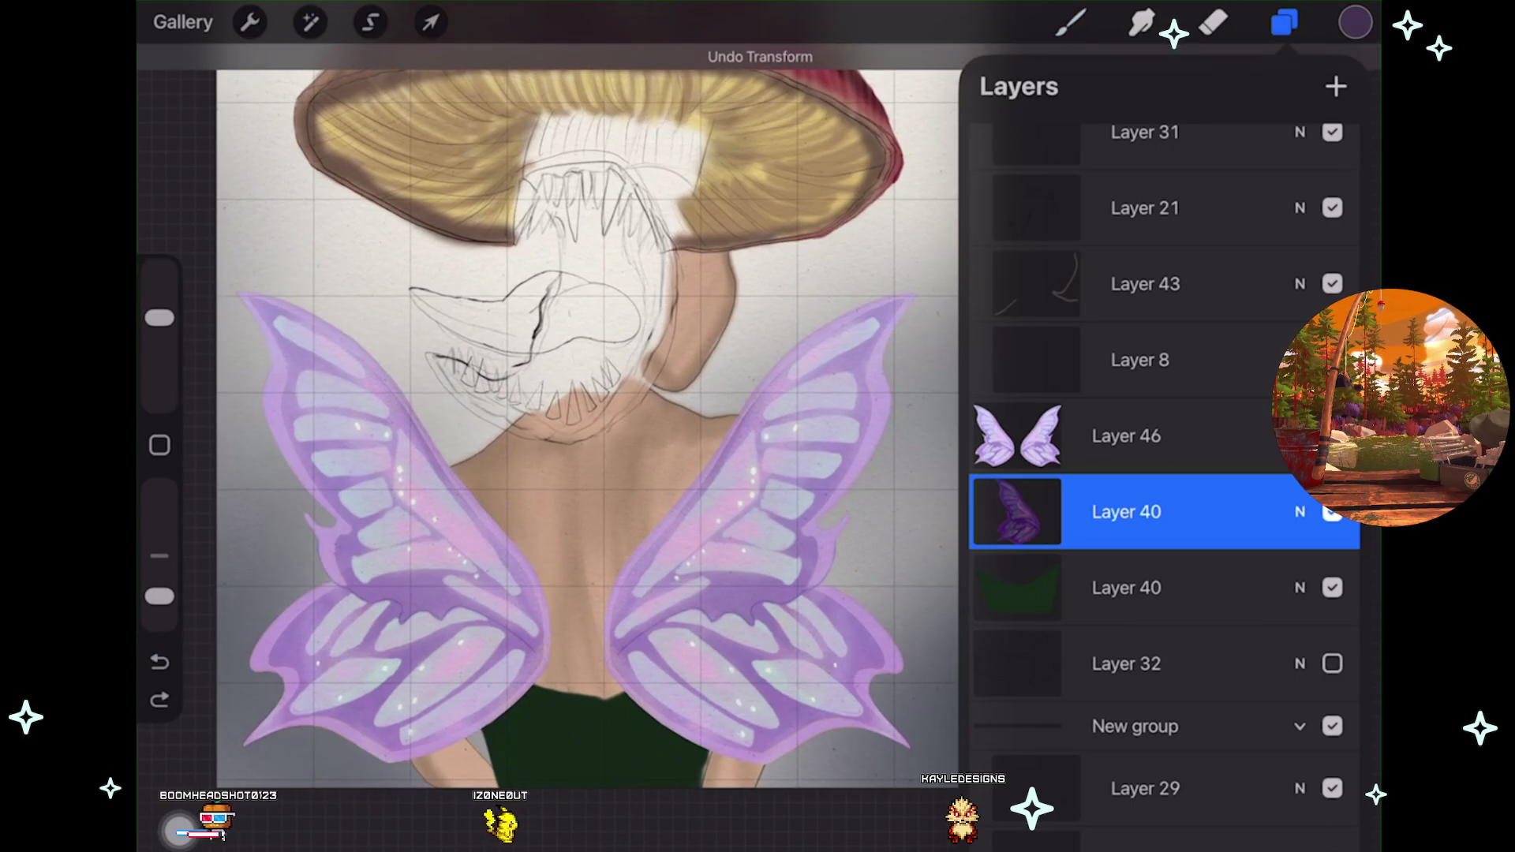
{"action": "key", "text": "ctrl+z"}
{"action": "key", "text": "ctrl+z"}
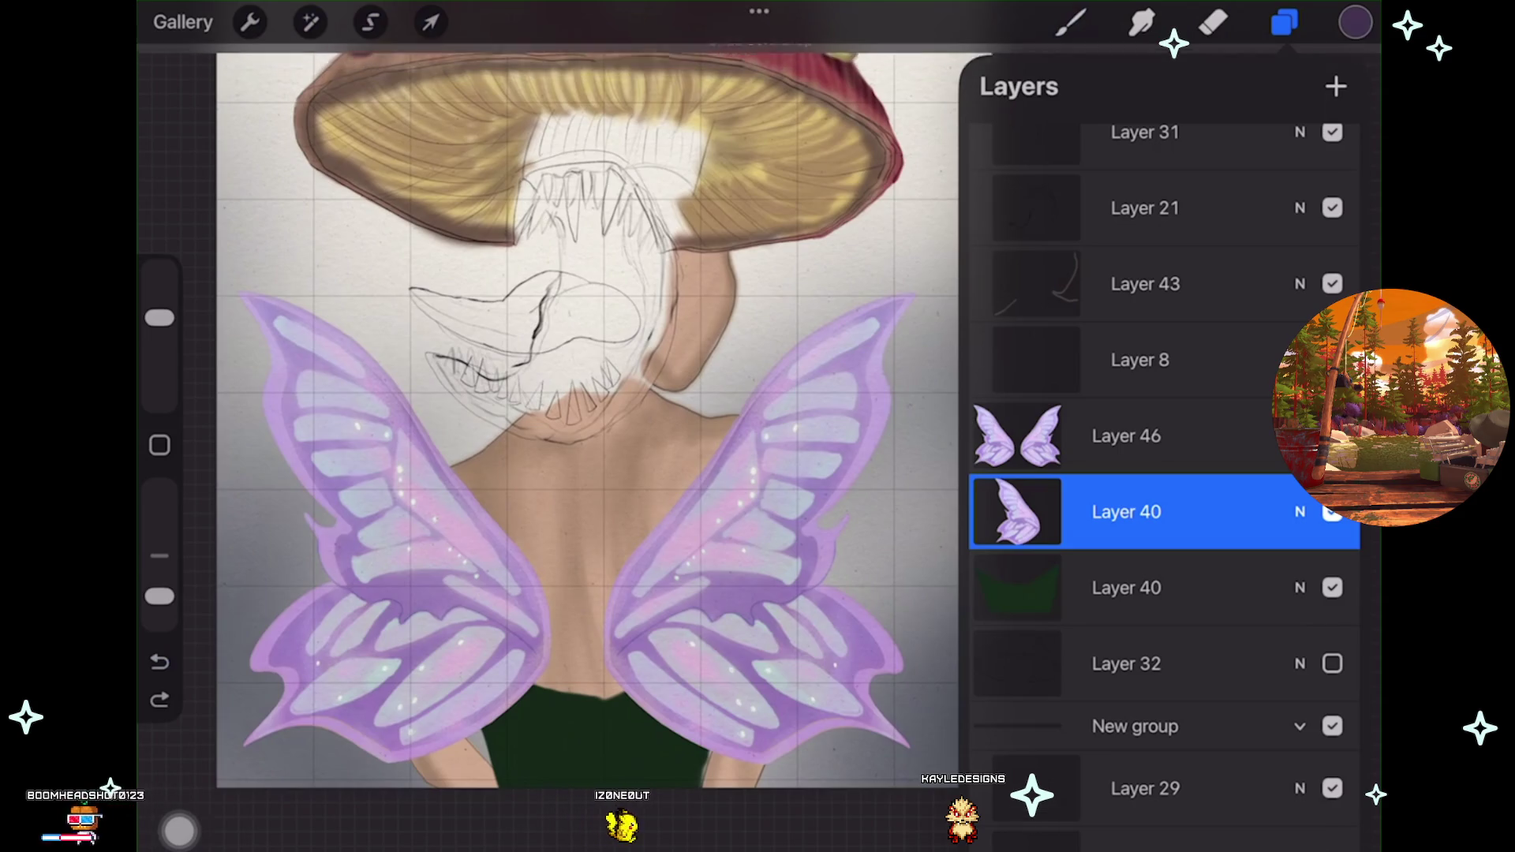
{"action": "left_click", "coordinate": [159, 661]}
{"action": "key", "text": "ctrl+z"}
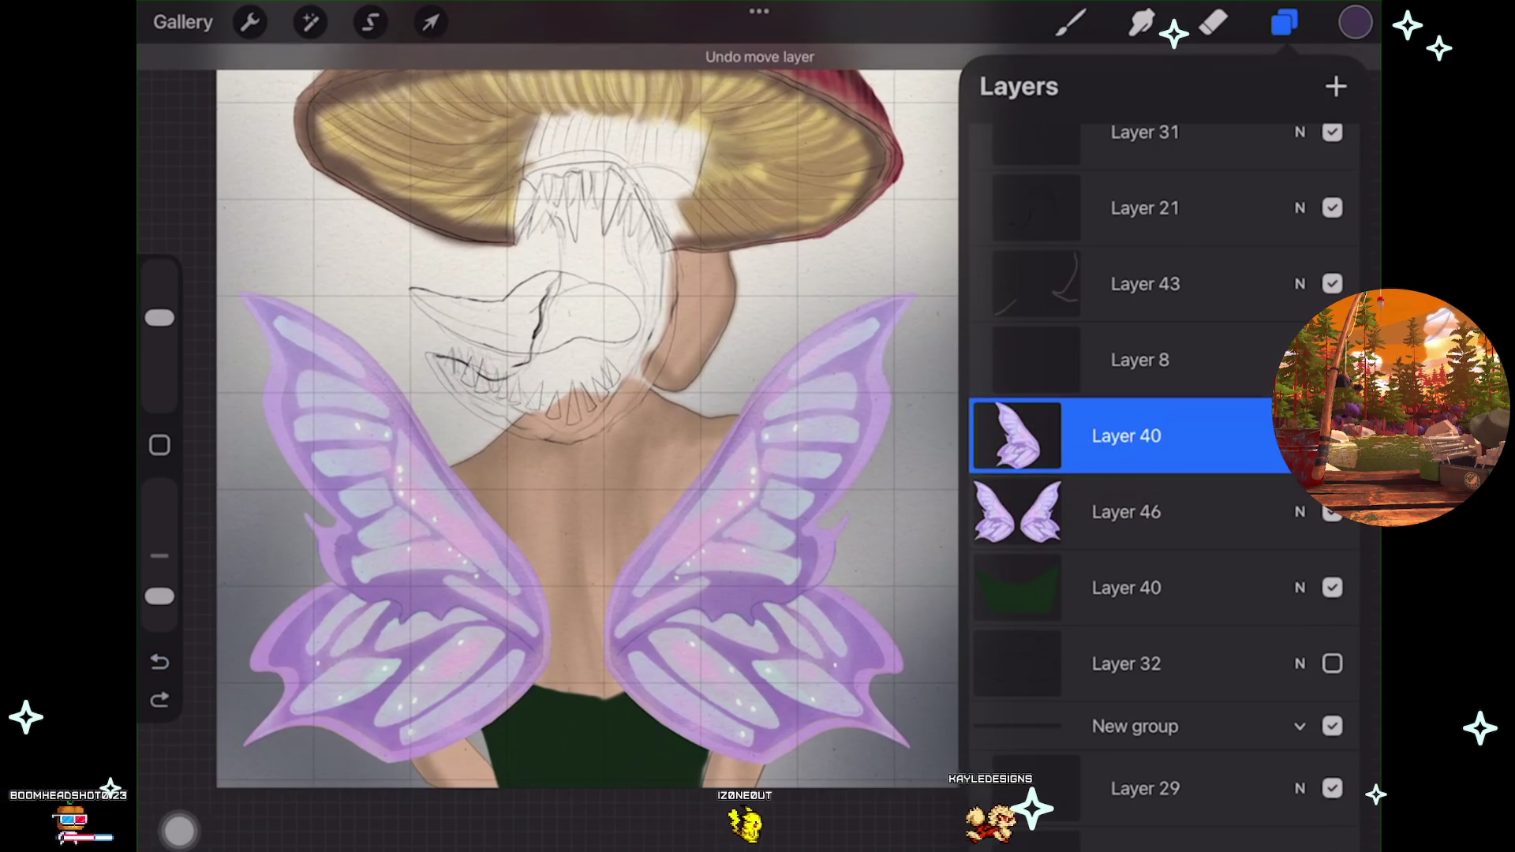
{"action": "key", "text": "ctrl+z"}
Duplicate the wings Layer 46 and fill the copy dark purple.
{"action": "mouse_move", "coordinate": [1199, 511]}
{"action": "left_mouse_down"}
{"action": "mouse_move", "coordinate": [1089, 512]}
{"action": "mouse_move", "coordinate": [1195, 568]}
{"action": "mouse_move", "coordinate": [1195, 583]}
{"action": "left_mouse_up"}
{"action": "left_click", "coordinate": [1222, 511]}
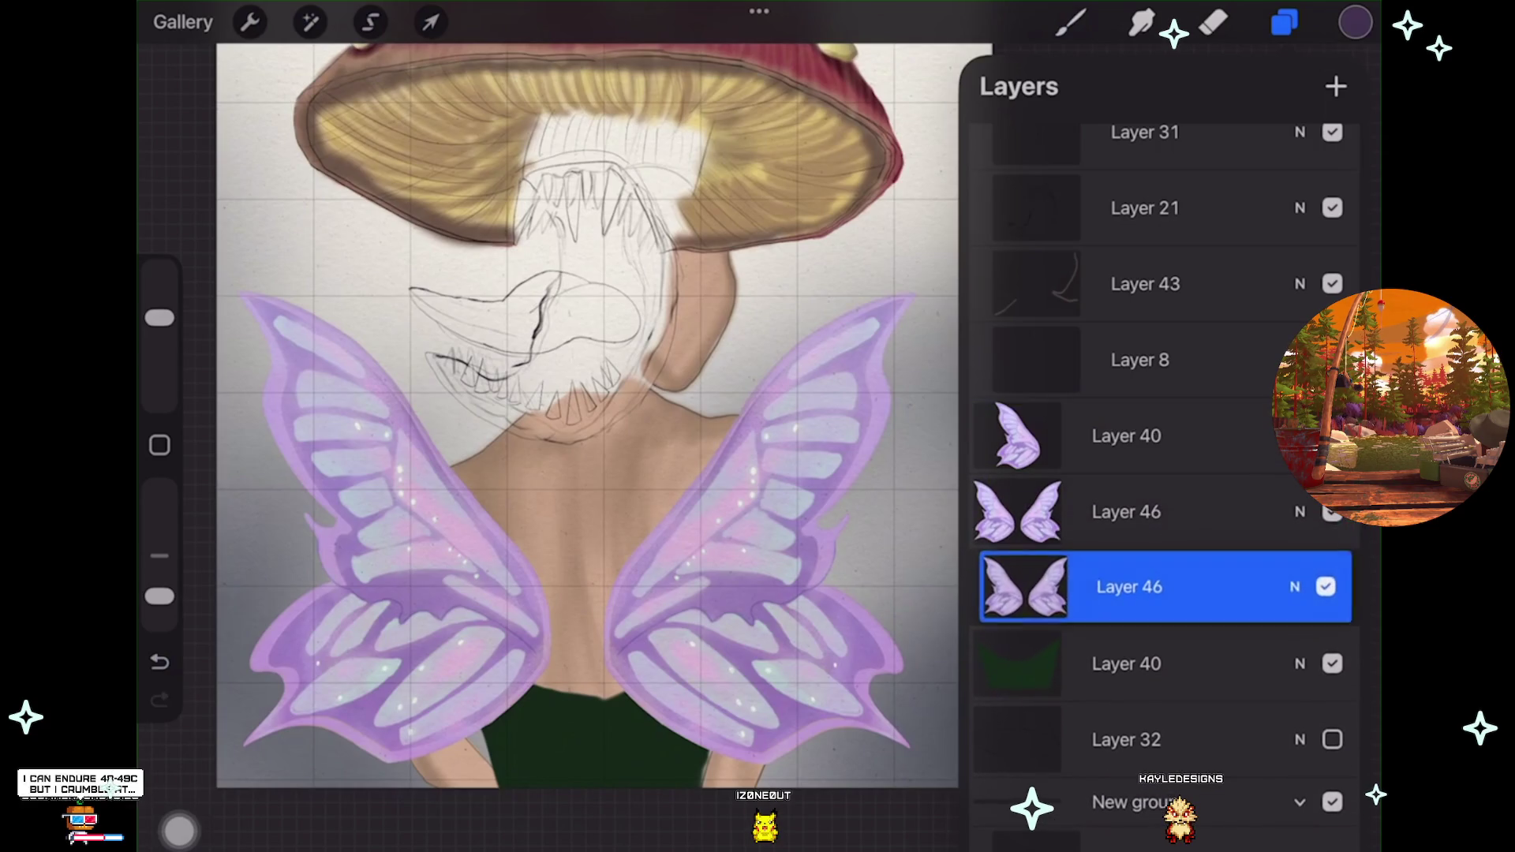
{"action": "left_click_drag", "start_coordinate": [1355, 22], "coordinate": [736, 651]}
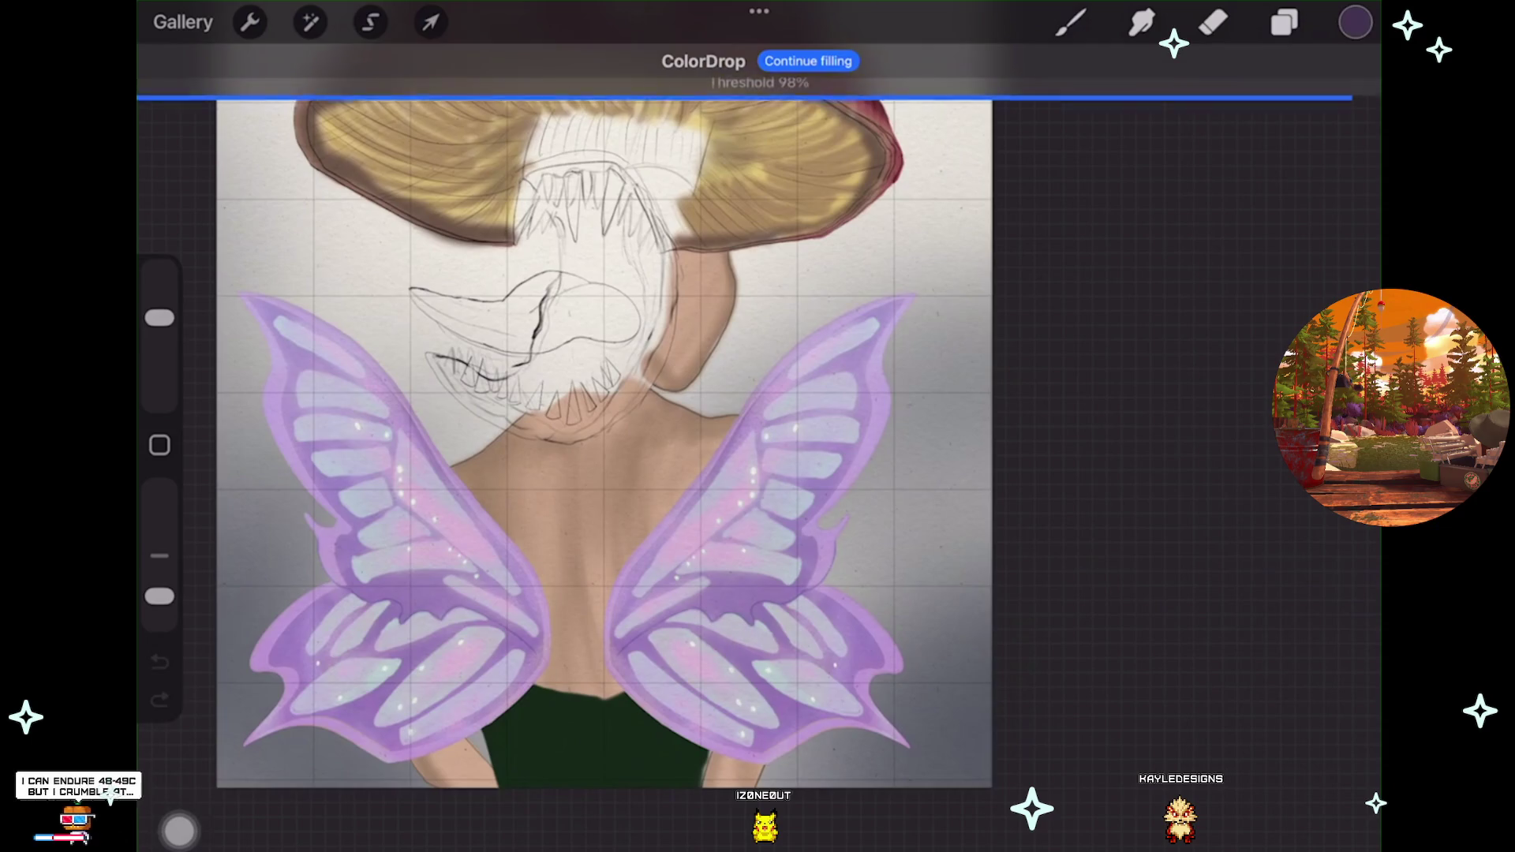
{"action": "left_click", "coordinate": [1283, 22]}
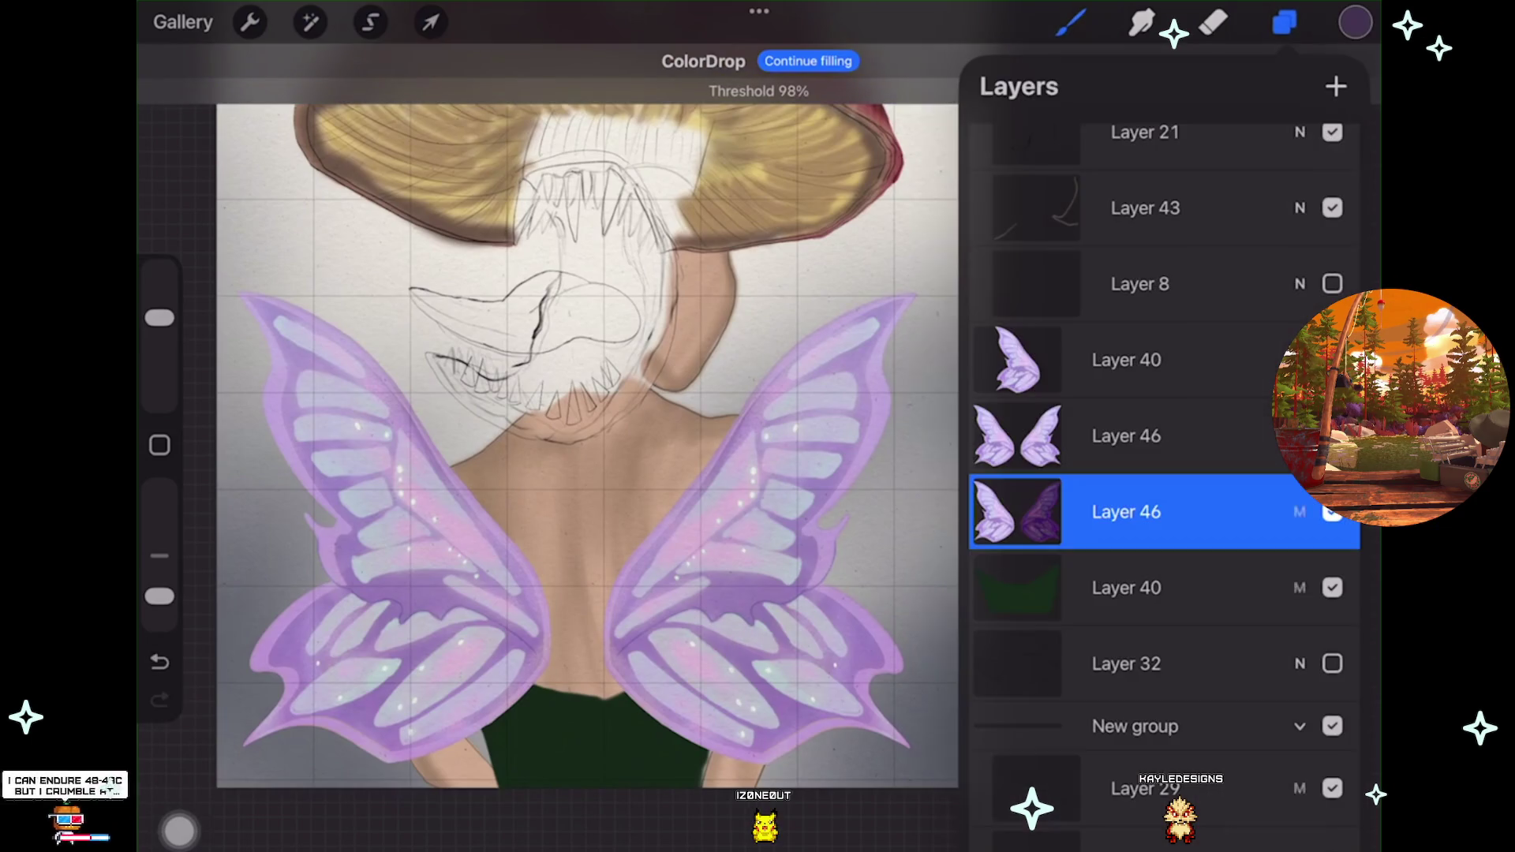
{"action": "left_click", "coordinate": [399, 660]}
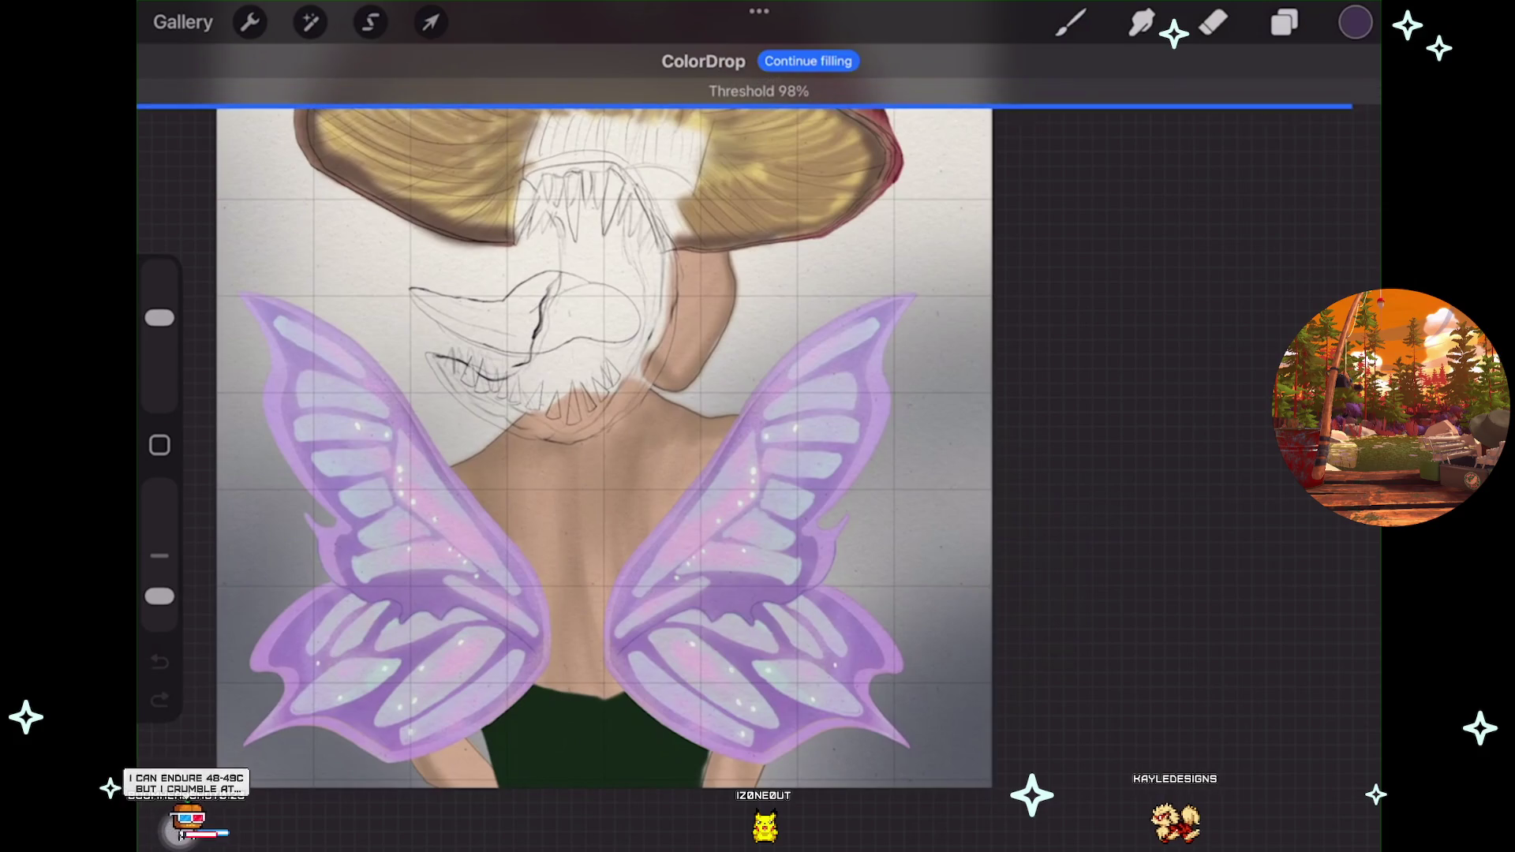
{"action": "left_click", "coordinate": [1284, 22]}
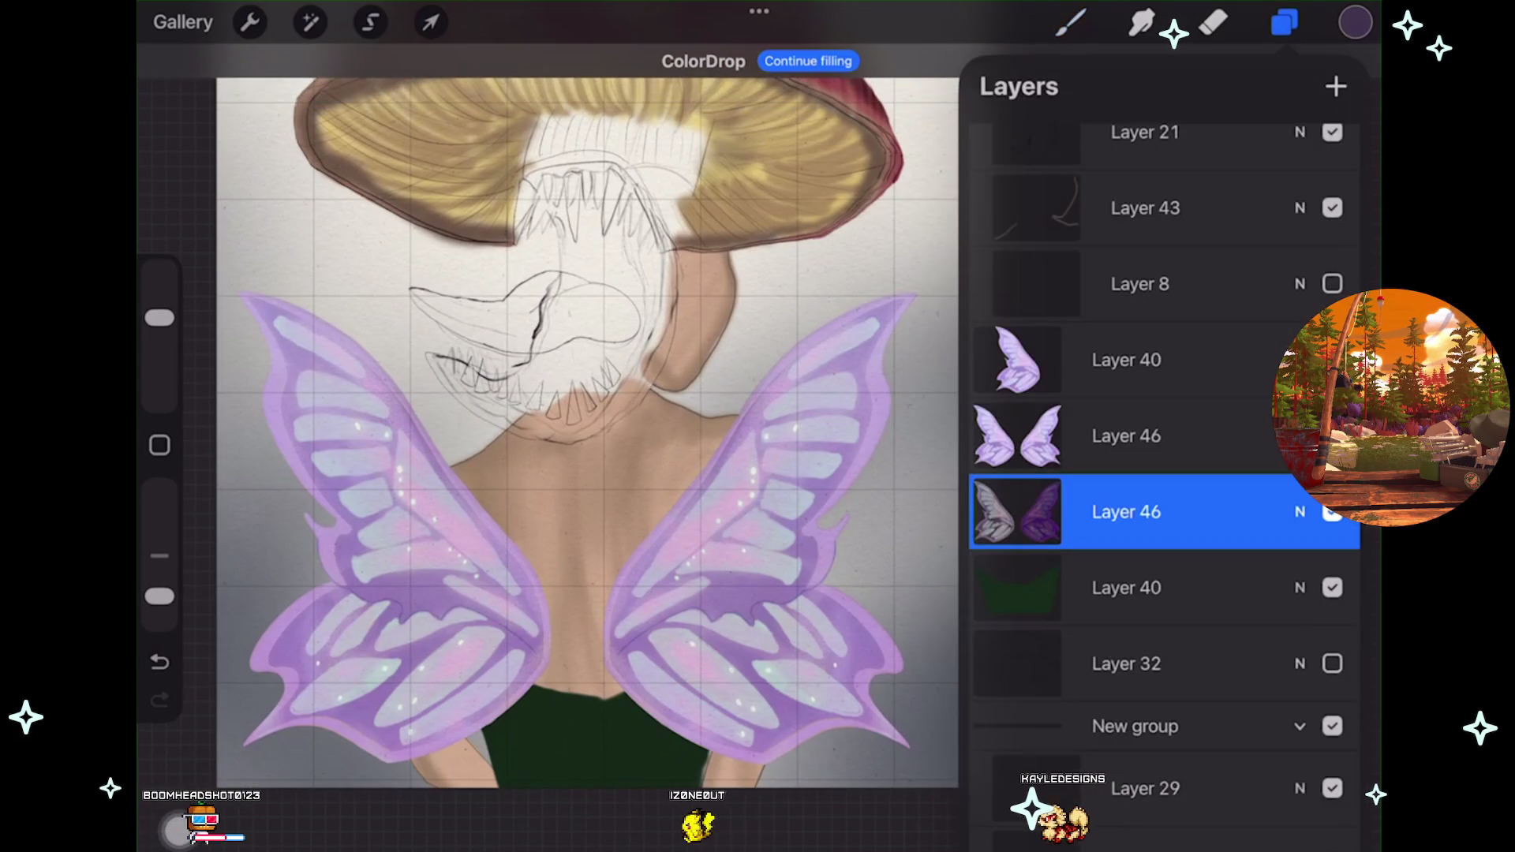
Redo the purple fill on the wing backing layer, then check the layers and adjustments.
{"action": "key", "text": "ctrl+z"}
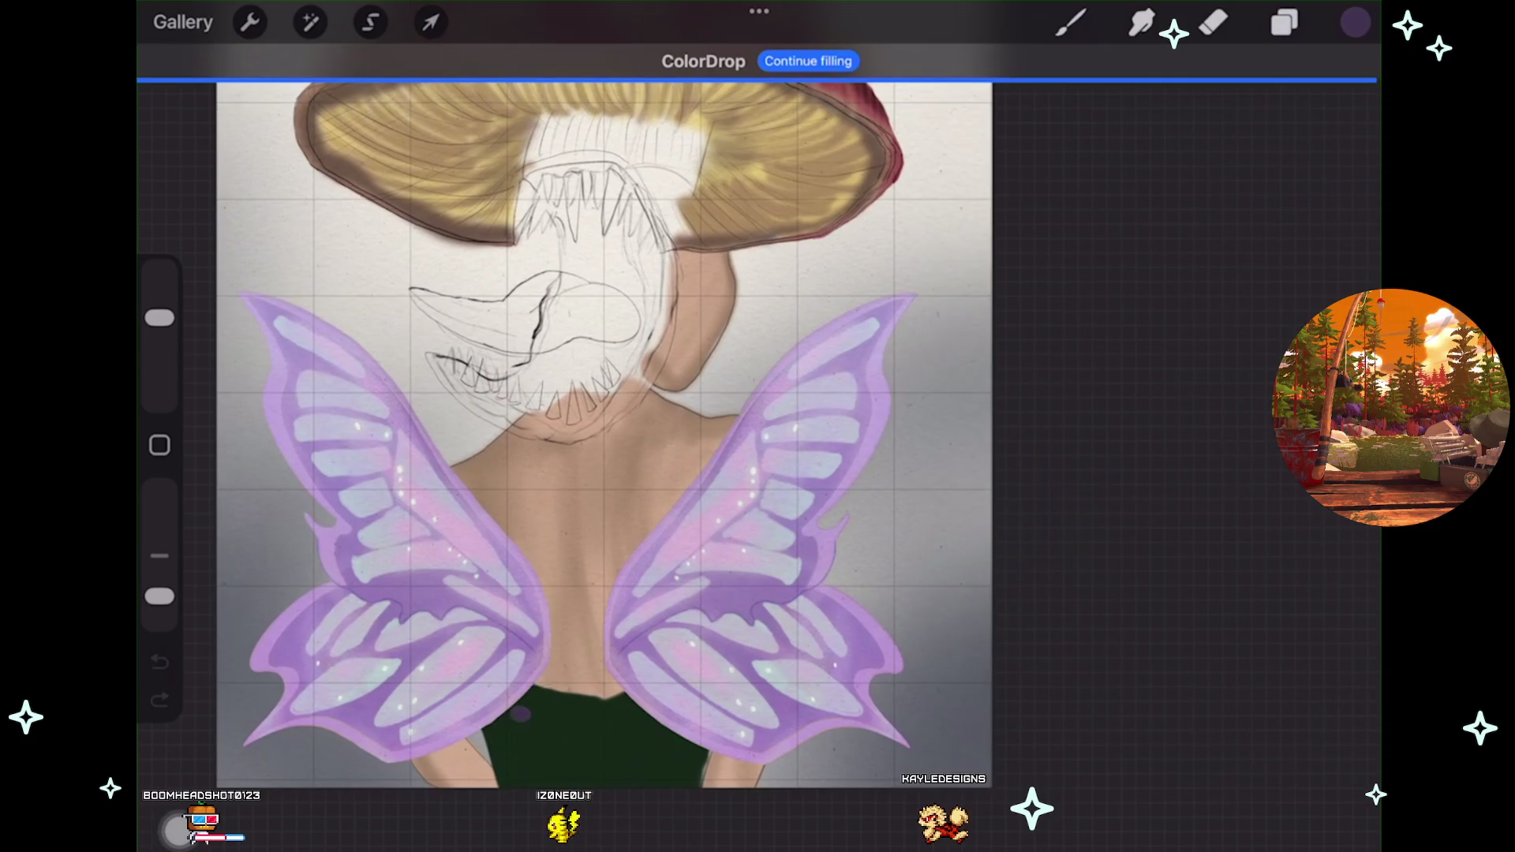
{"action": "left_click", "coordinate": [543, 657]}
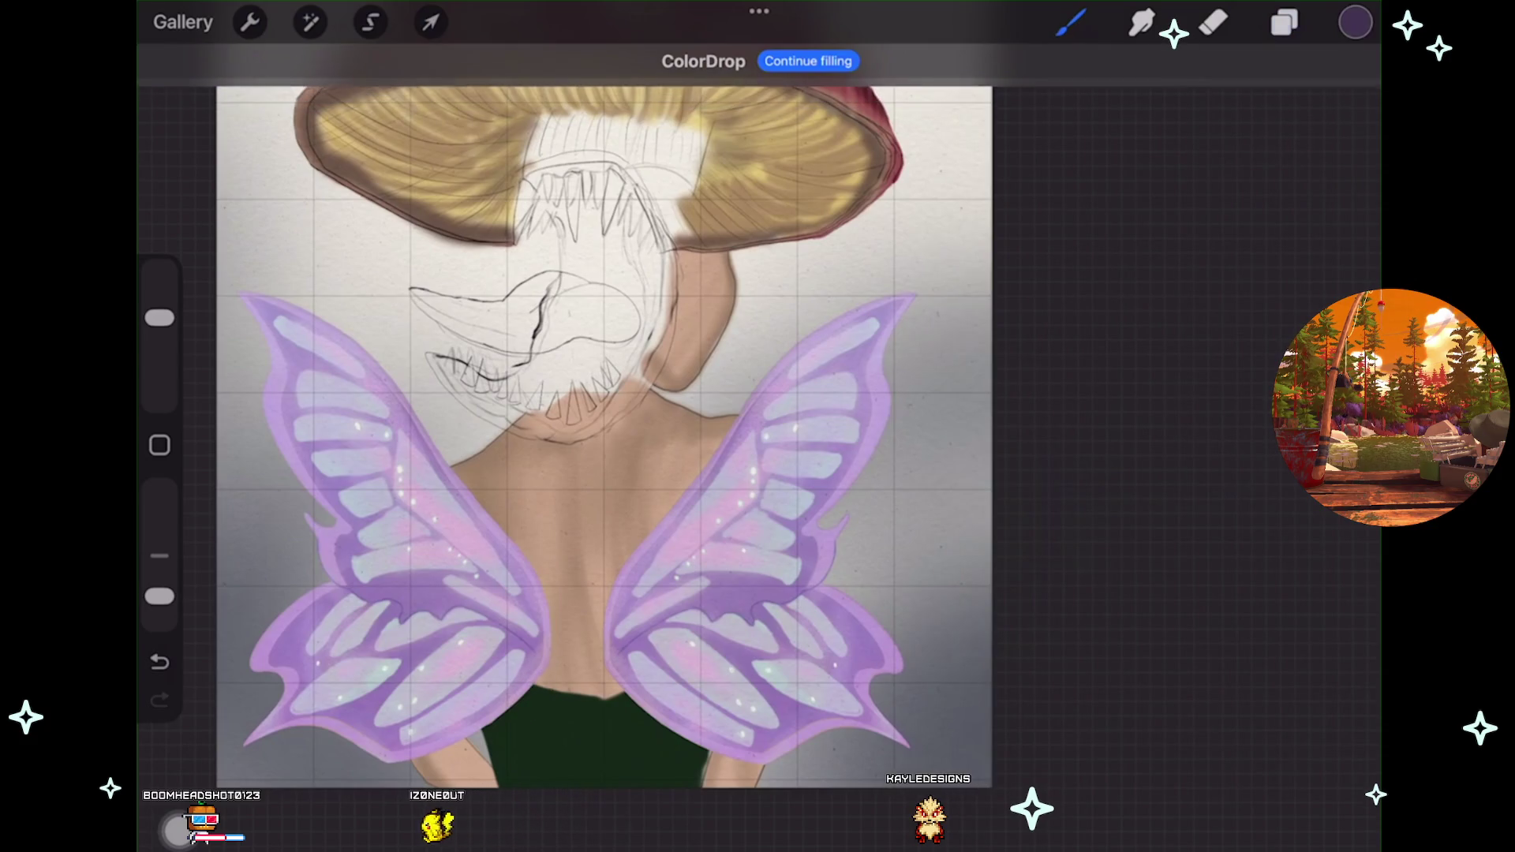
{"action": "left_click", "coordinate": [1284, 22]}
{"action": "key", "text": "ctrl+z"}
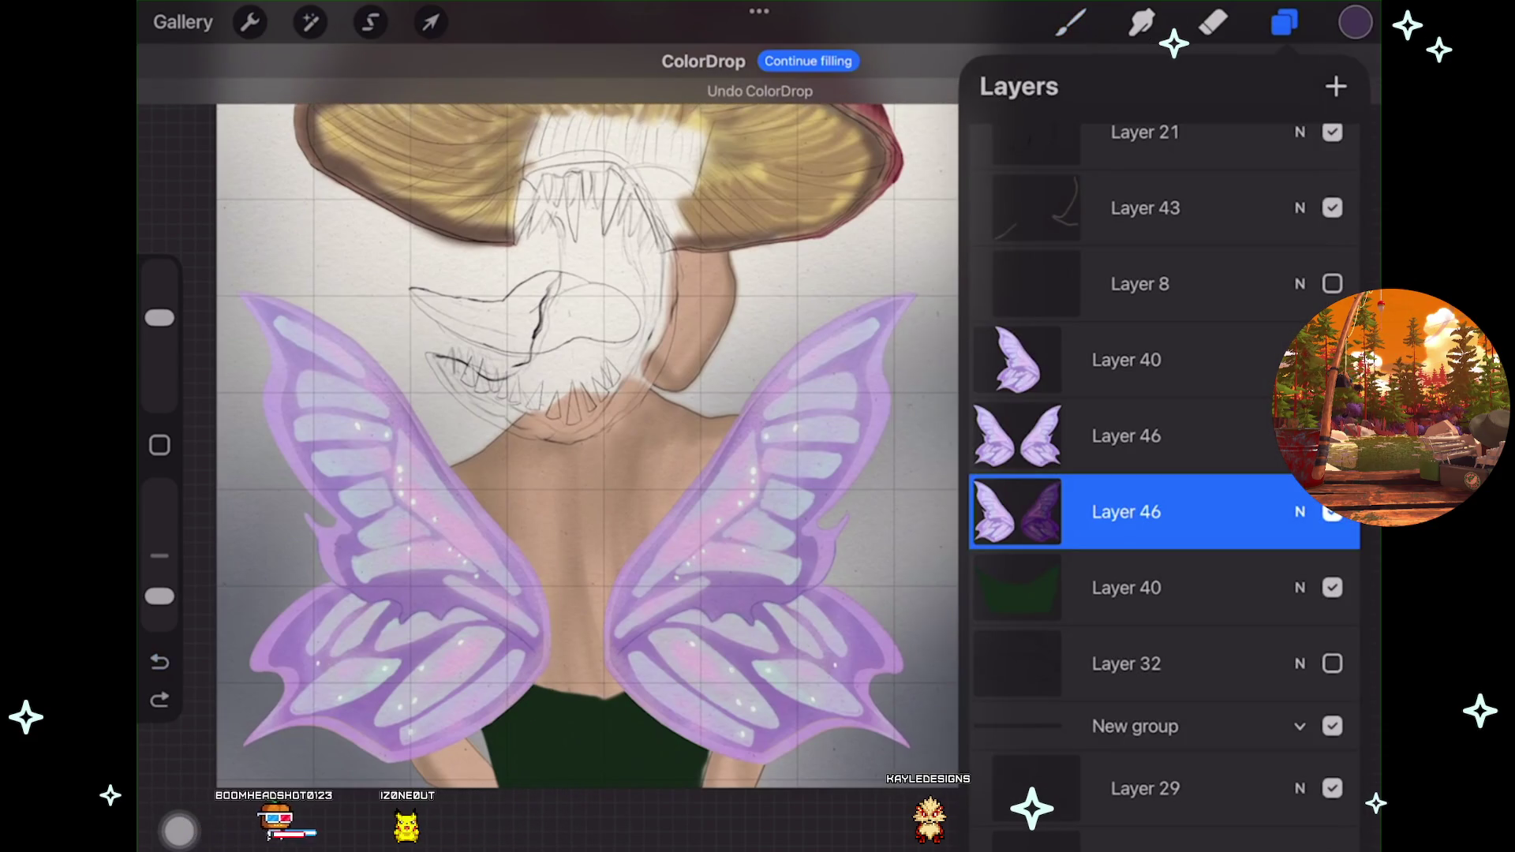
{"action": "left_click_drag", "start_coordinate": [1355, 22], "coordinate": [413, 598]}
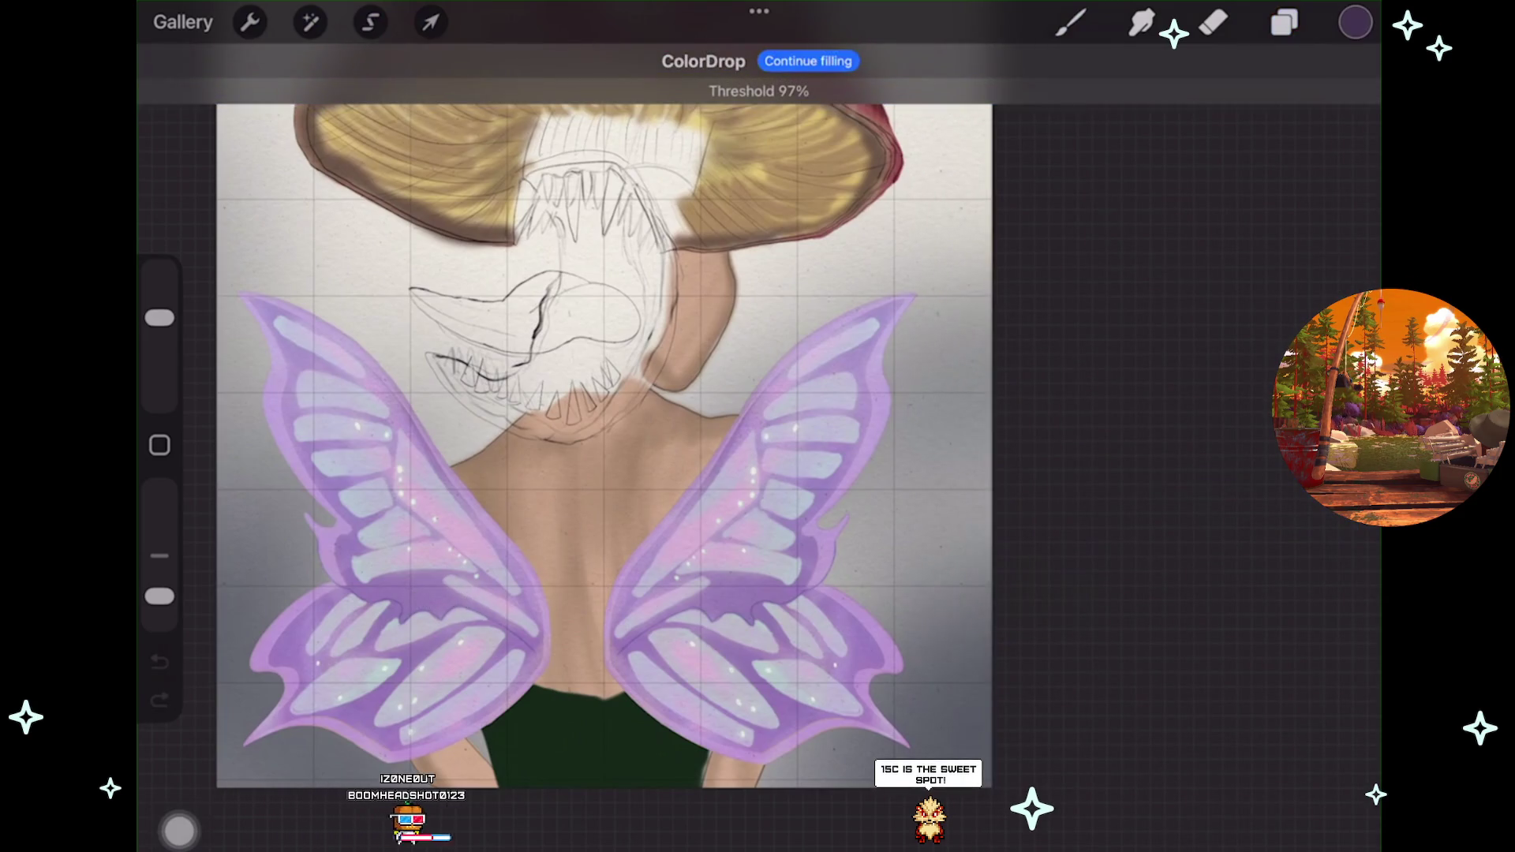
{"action": "left_click", "coordinate": [1284, 22]}
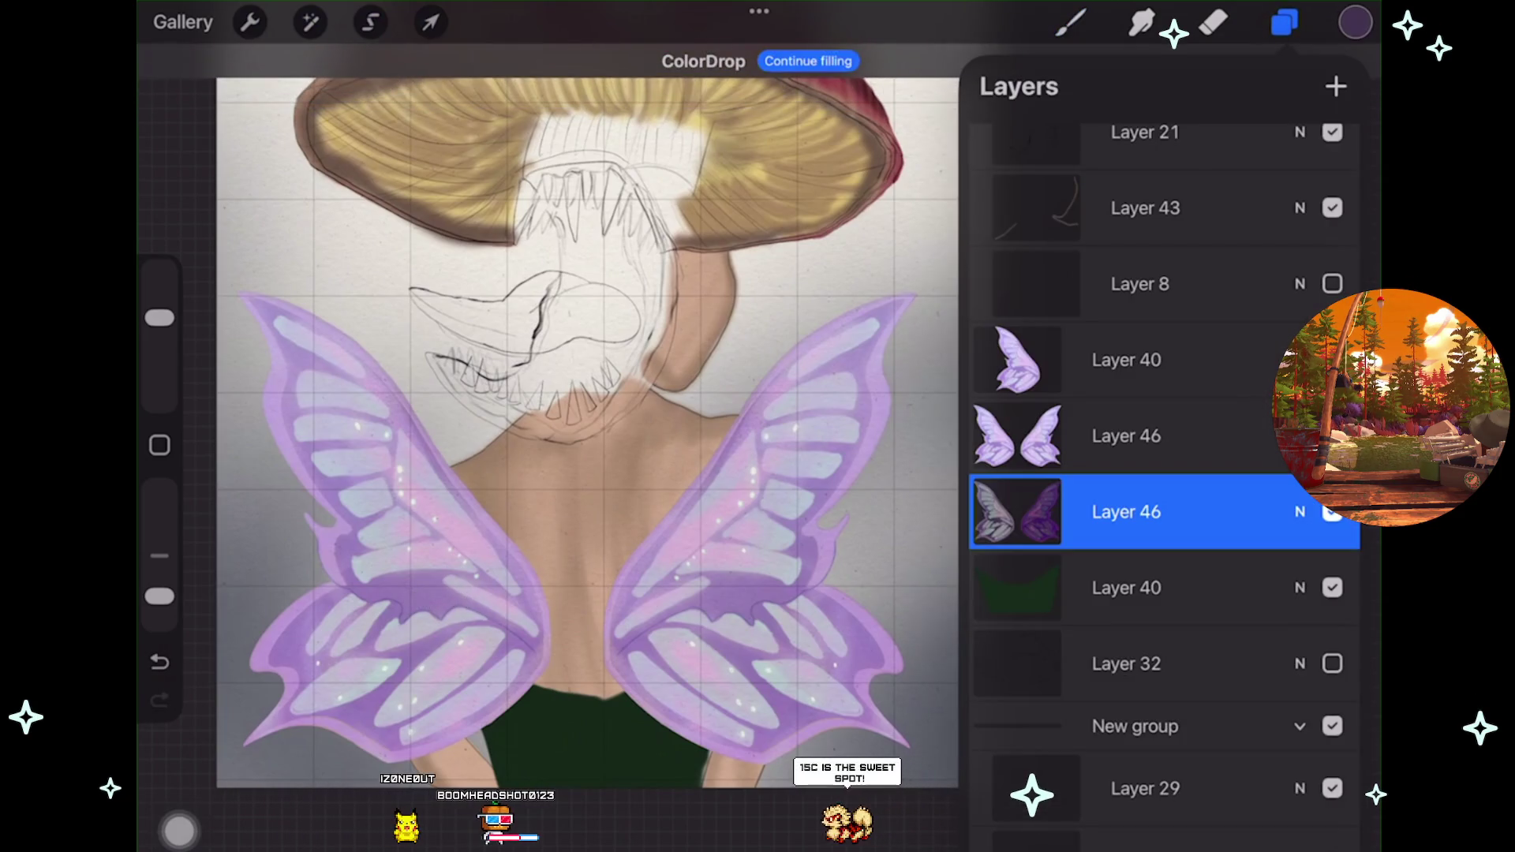
{"action": "left_click", "coordinate": [310, 22]}
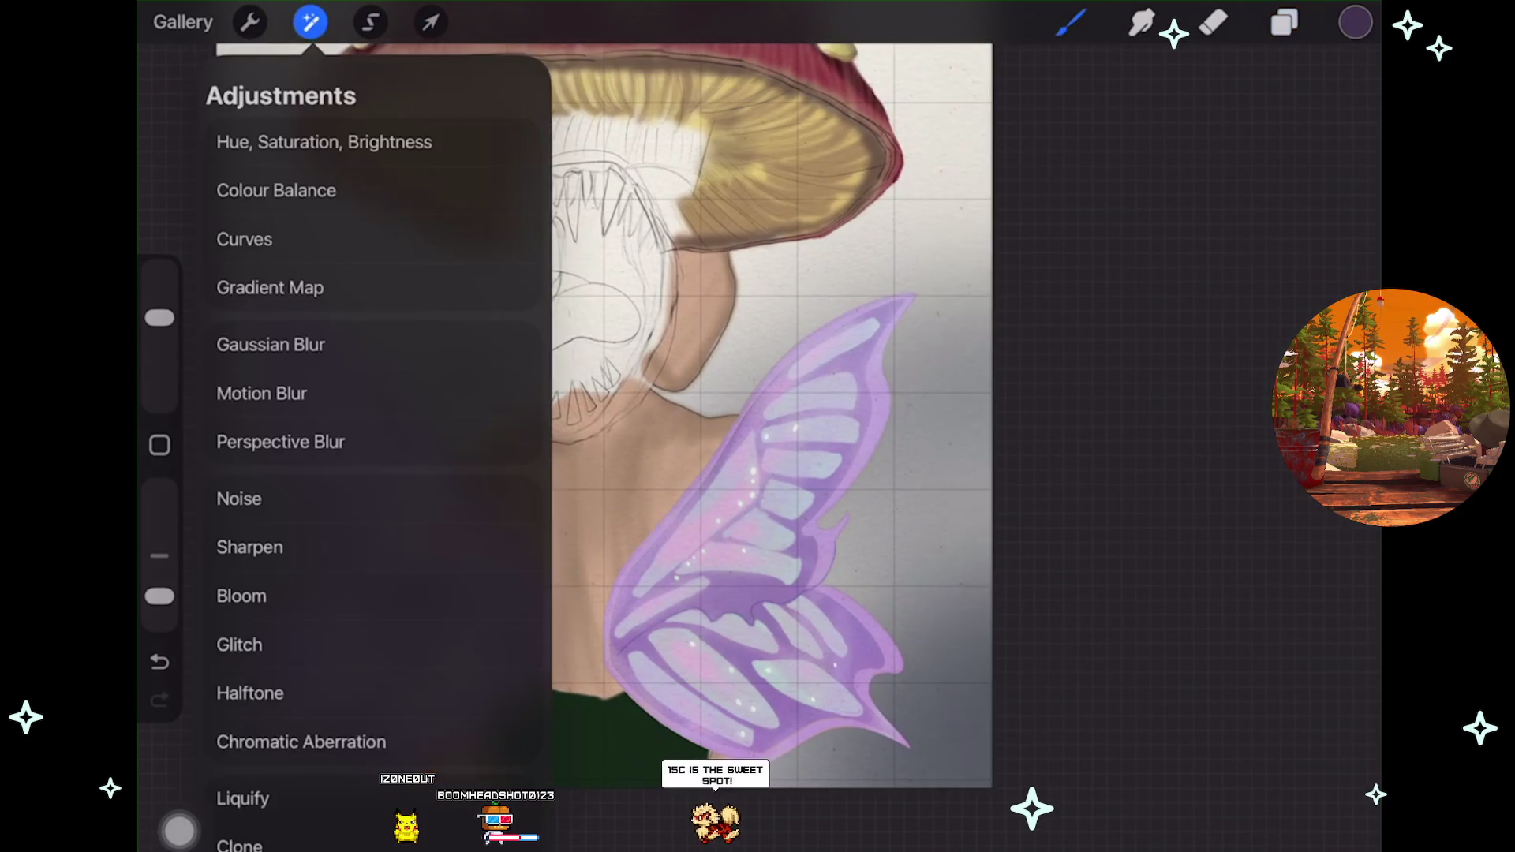
Switch from Motion Blur to Gaussian Blur and try strengths between 5% and 15%.
{"action": "left_click", "coordinate": [252, 395]}
{"action": "left_click", "coordinate": [310, 22]}
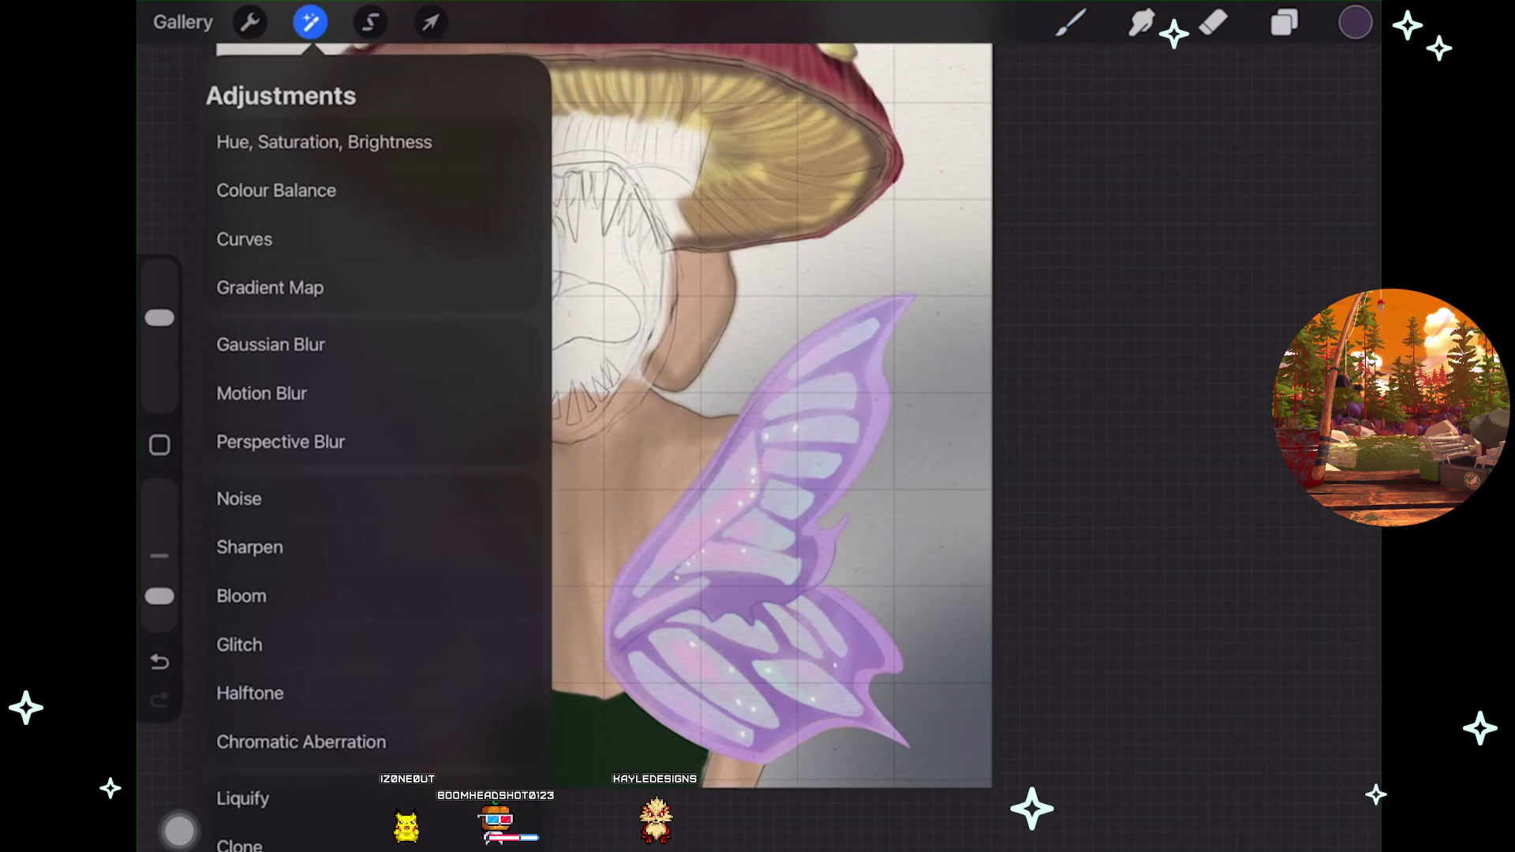
{"action": "left_click", "coordinate": [291, 342]}
{"action": "left_click_drag", "start_coordinate": [600, 427], "coordinate": [789, 426]}
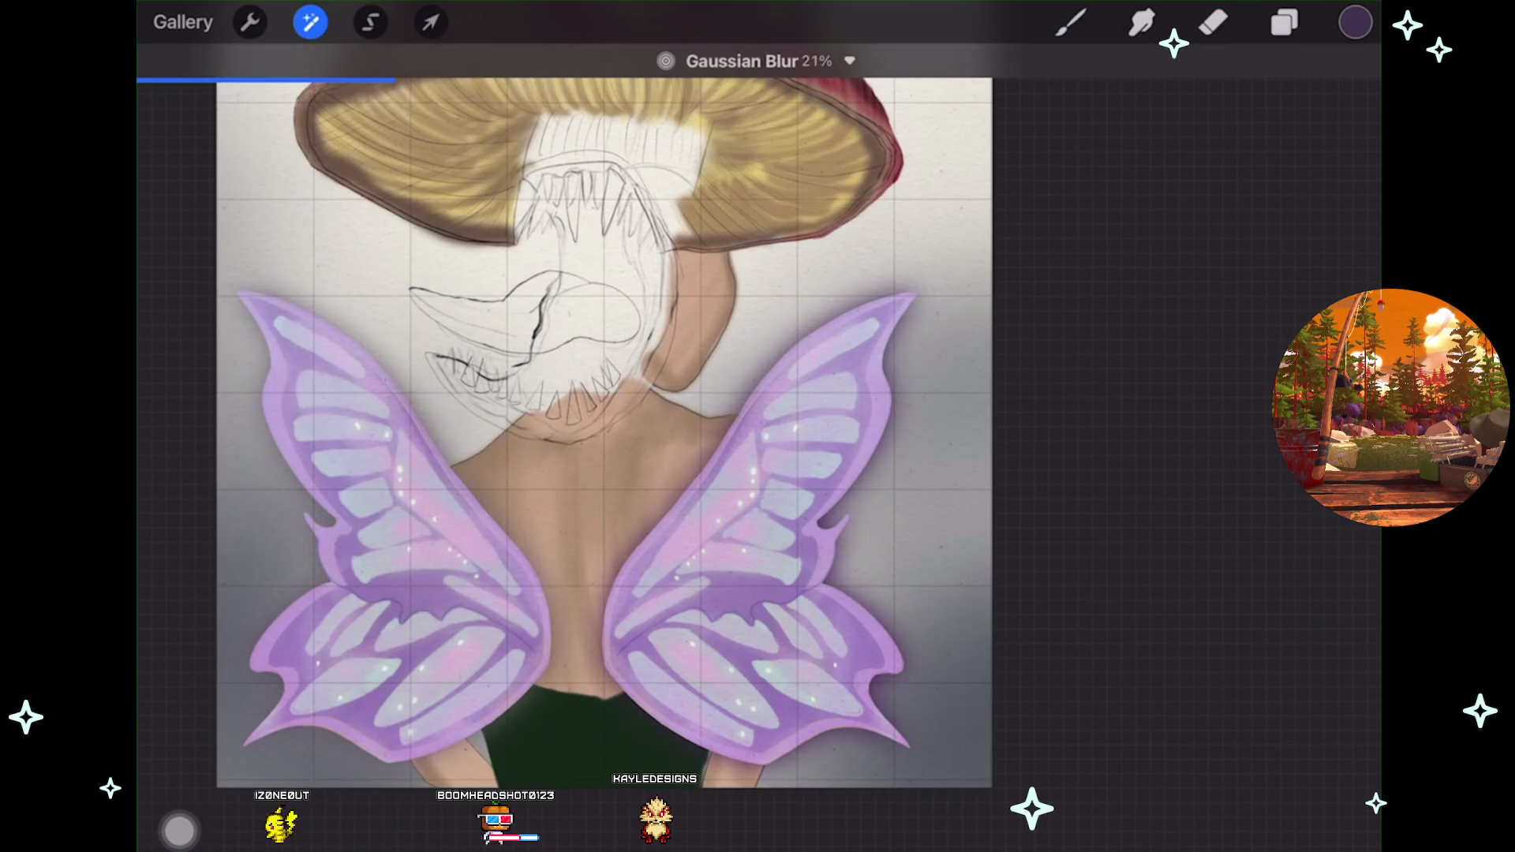
{"action": "mouse_move", "coordinate": [790, 426]}
{"action": "left_mouse_down"}
{"action": "mouse_move", "coordinate": [615, 427]}
{"action": "mouse_move", "coordinate": [884, 426]}
{"action": "left_mouse_up"}
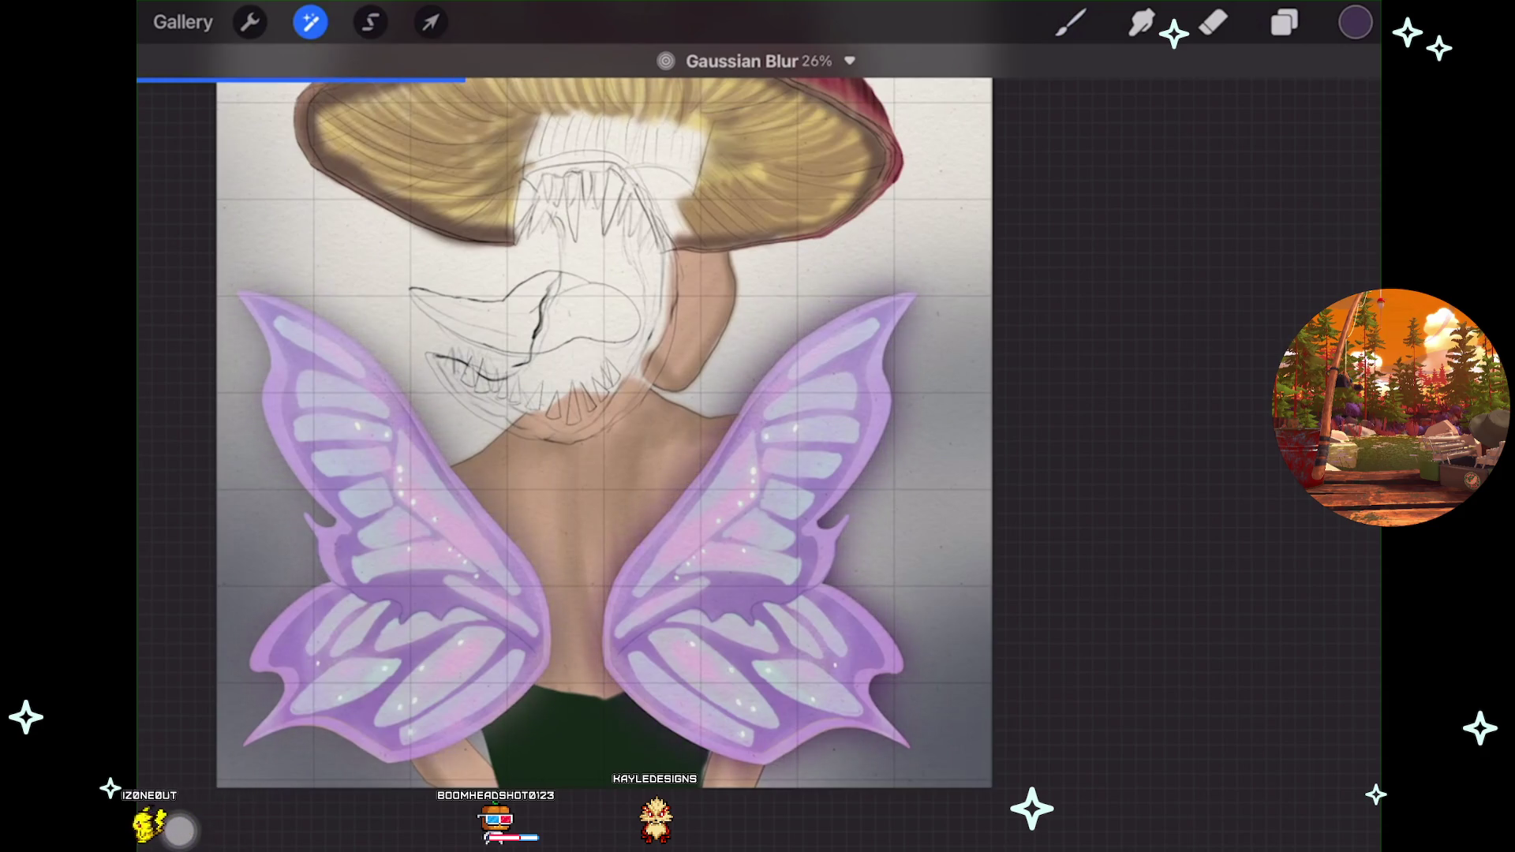
{"action": "scroll", "coordinate": [600, 426], "scroll_direction": "down", "scroll_amount": 3}
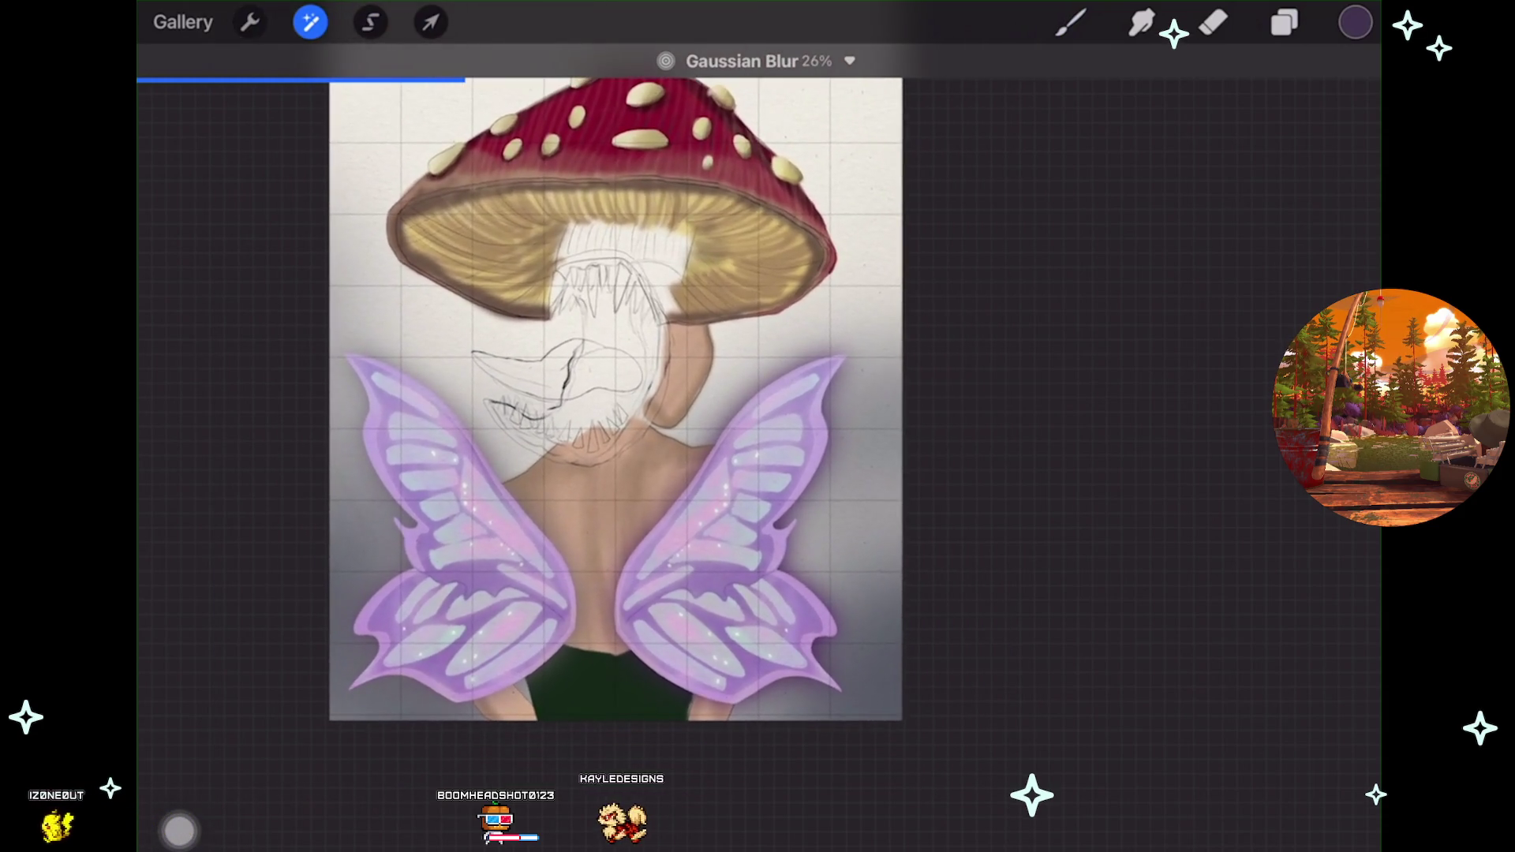
{"action": "scroll", "coordinate": [600, 426], "scroll_direction": "up", "scroll_amount": 3}
{"action": "scroll", "coordinate": [595, 442], "scroll_direction": "up", "scroll_amount": 2}
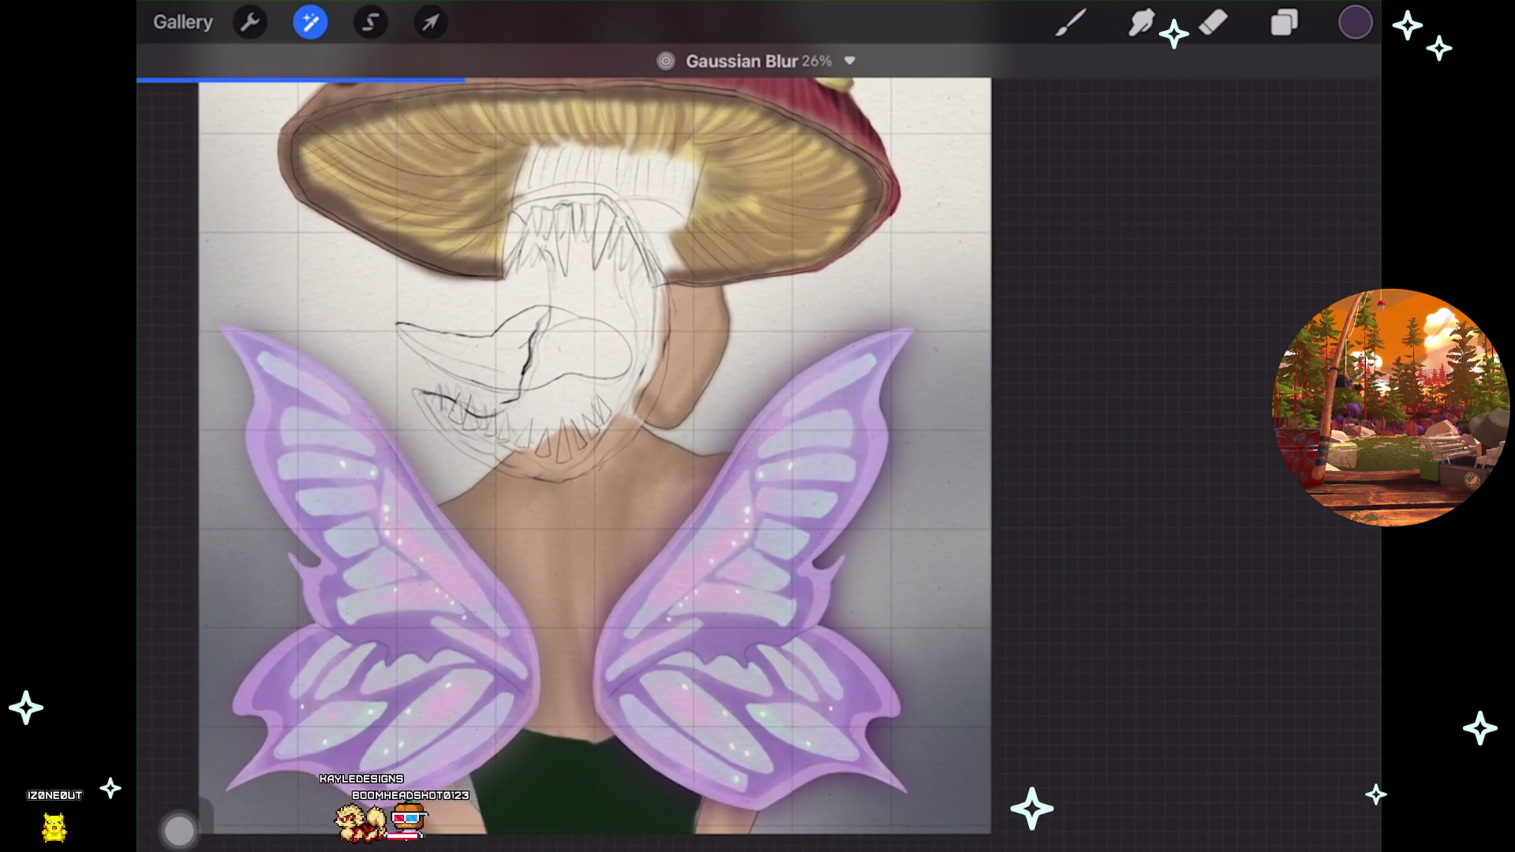
{"action": "scroll", "coordinate": [624, 458], "scroll_direction": "up", "scroll_amount": 1}
Tune the Gaussian Blur from about 49% down to 13%, settling near 24%.
{"action": "mouse_move", "coordinate": [599, 426]}
{"action": "left_mouse_down"}
{"action": "mouse_move", "coordinate": [884, 426]}
{"action": "mouse_move", "coordinate": [474, 426]}
{"action": "mouse_move", "coordinate": [549, 426]}
{"action": "left_mouse_up"}
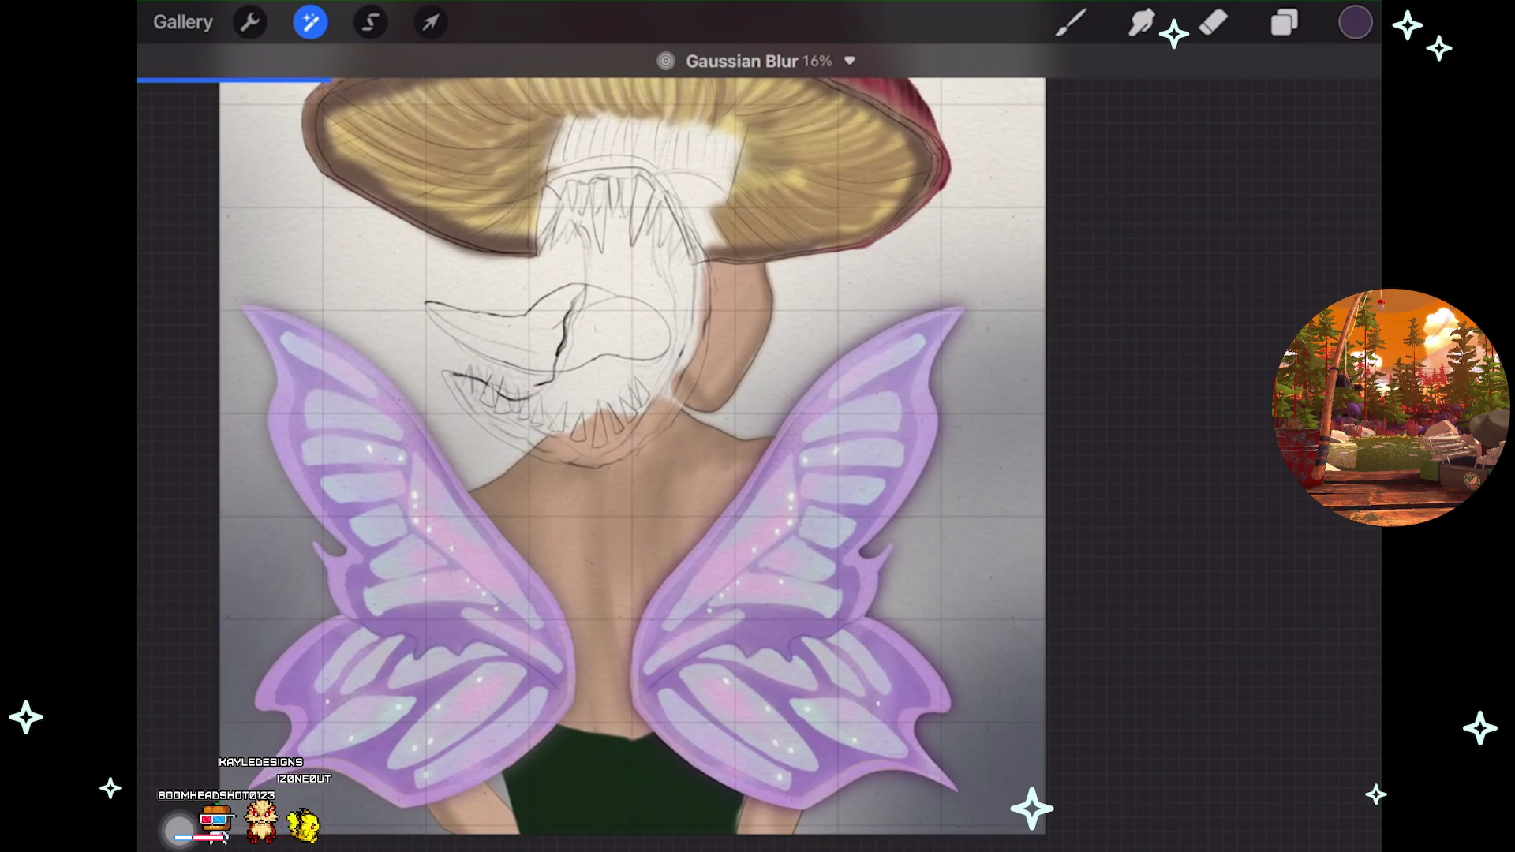
{"action": "scroll", "coordinate": [678, 442], "scroll_direction": "up", "scroll_amount": 3}
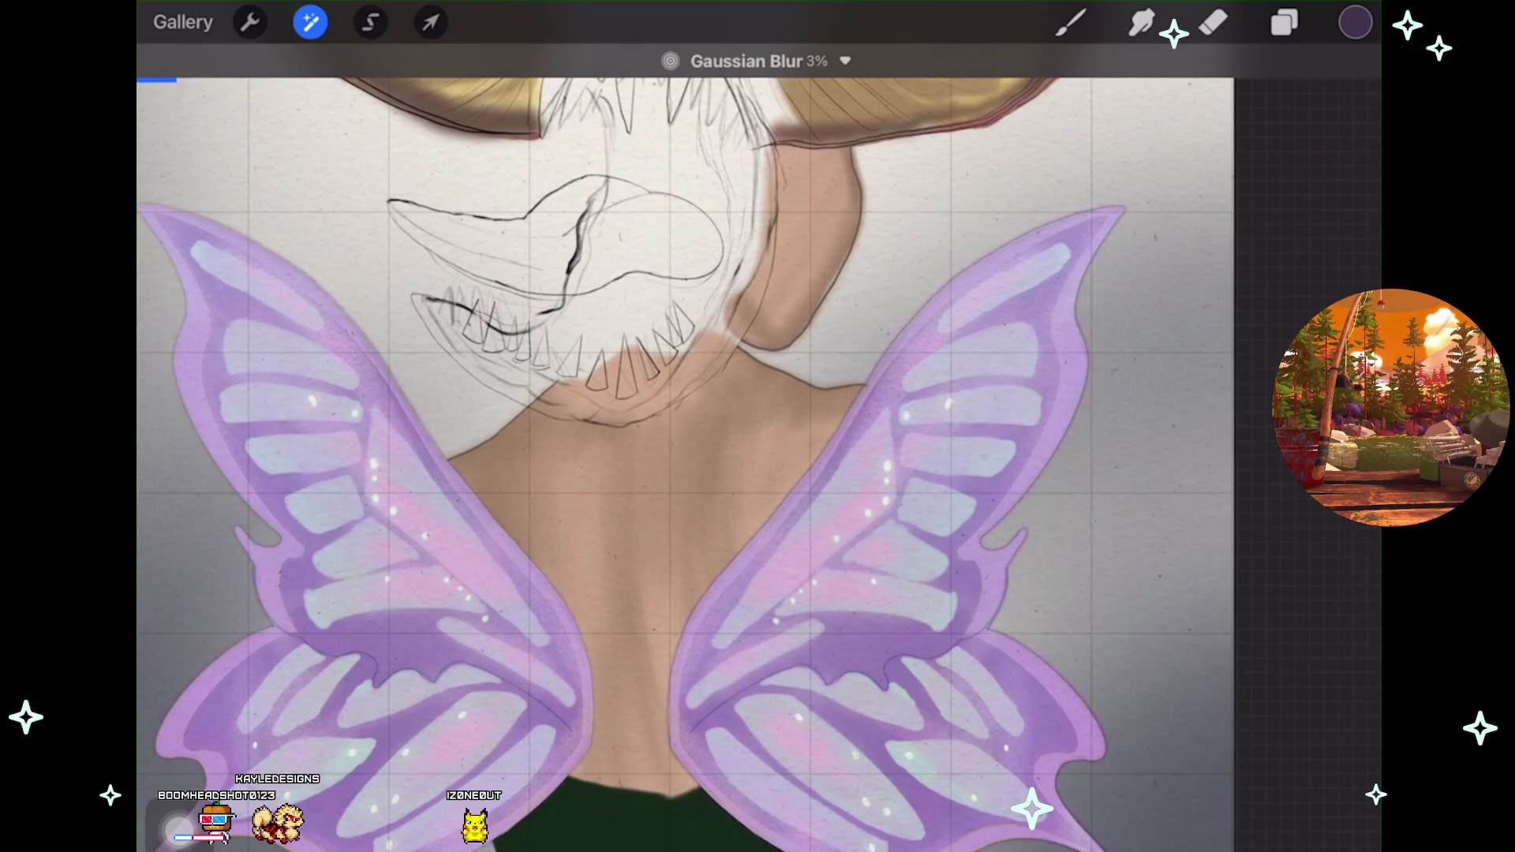
{"action": "left_click_drag", "start_coordinate": [678, 442], "coordinate": [616, 442]}
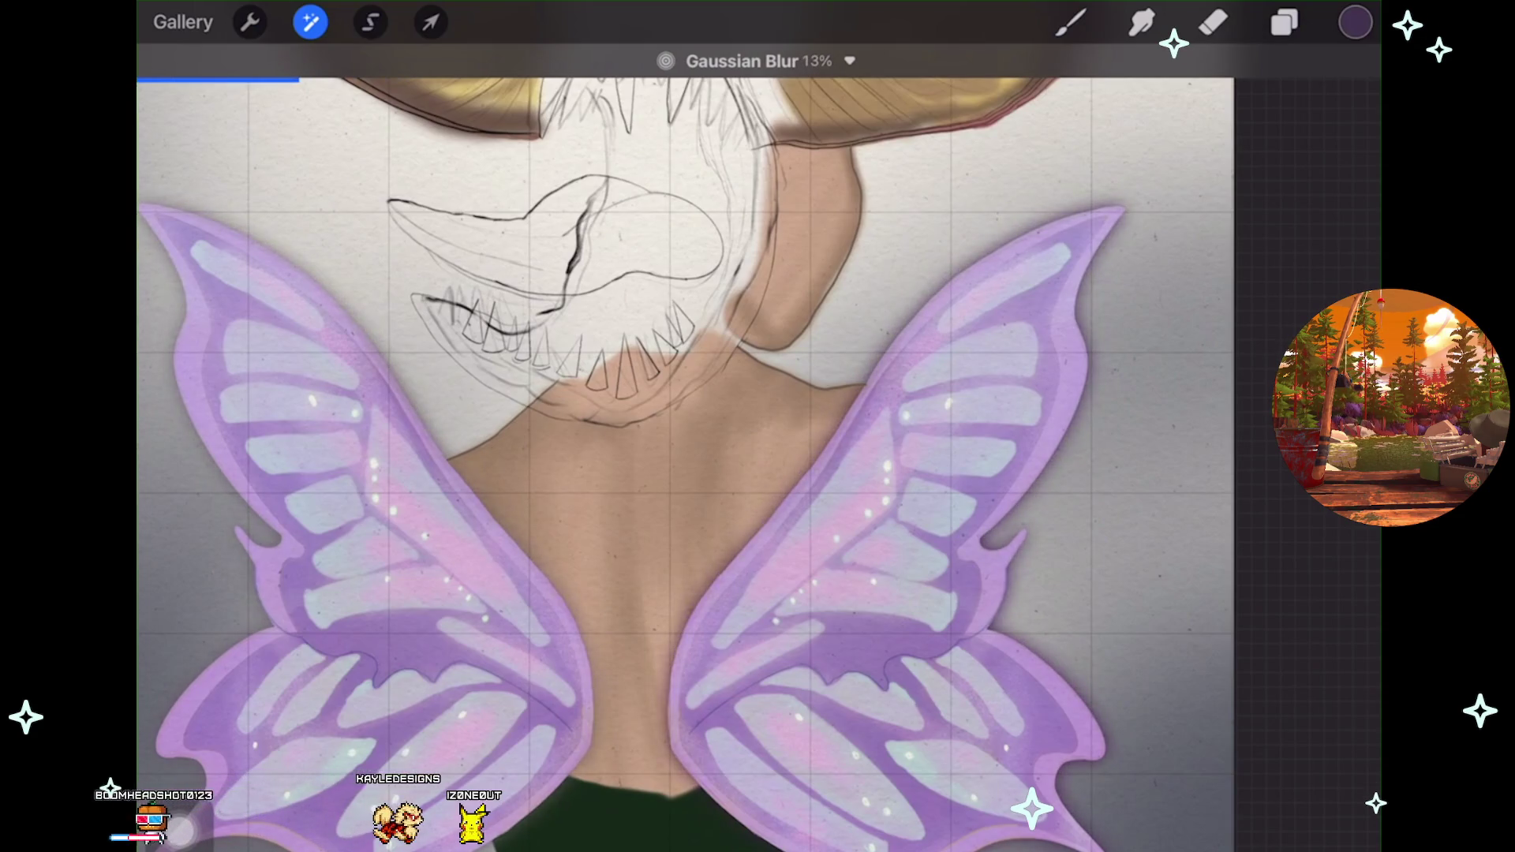
{"action": "scroll", "coordinate": [678, 442], "scroll_direction": "down", "scroll_amount": 2}
{"action": "scroll", "coordinate": [679, 442], "scroll_direction": "down", "scroll_amount": 1}
{"action": "scroll", "coordinate": [647, 442], "scroll_direction": "down", "scroll_amount": 1}
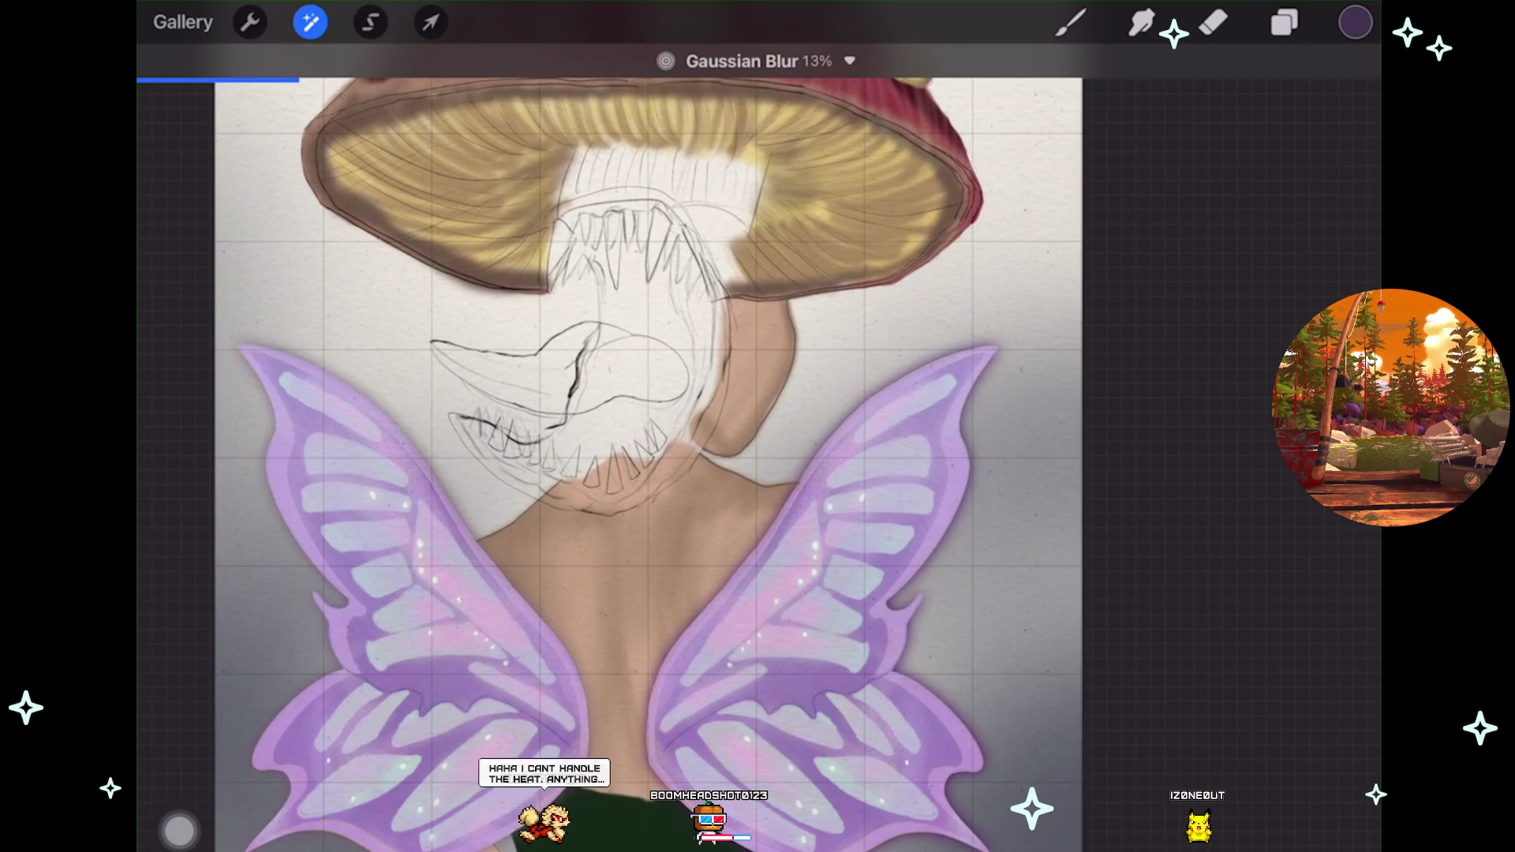
{"action": "left_click_drag", "start_coordinate": [647, 474], "coordinate": [711, 474]}
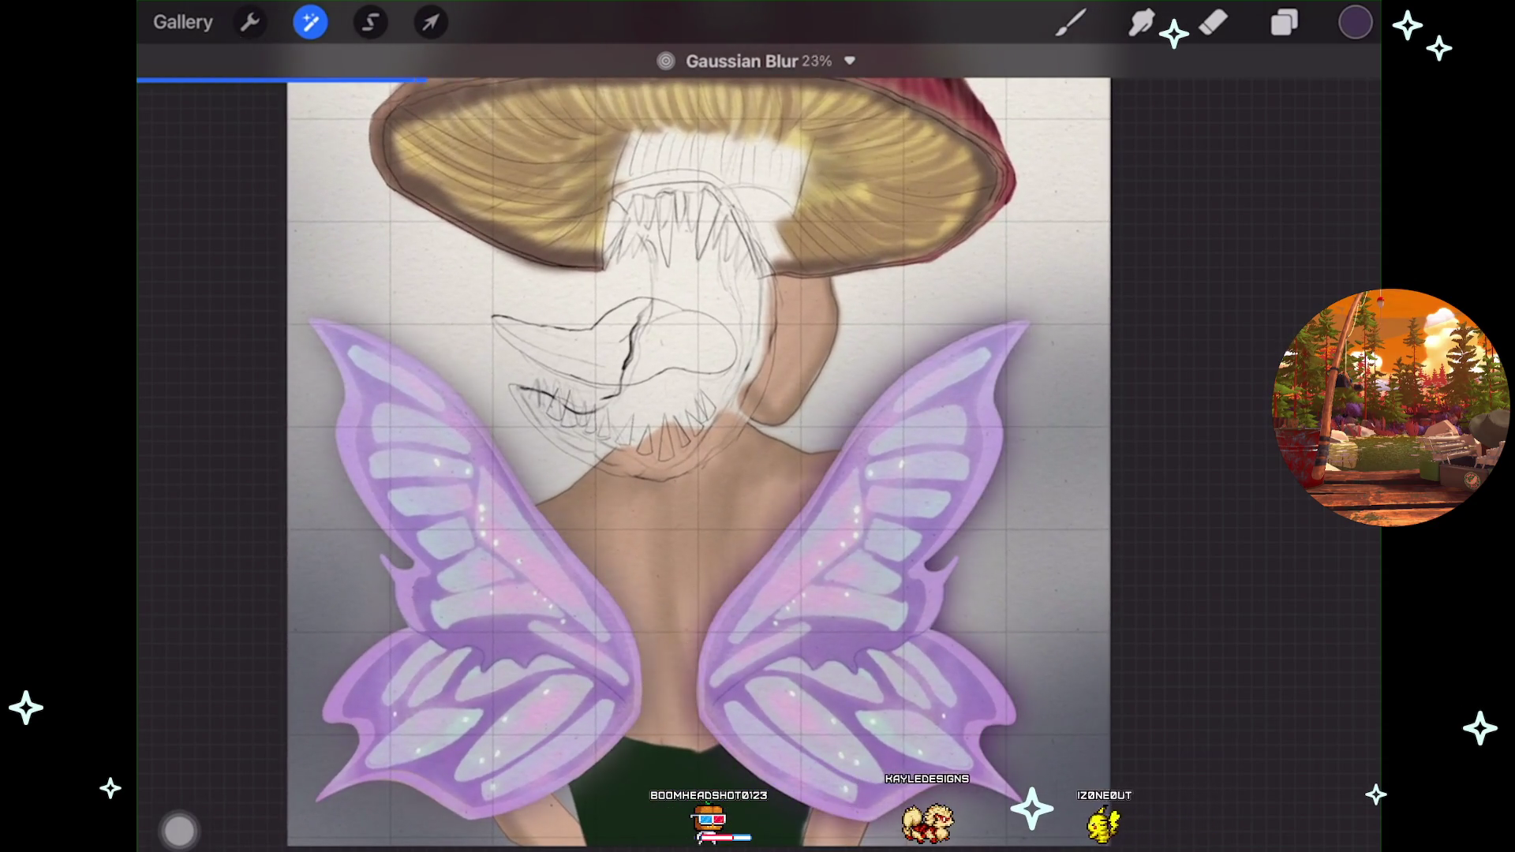
{"action": "mouse_move", "coordinate": [647, 473]}
{"action": "left_mouse_down"}
{"action": "mouse_move", "coordinate": [694, 473]}
{"action": "mouse_move", "coordinate": [620, 473]}
{"action": "left_mouse_up"}
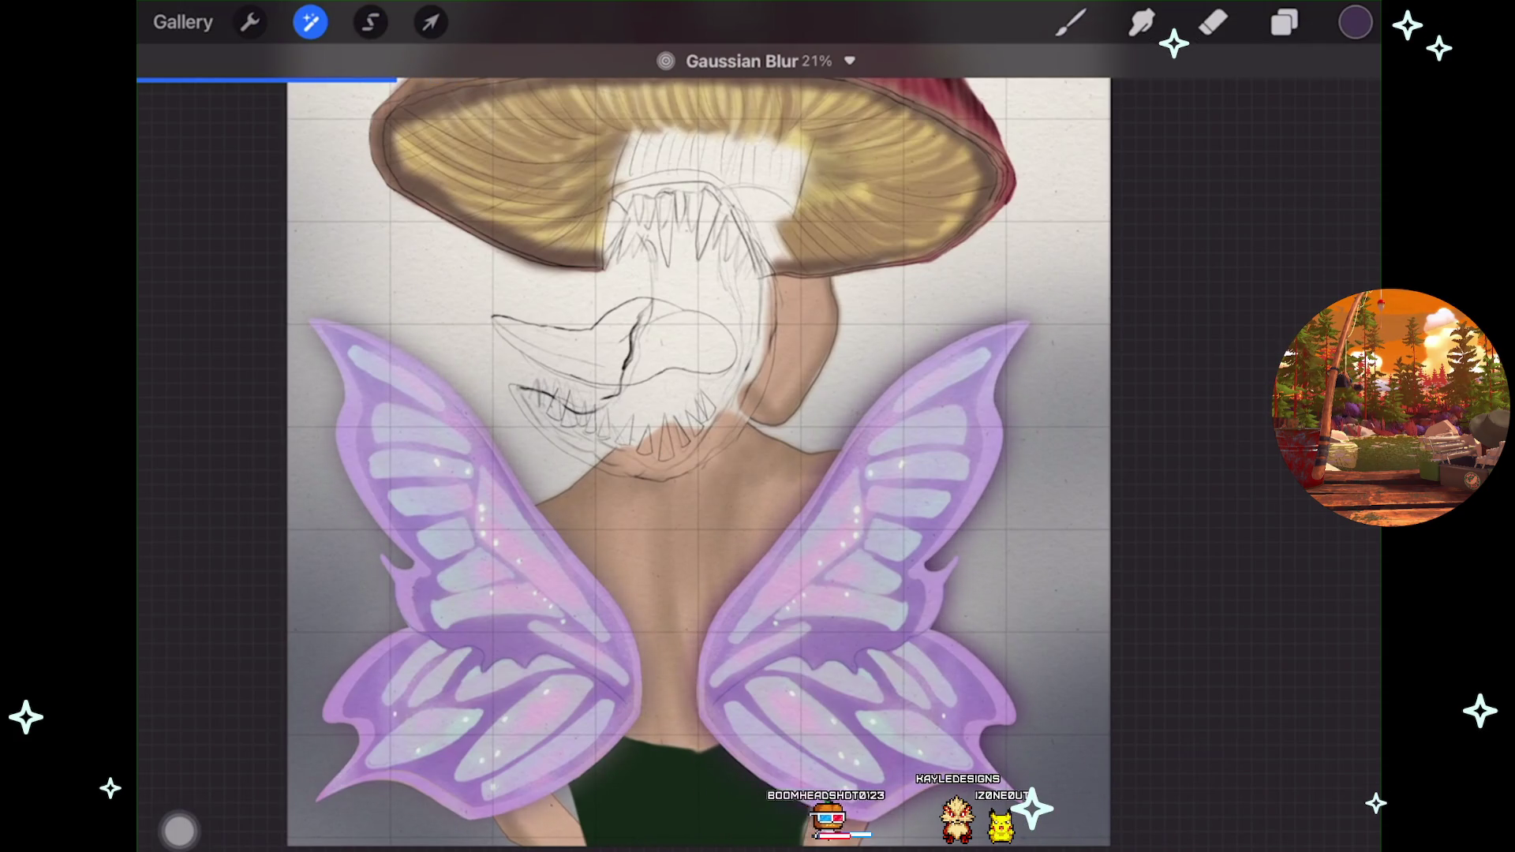
Apply the blur, make Layer 40 active and try a colour fill on the left wing.
{"action": "left_click", "coordinate": [310, 22]}
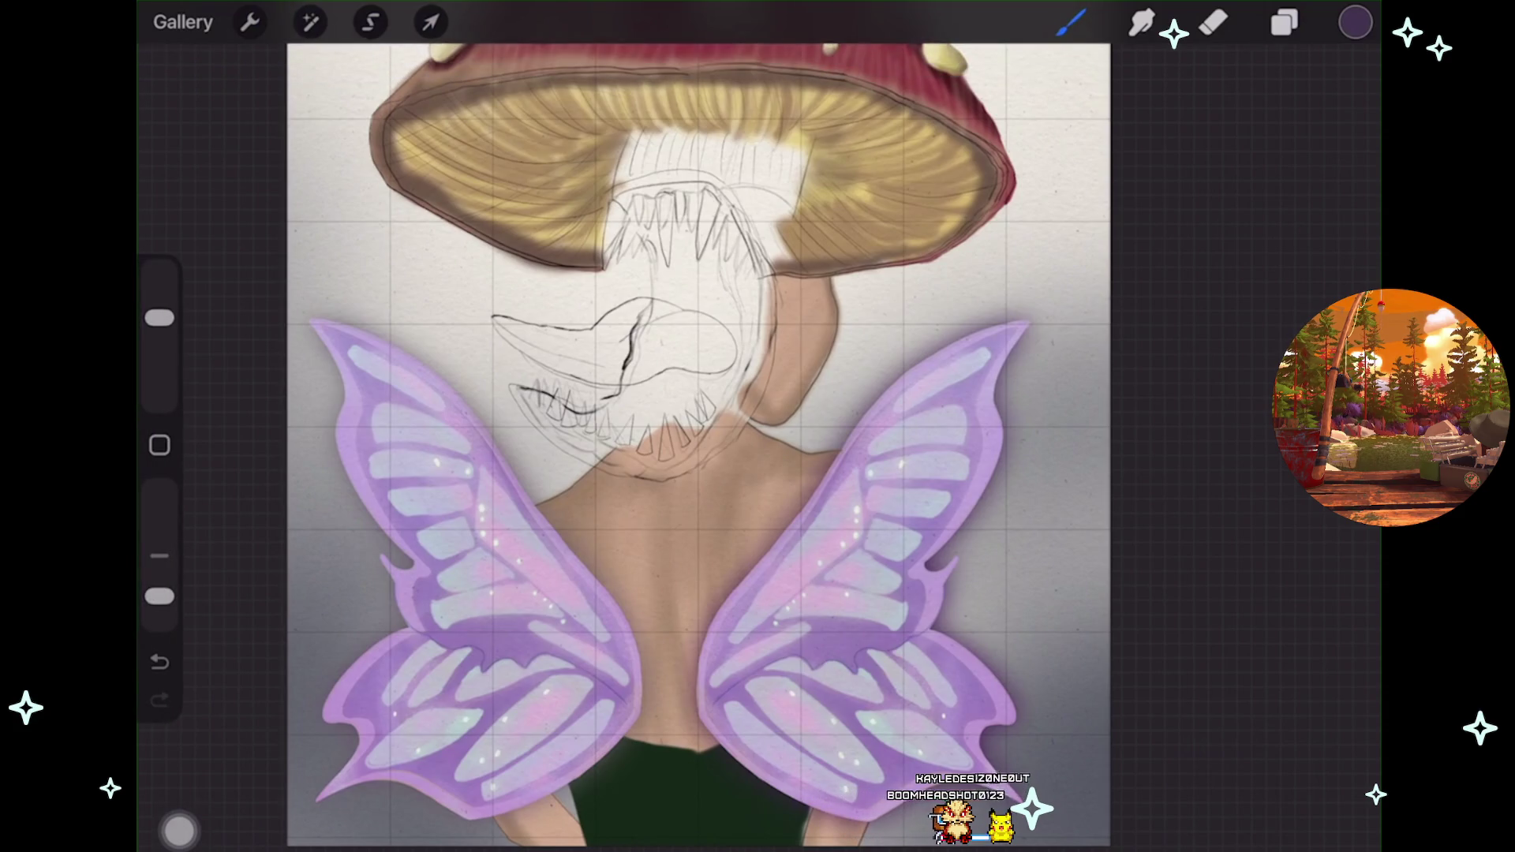
{"action": "left_click", "coordinate": [1285, 22]}
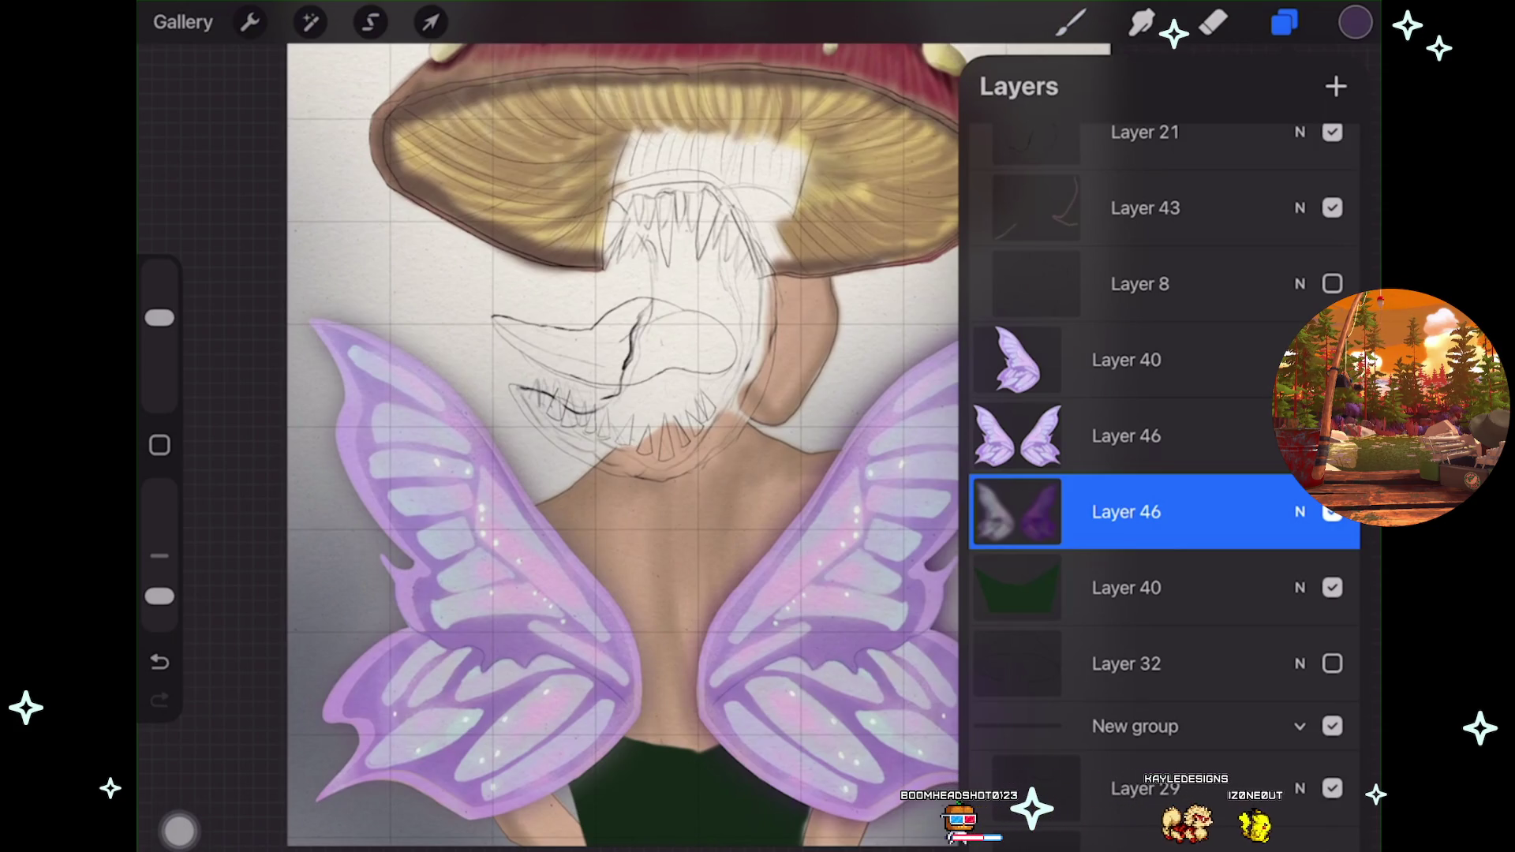
{"action": "left_click", "coordinate": [1127, 360]}
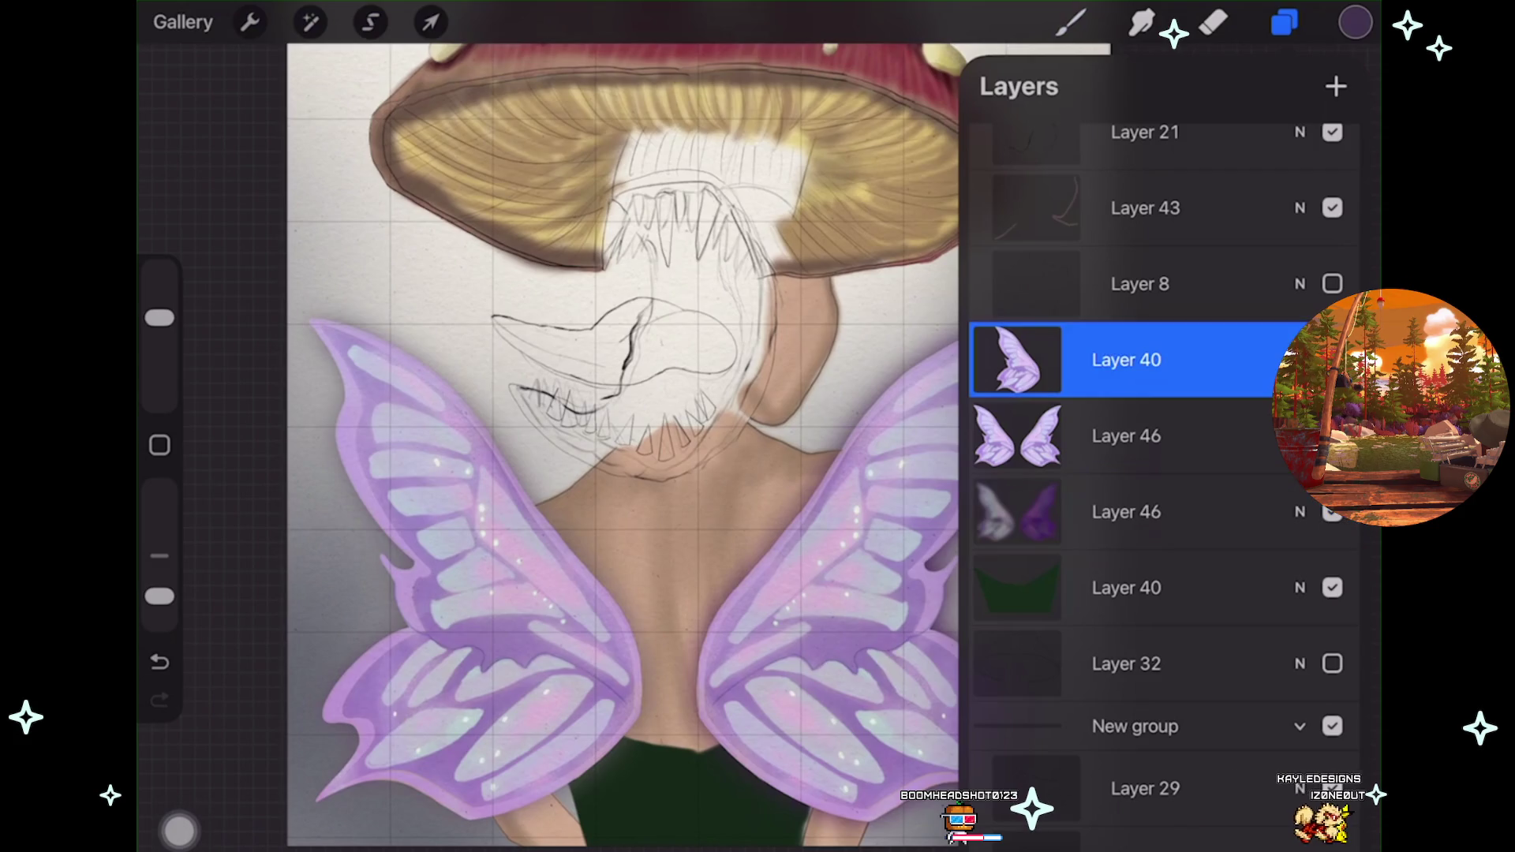
{"action": "mouse_move", "coordinate": [1356, 22]}
{"action": "left_mouse_down"}
{"action": "mouse_move", "coordinate": [477, 719]}
{"action": "mouse_move", "coordinate": [521, 714]}
{"action": "left_mouse_up"}
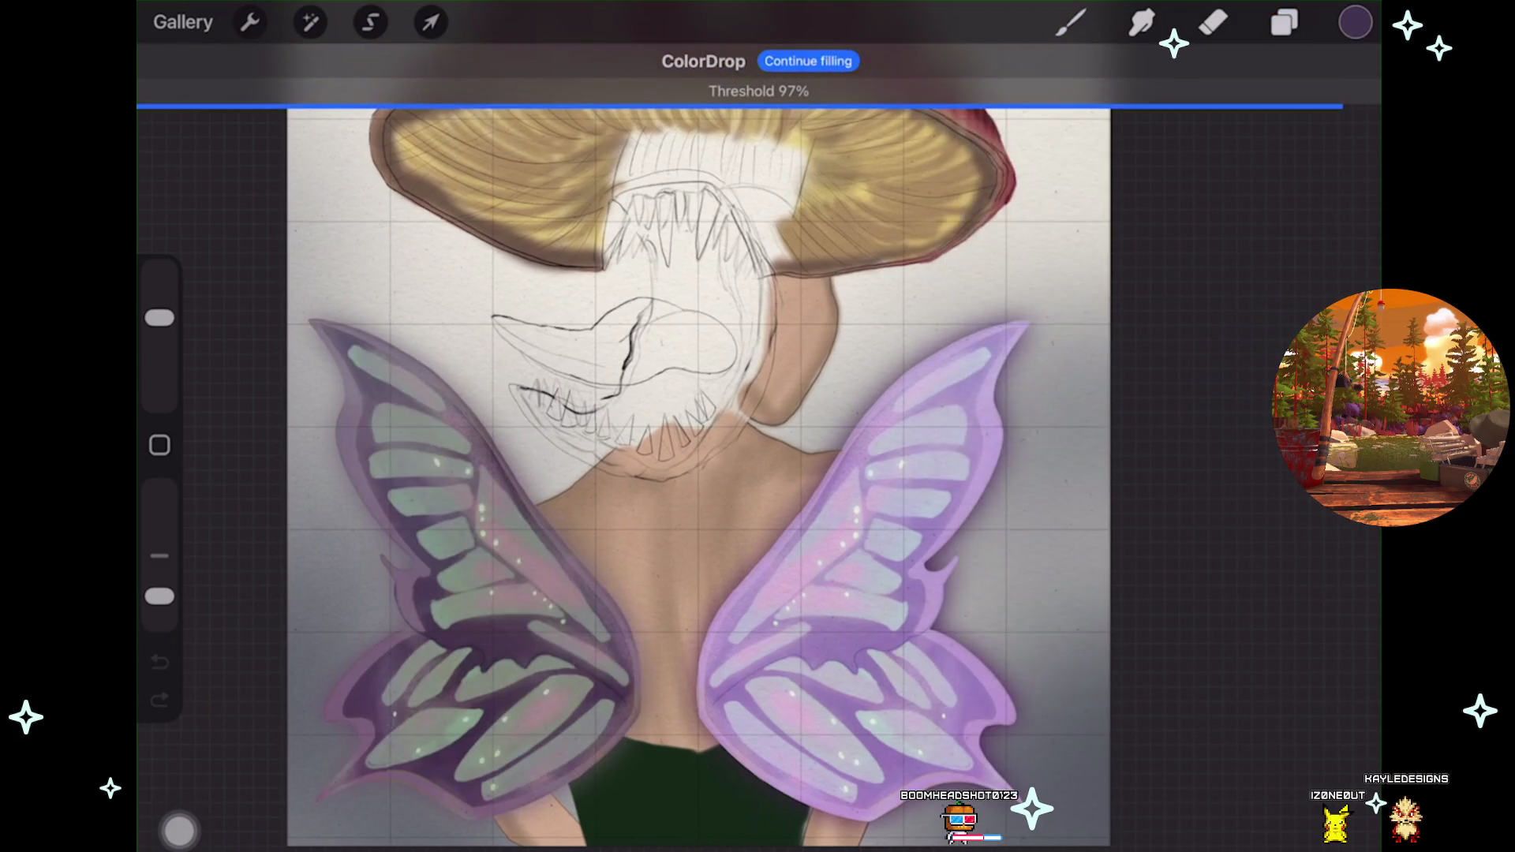
{"action": "left_click", "coordinate": [1284, 22]}
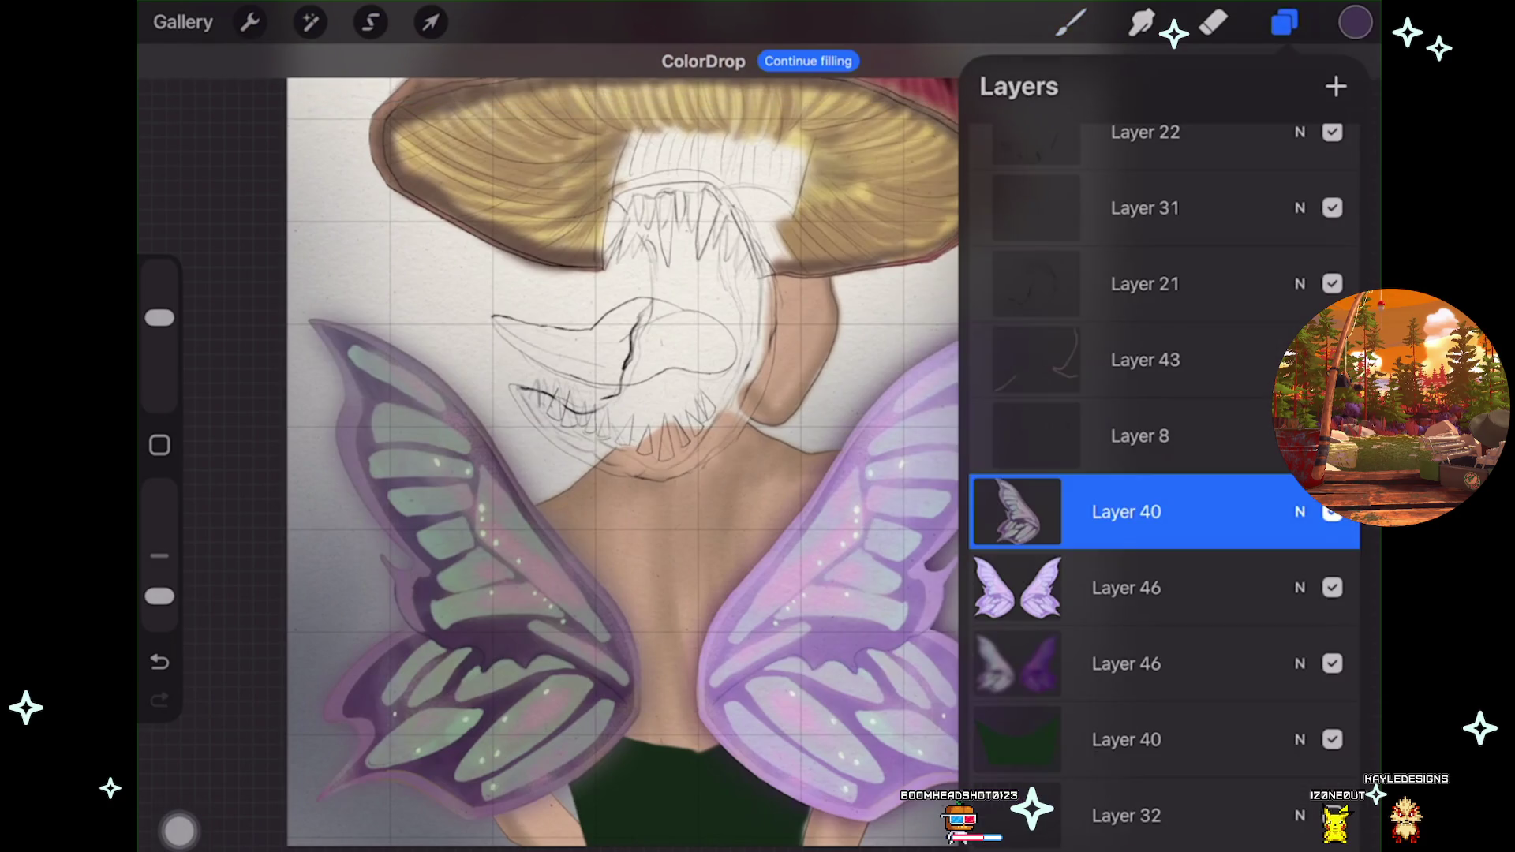
{"action": "key", "text": "ctrl+z"}
Fill the left wing dark purple on Layer 40 and group it with Layer 46.
{"action": "left_click", "coordinate": [635, 616]}
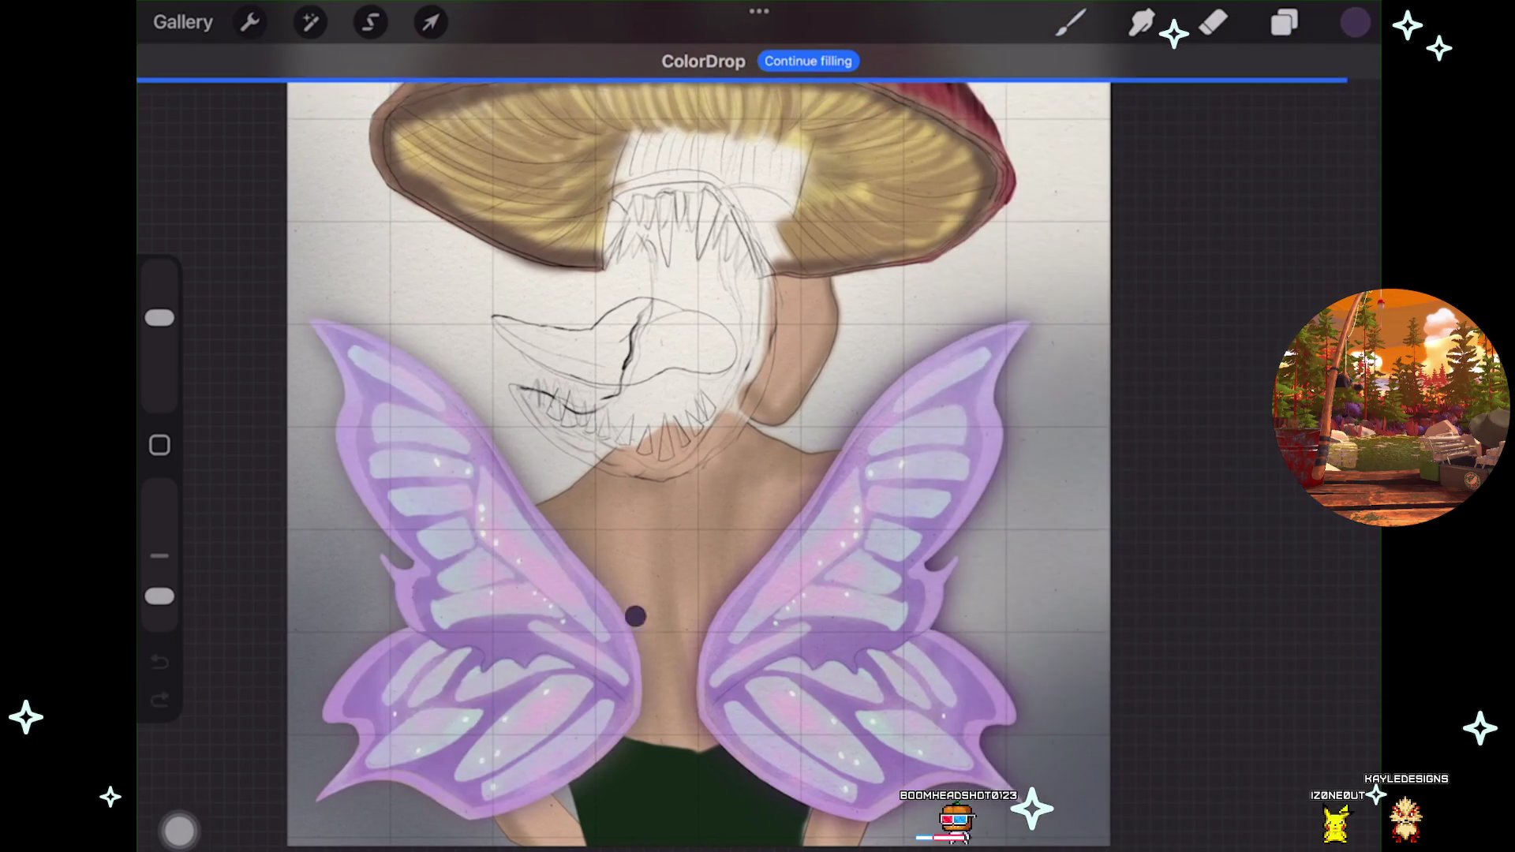
{"action": "left_click_drag", "start_coordinate": [643, 686], "coordinate": [642, 685]}
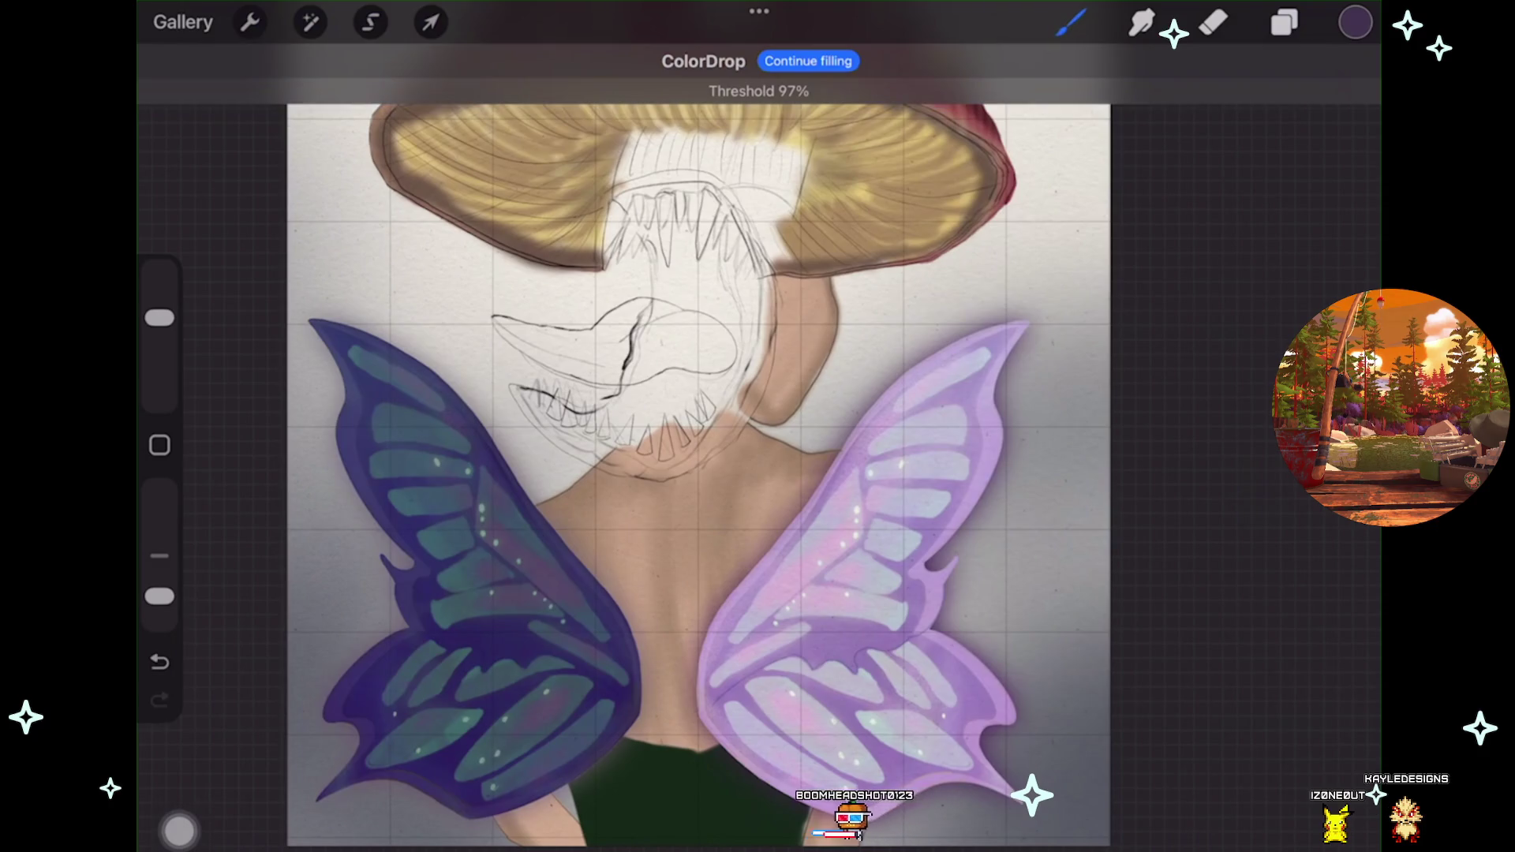
{"action": "left_click", "coordinate": [1284, 23]}
{"action": "key", "text": "ctrl+z"}
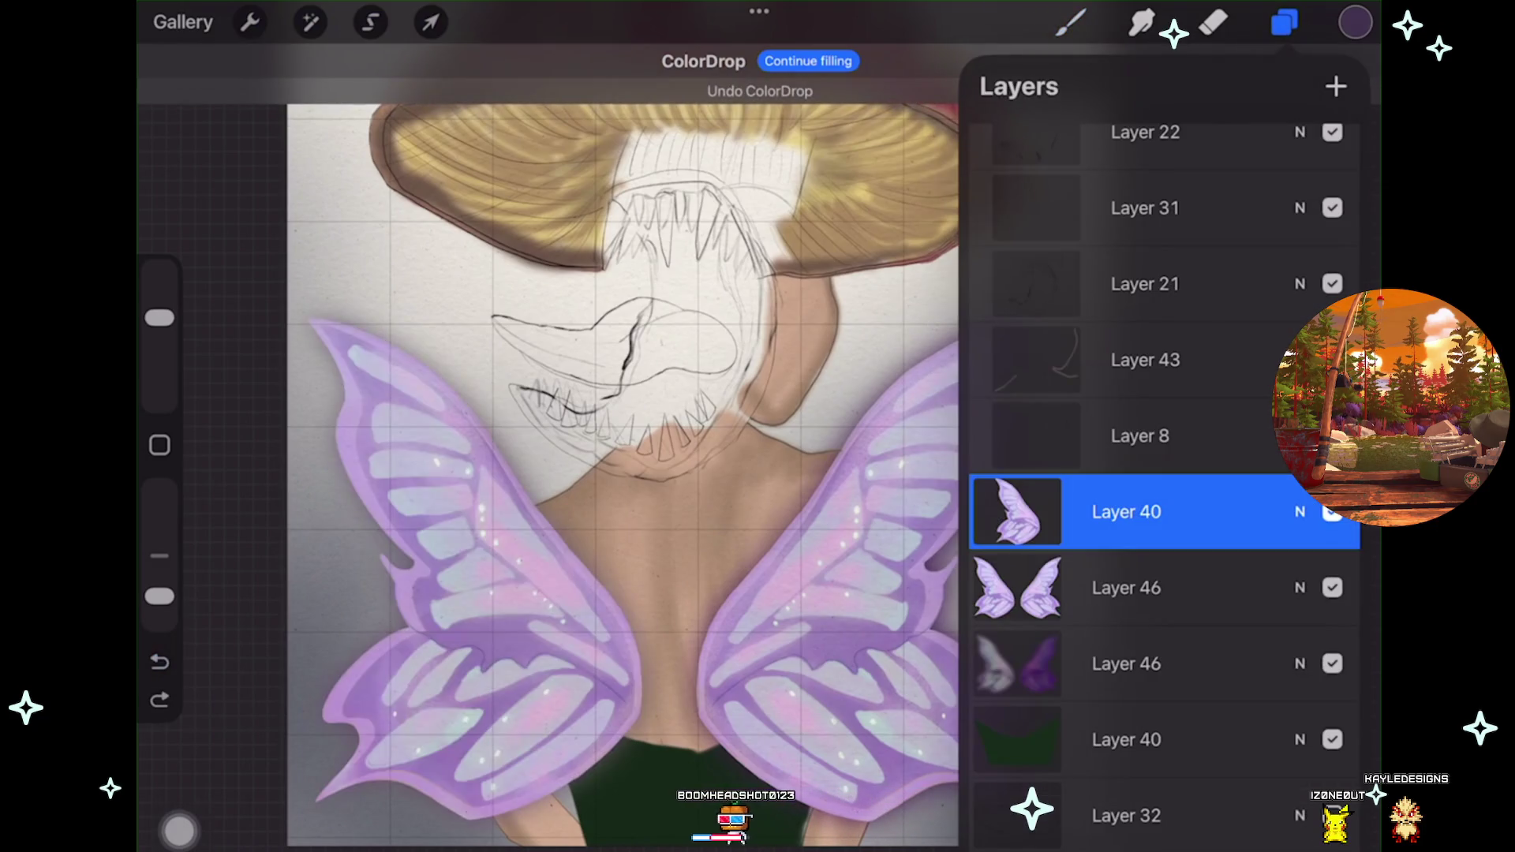
{"action": "mouse_move", "coordinate": [1356, 22]}
{"action": "left_mouse_down"}
{"action": "mouse_move", "coordinate": [585, 650]}
{"action": "mouse_move", "coordinate": [600, 649]}
{"action": "left_mouse_up"}
{"action": "left_click", "coordinate": [1285, 22]}
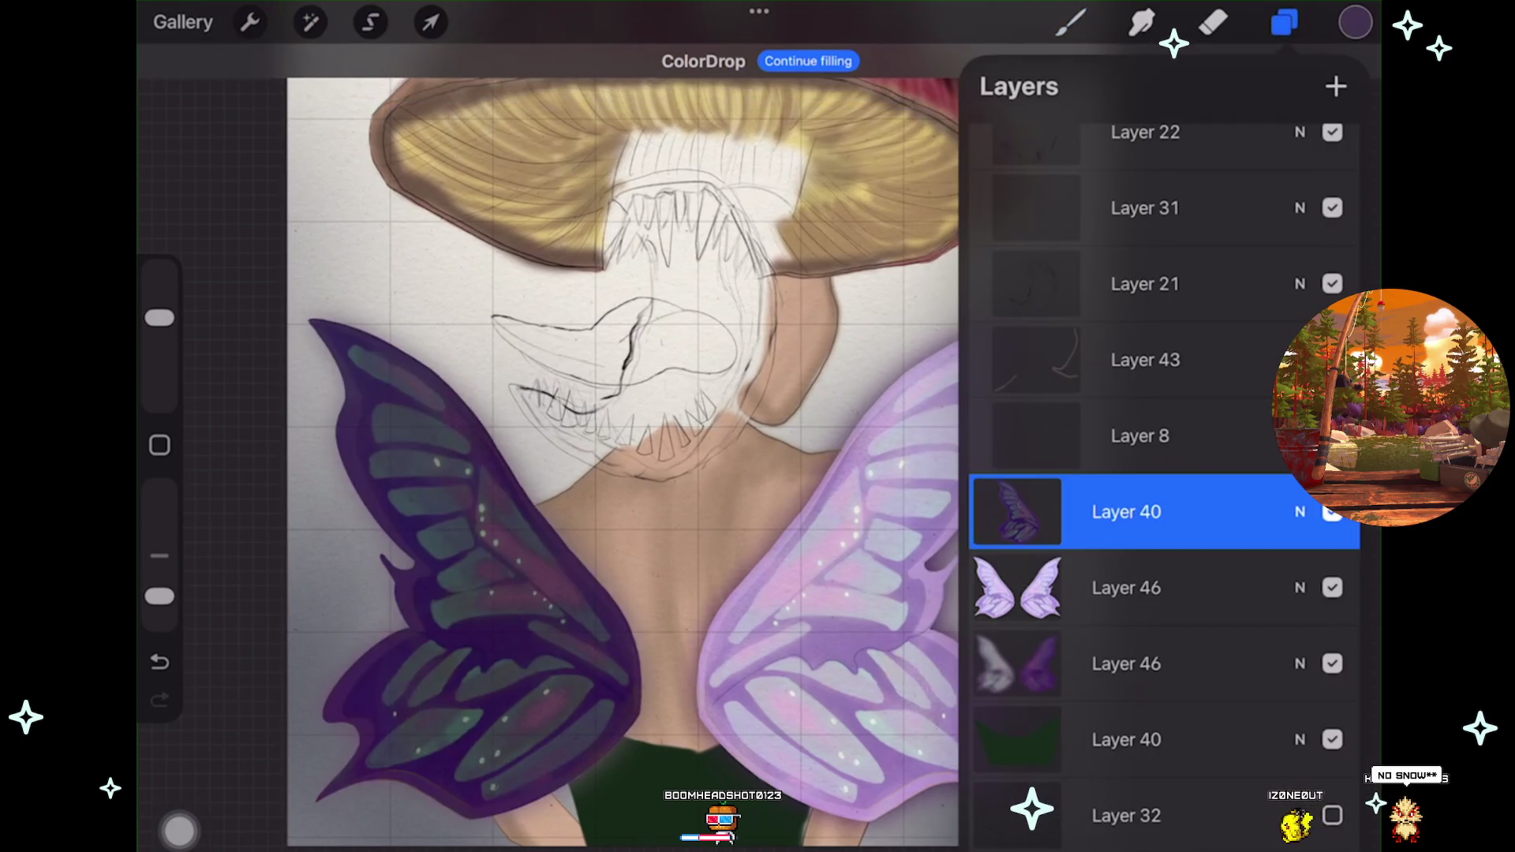
{"action": "left_click_drag", "start_coordinate": [1128, 512], "coordinate": [1144, 572]}
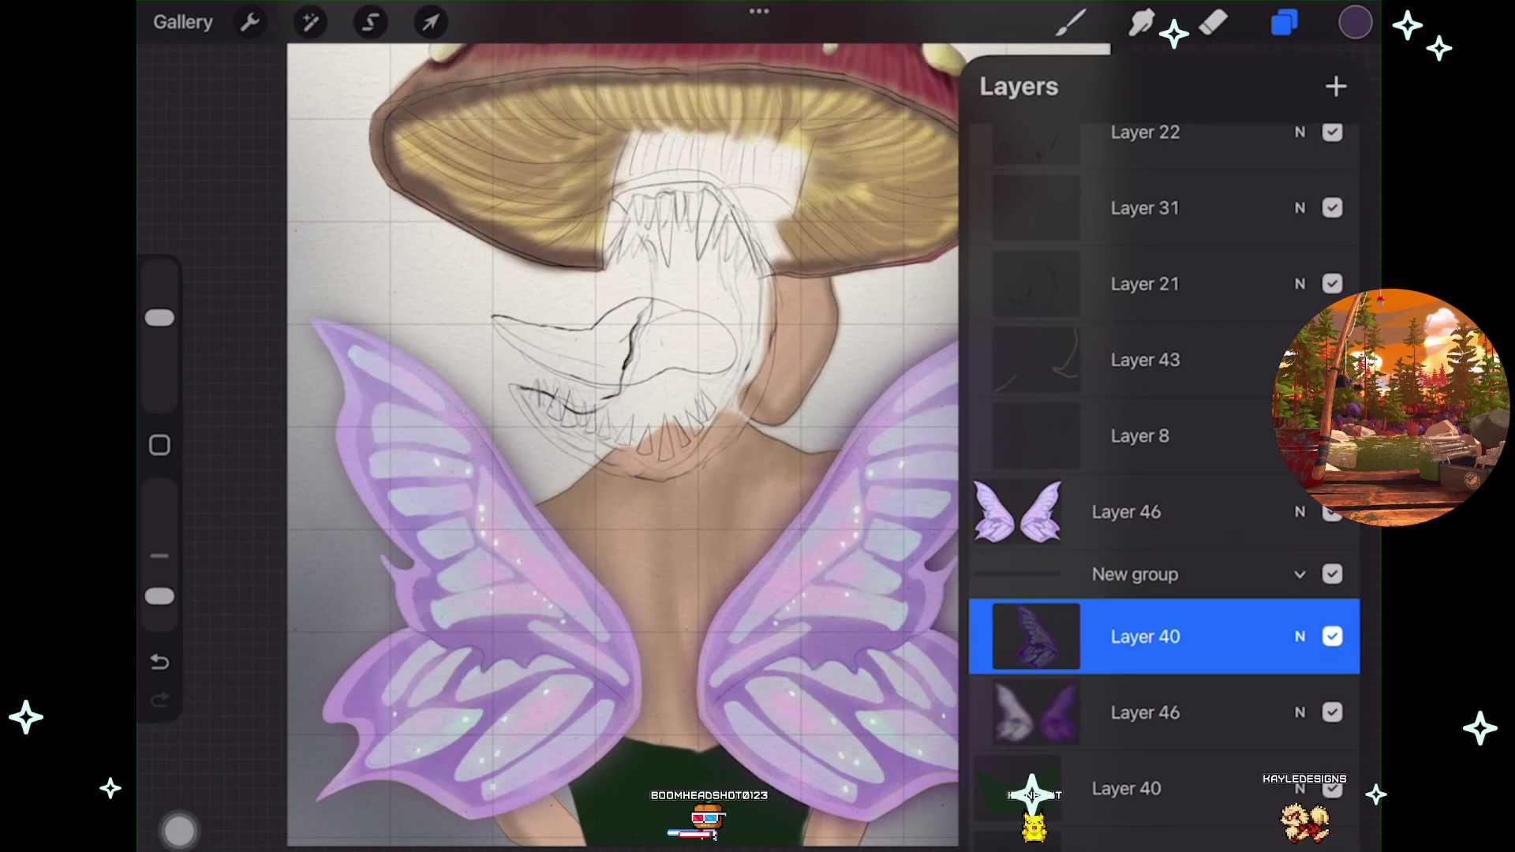
{"action": "left_click", "coordinate": [1300, 575]}
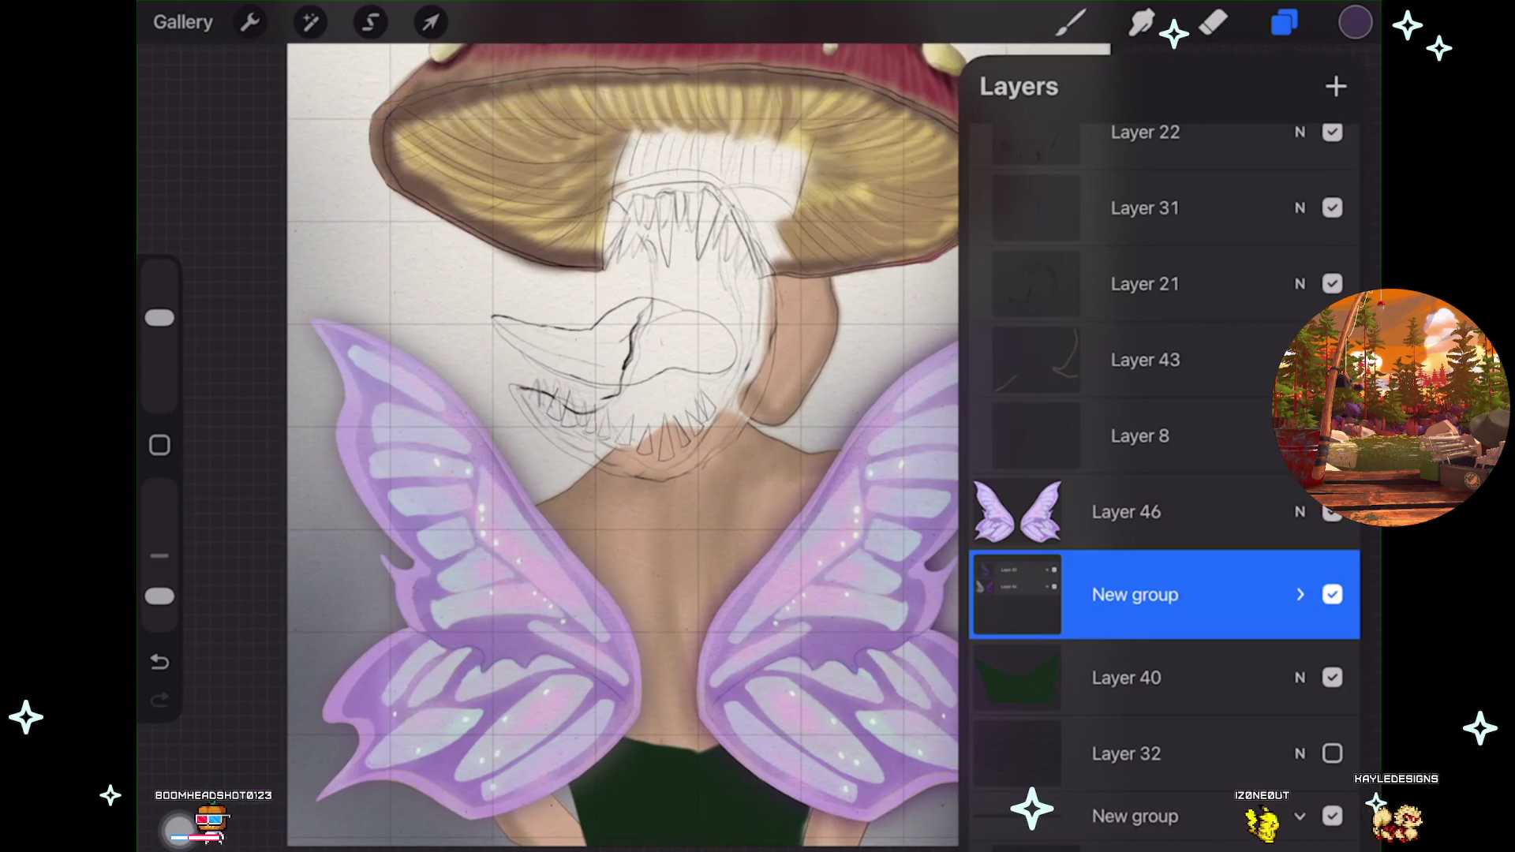
Expand the New group and ungroup it into separate Layer 40 and Layer 46.
{"action": "scroll", "coordinate": [619, 442], "scroll_direction": "up", "scroll_amount": 1}
{"action": "scroll", "coordinate": [619, 442], "scroll_direction": "down", "scroll_amount": 1}
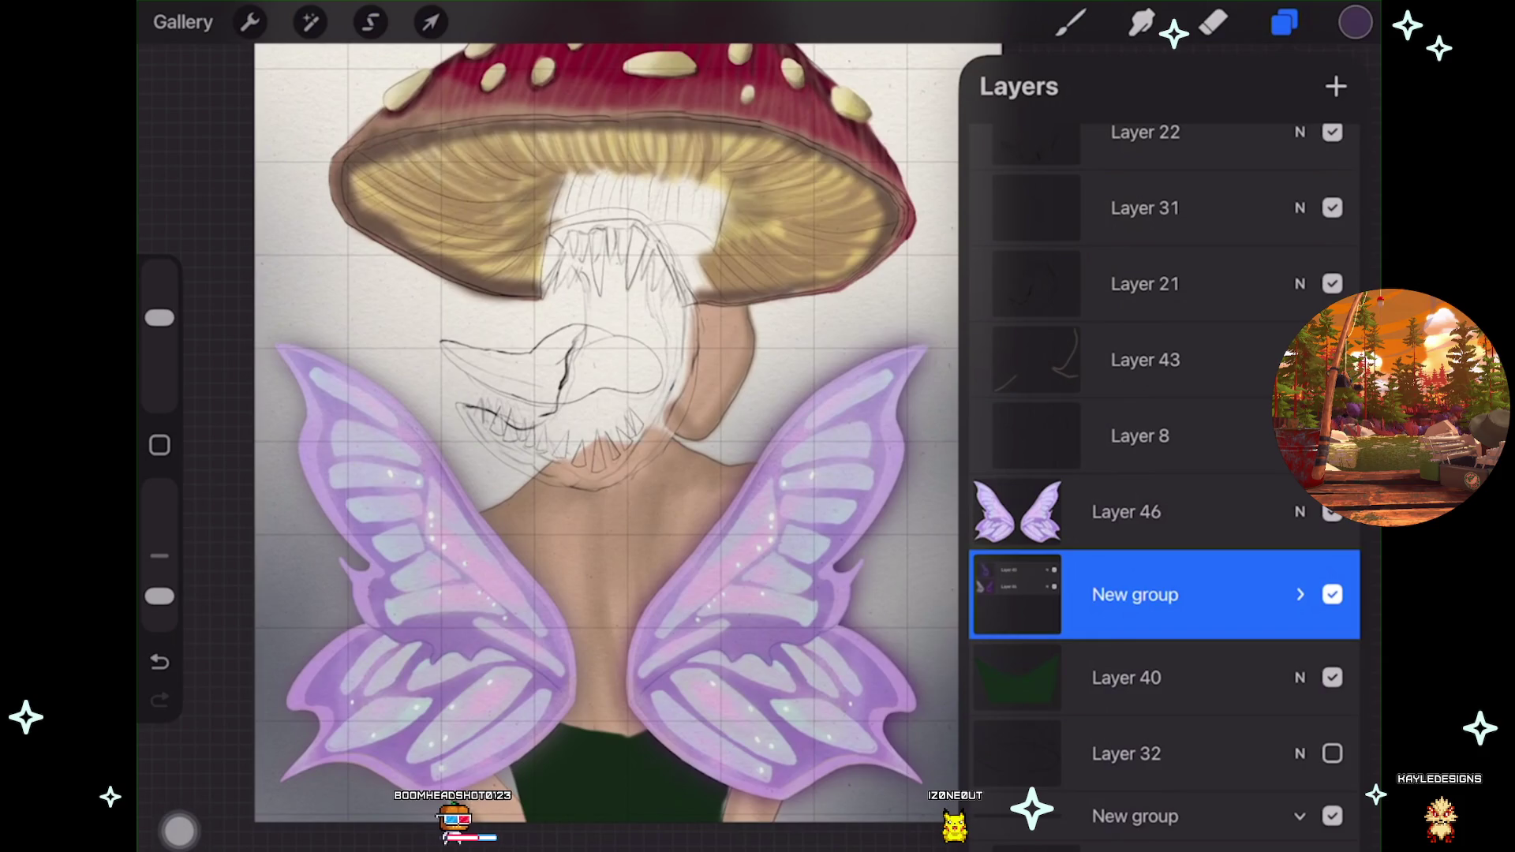
{"action": "left_click", "coordinate": [1300, 594]}
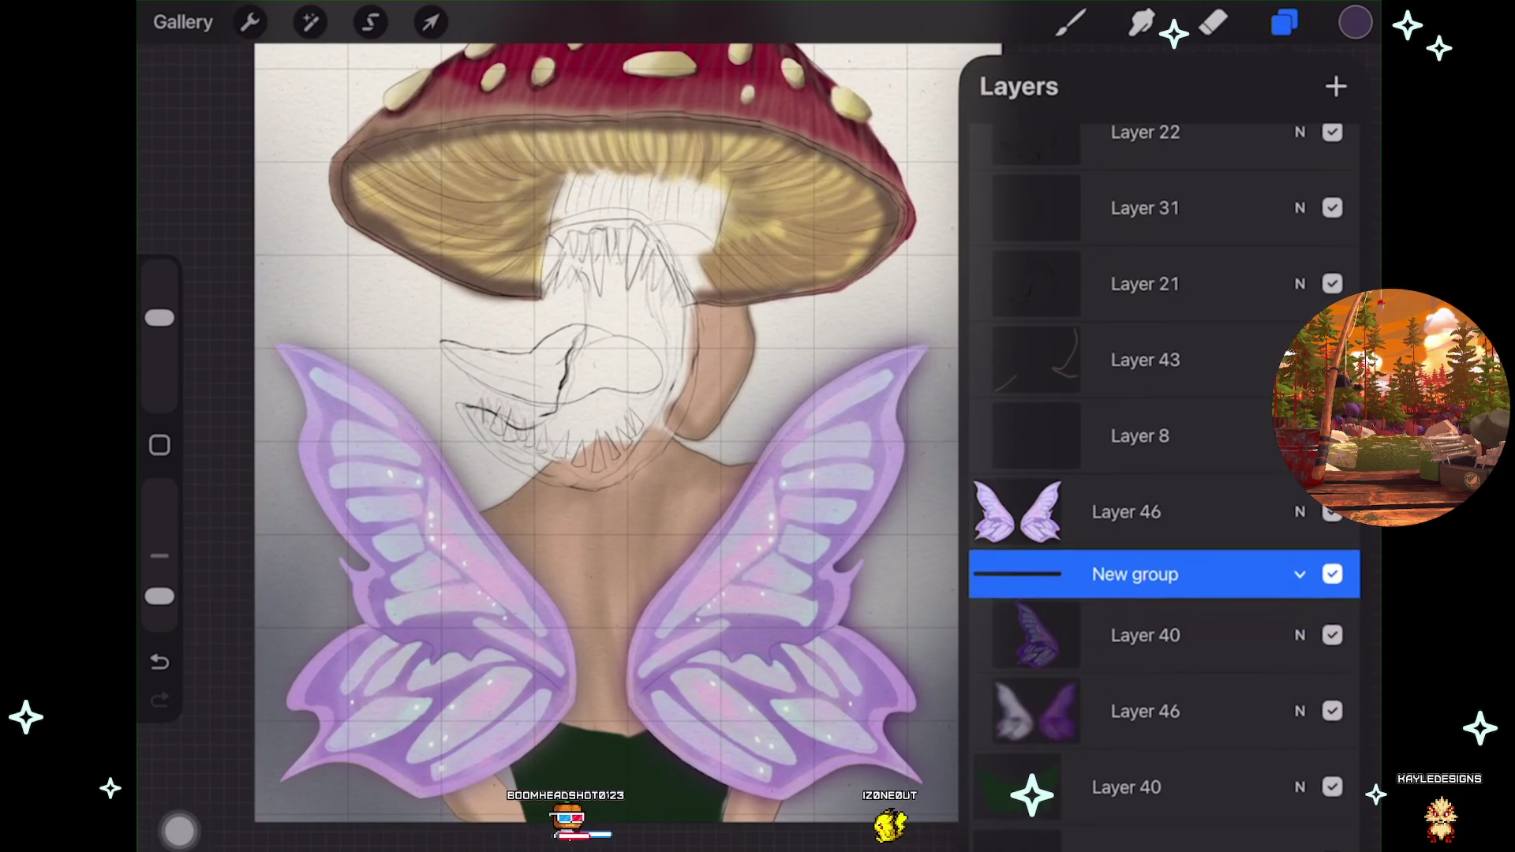
{"action": "left_click", "coordinate": [1144, 636]}
{"action": "left_click", "coordinate": [1135, 574]}
{"action": "left_click", "coordinate": [1135, 574]}
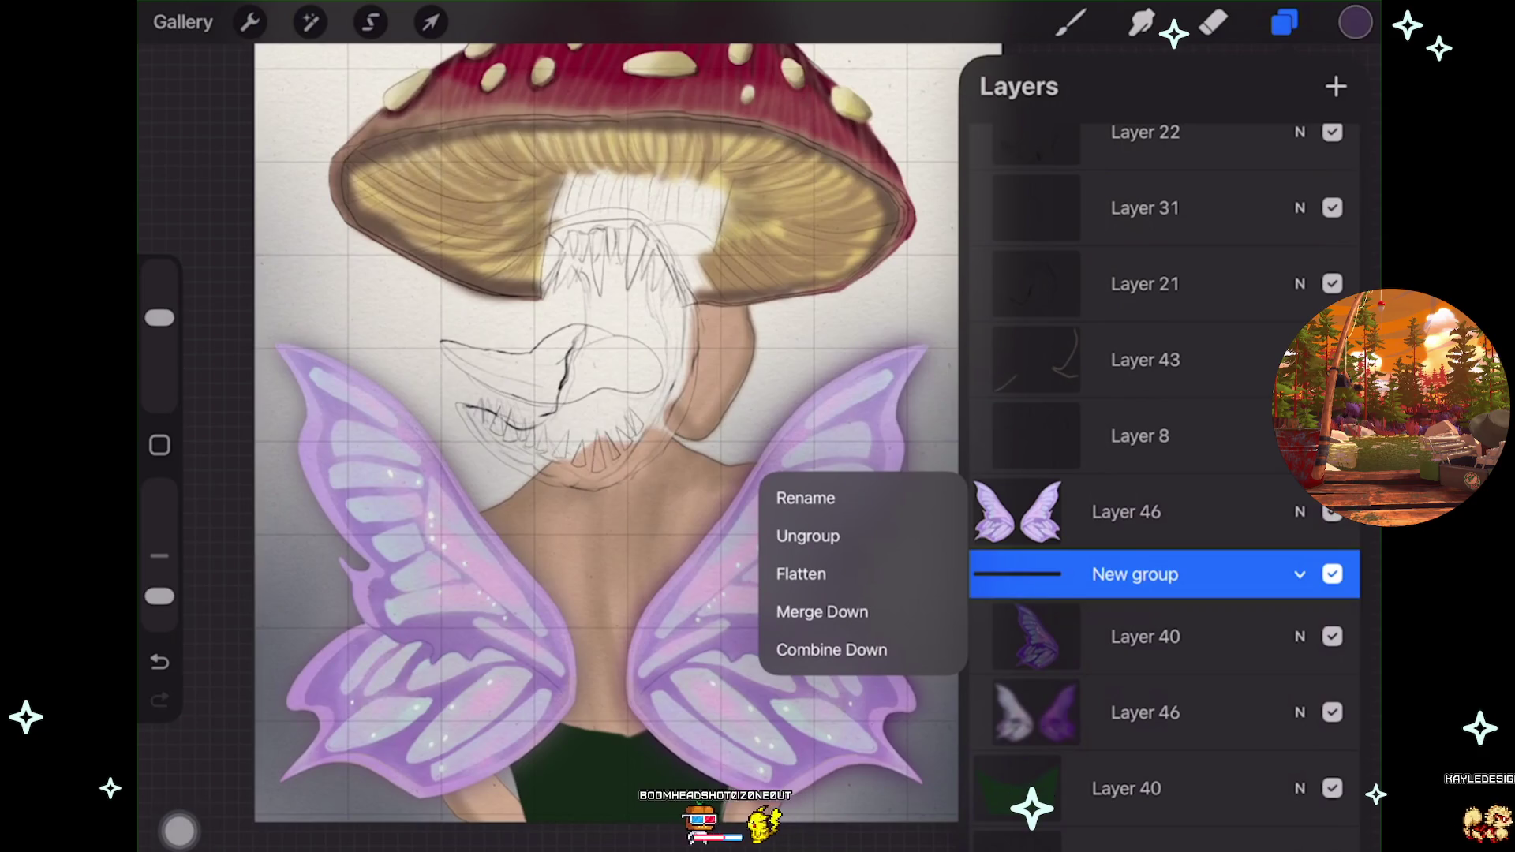
{"action": "left_click", "coordinate": [808, 536]}
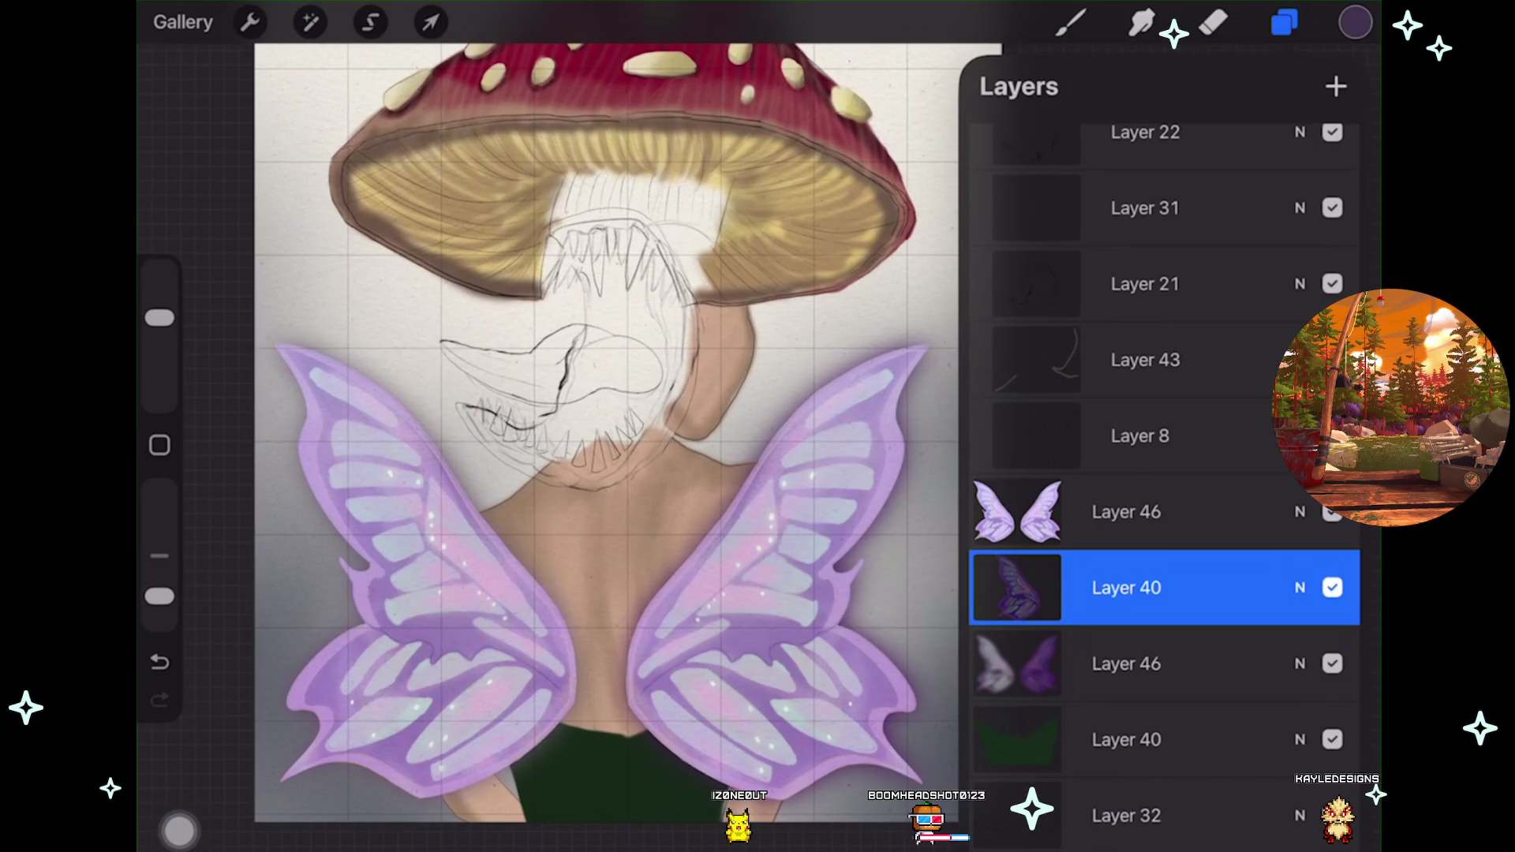
Blur the dark purple wing backing with Gaussian Blur, trying 34% then settling around 16%.
{"action": "left_click", "coordinate": [310, 22]}
{"action": "left_click", "coordinate": [305, 341]}
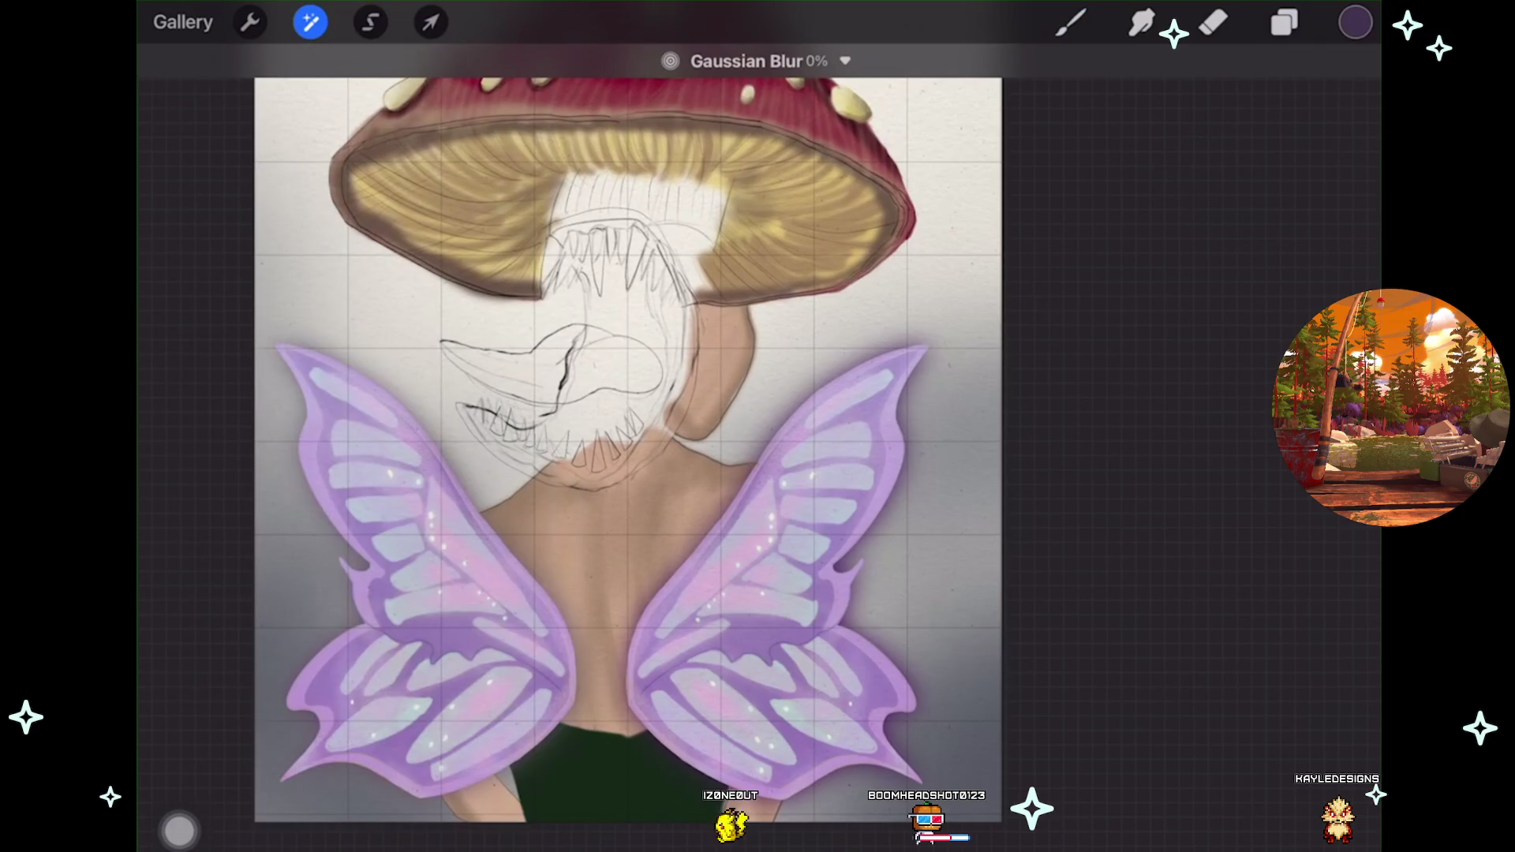
{"action": "left_click_drag", "start_coordinate": [631, 473], "coordinate": [928, 474]}
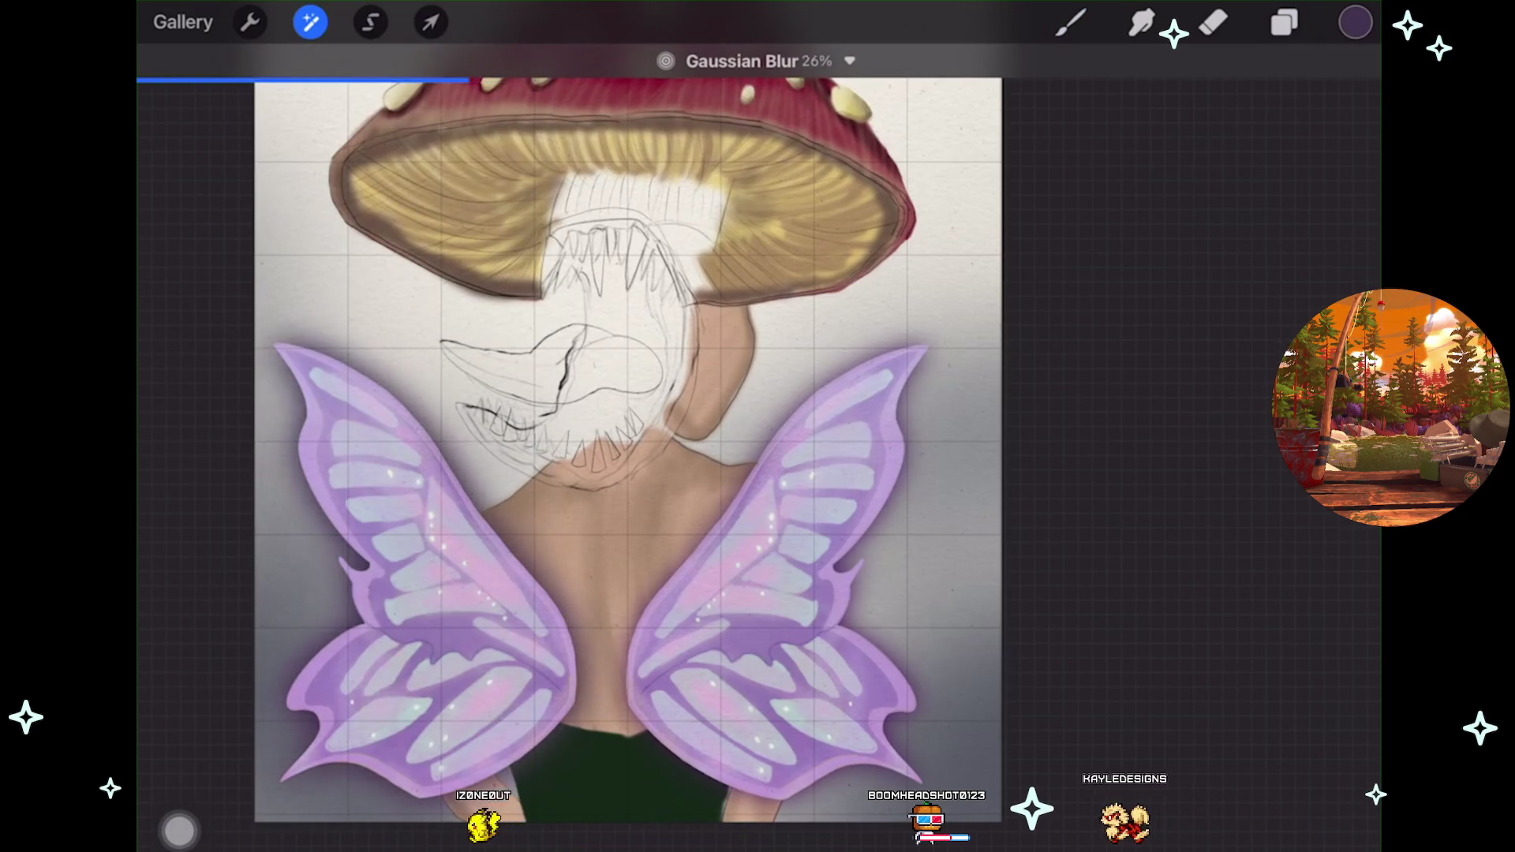
{"action": "scroll", "coordinate": [599, 450], "scroll_direction": "up", "scroll_amount": 3}
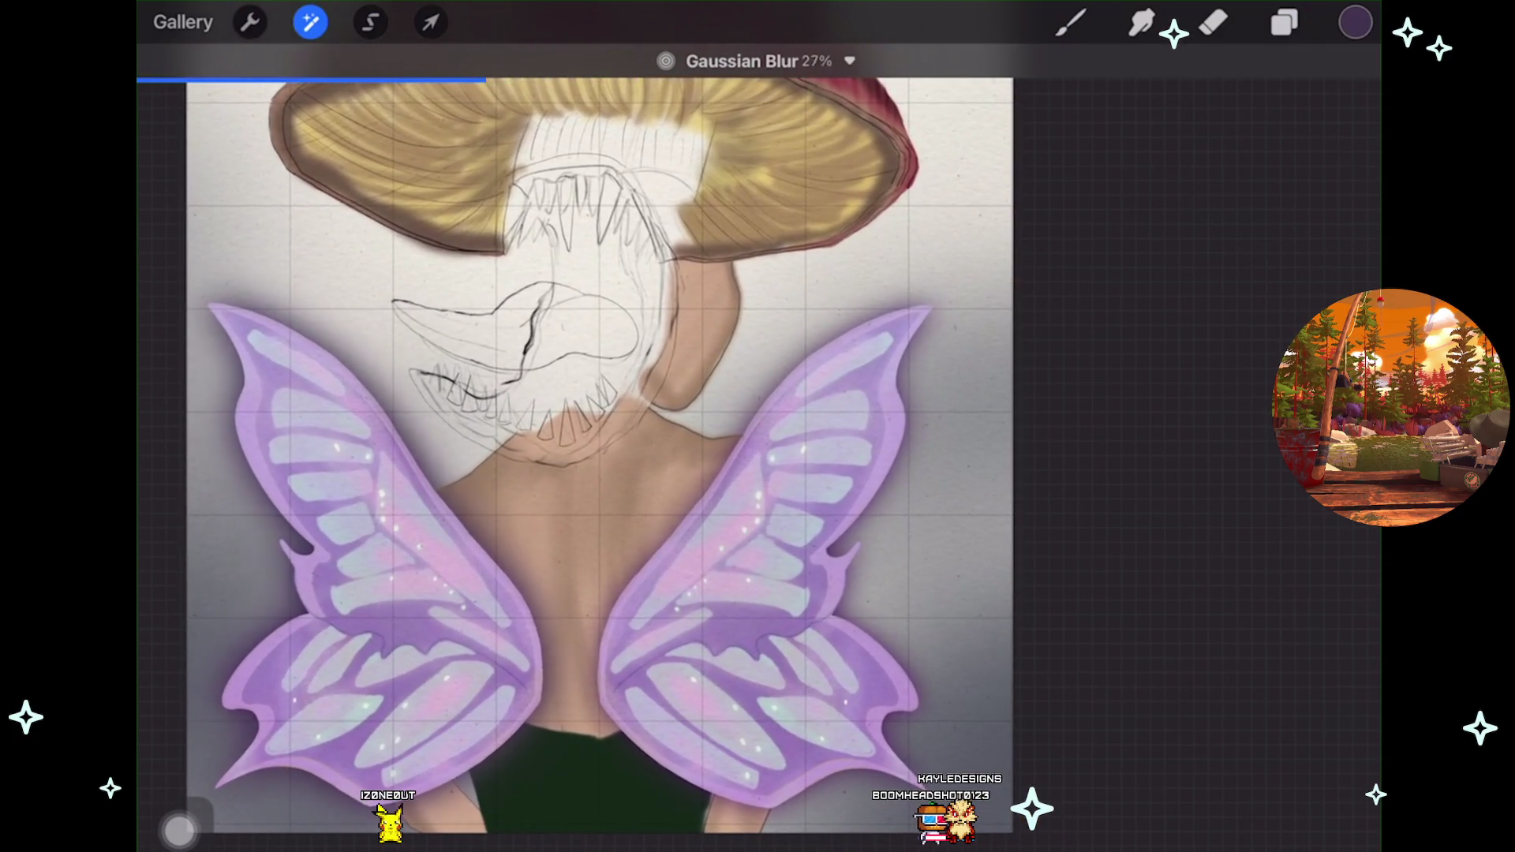
{"action": "left_click_drag", "start_coordinate": [600, 450], "coordinate": [631, 450]}
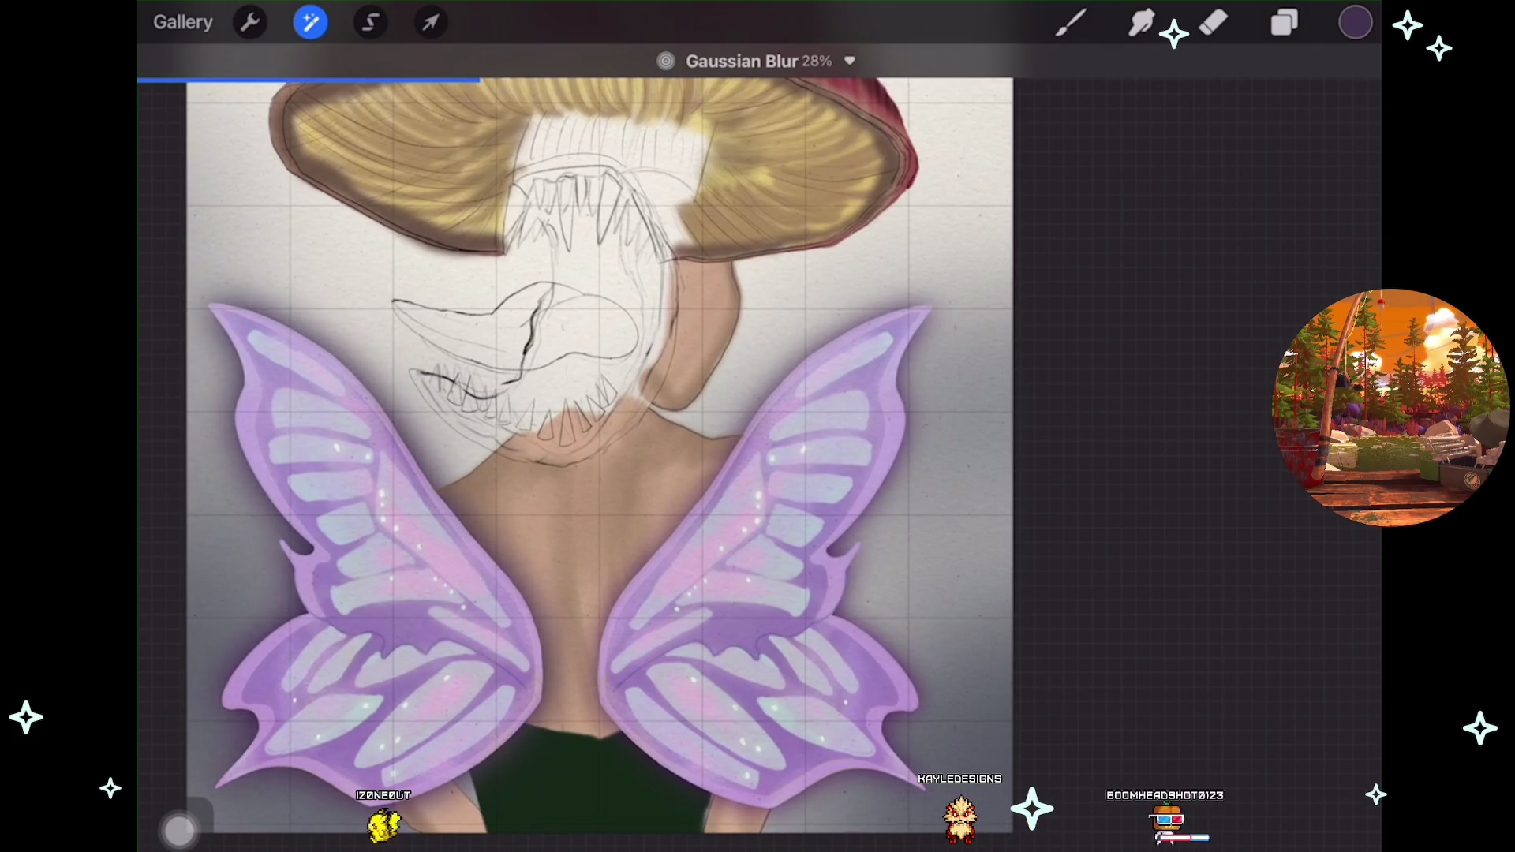
{"action": "scroll", "coordinate": [639, 450], "scroll_direction": "left", "scroll_amount": 3}
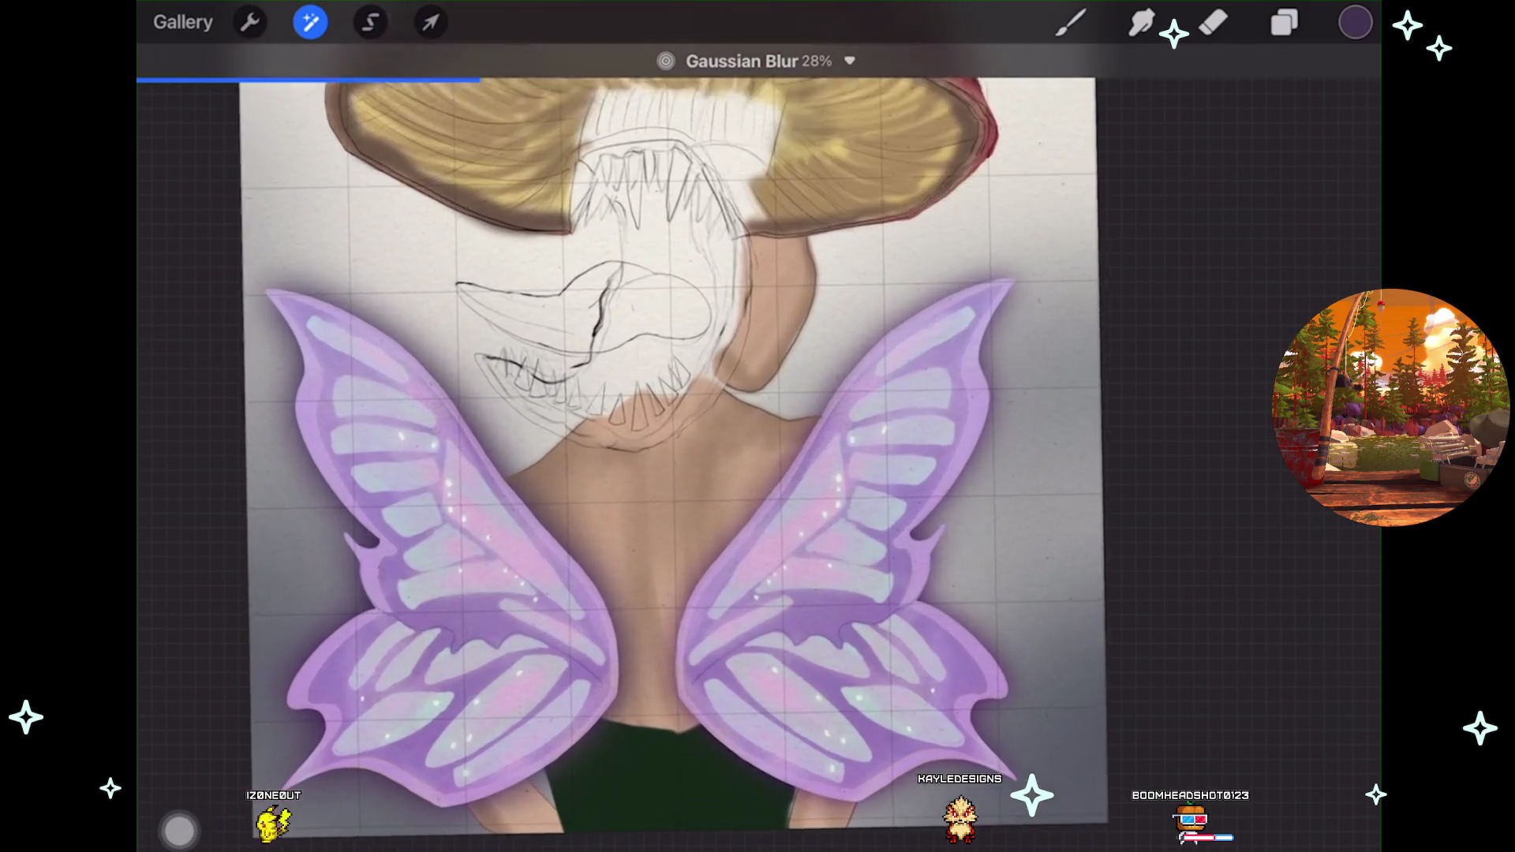
{"action": "scroll", "coordinate": [639, 450], "scroll_direction": "up", "scroll_amount": 2}
{"action": "left_click_drag", "start_coordinate": [639, 449], "coordinate": [545, 450]}
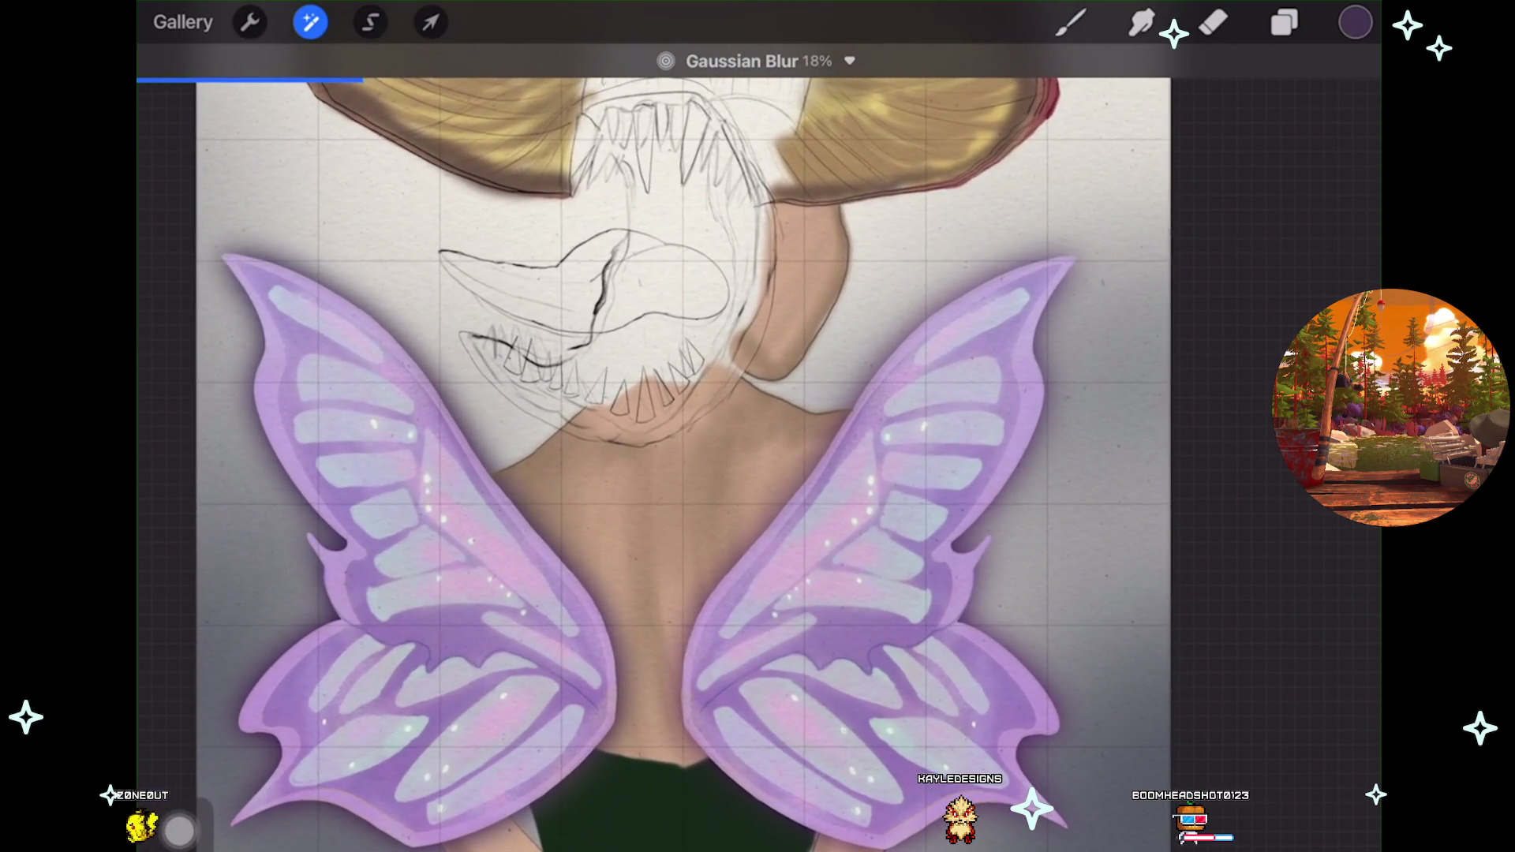
Commit the blur, then slightly warp the artwork near the centre and lower back.
{"action": "left_click", "coordinate": [431, 22]}
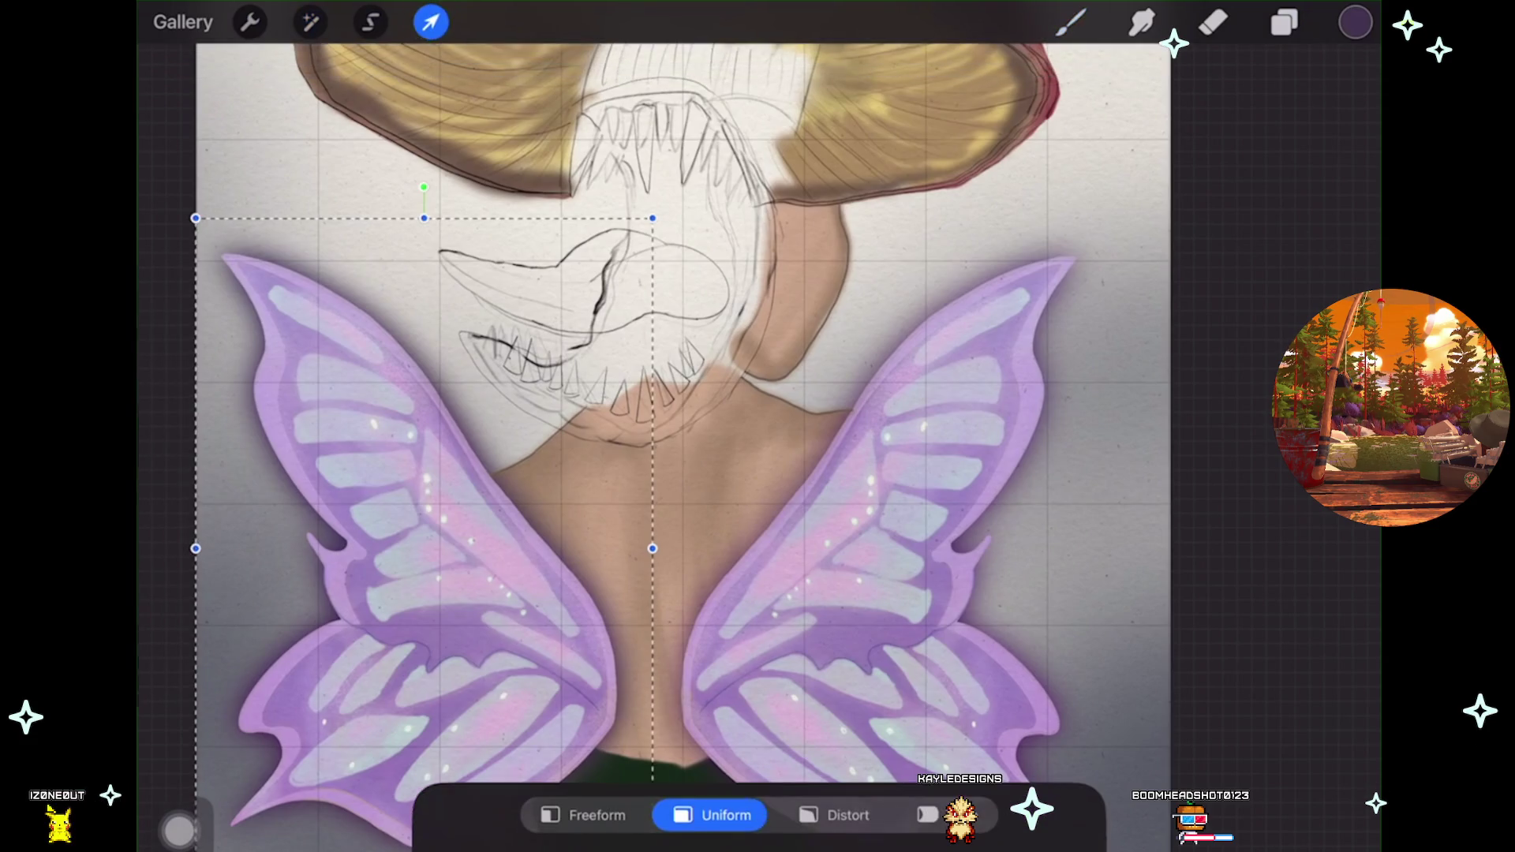
{"action": "scroll", "coordinate": [682, 467], "scroll_direction": "up", "scroll_amount": 1}
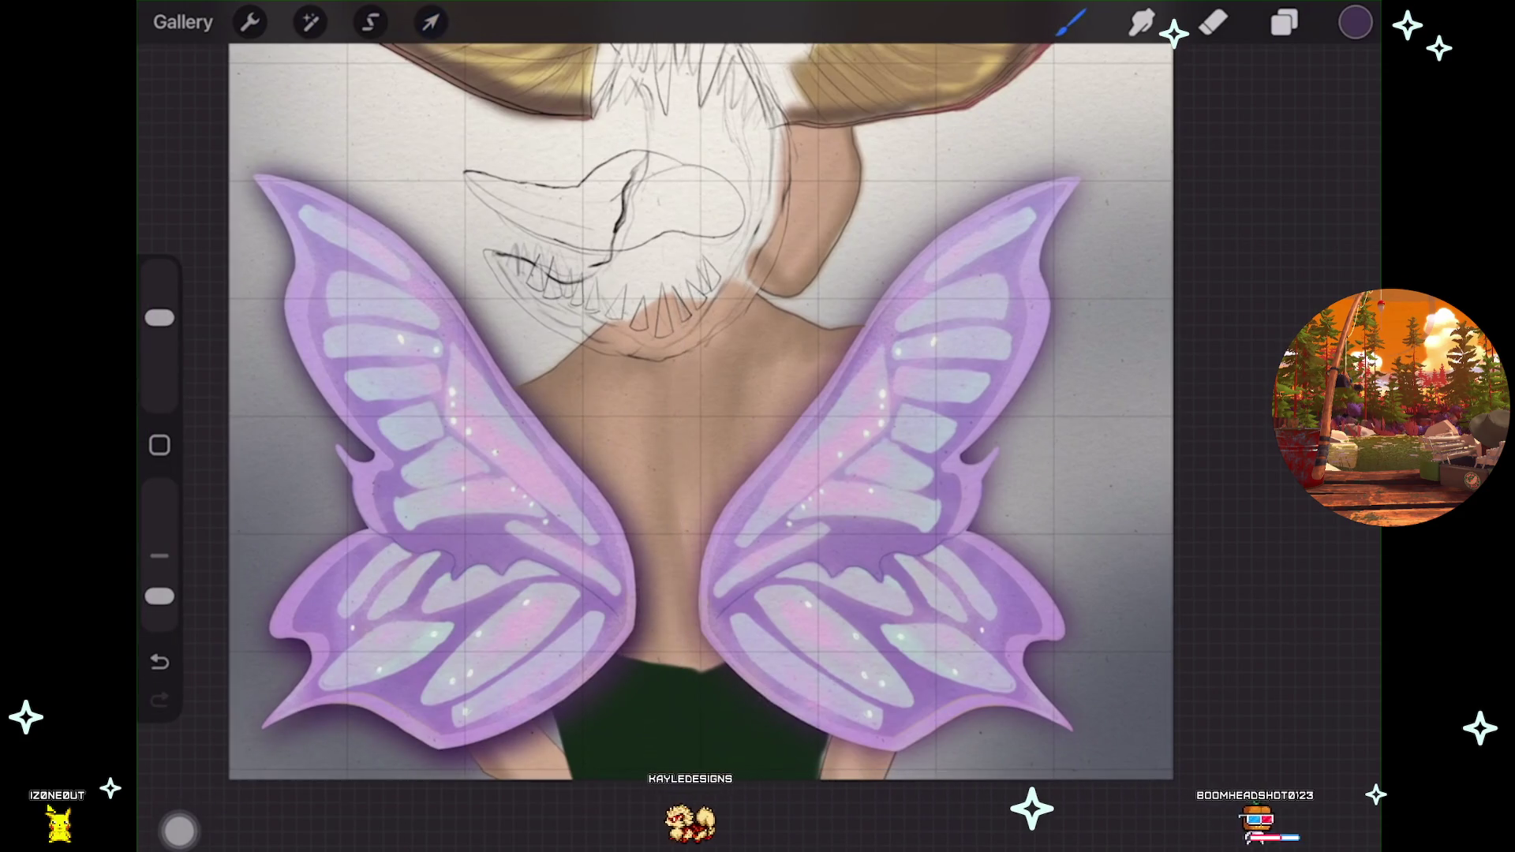
{"action": "key", "text": "ctrl+z"}
{"action": "left_click", "coordinate": [838, 814]}
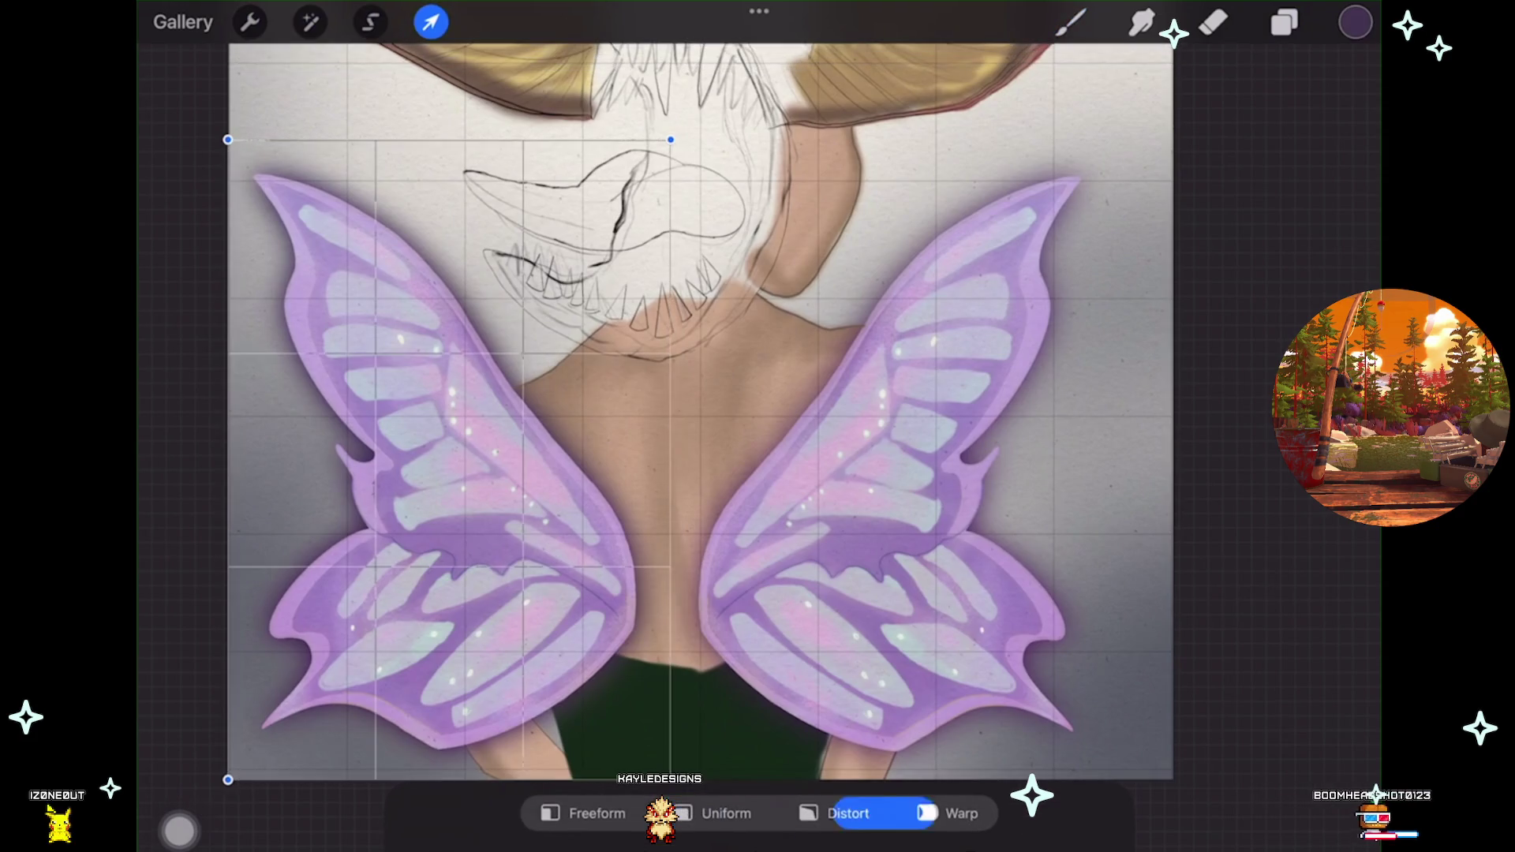
{"action": "left_click", "coordinate": [947, 814]}
{"action": "left_click_drag", "start_coordinate": [681, 572], "coordinate": [691, 576]}
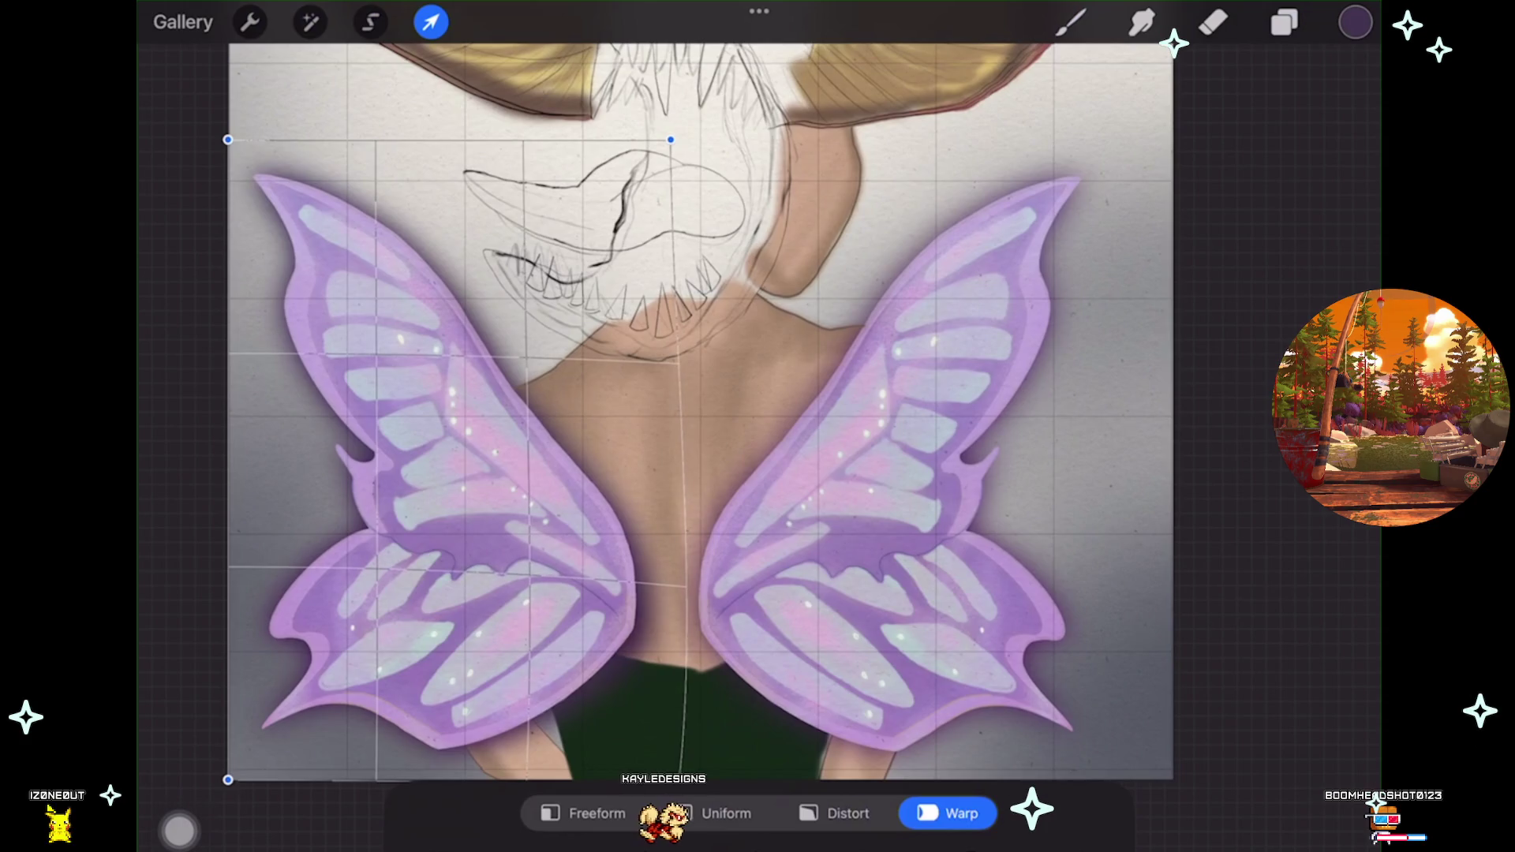
{"action": "left_click_drag", "start_coordinate": [685, 669], "coordinate": [692, 669]}
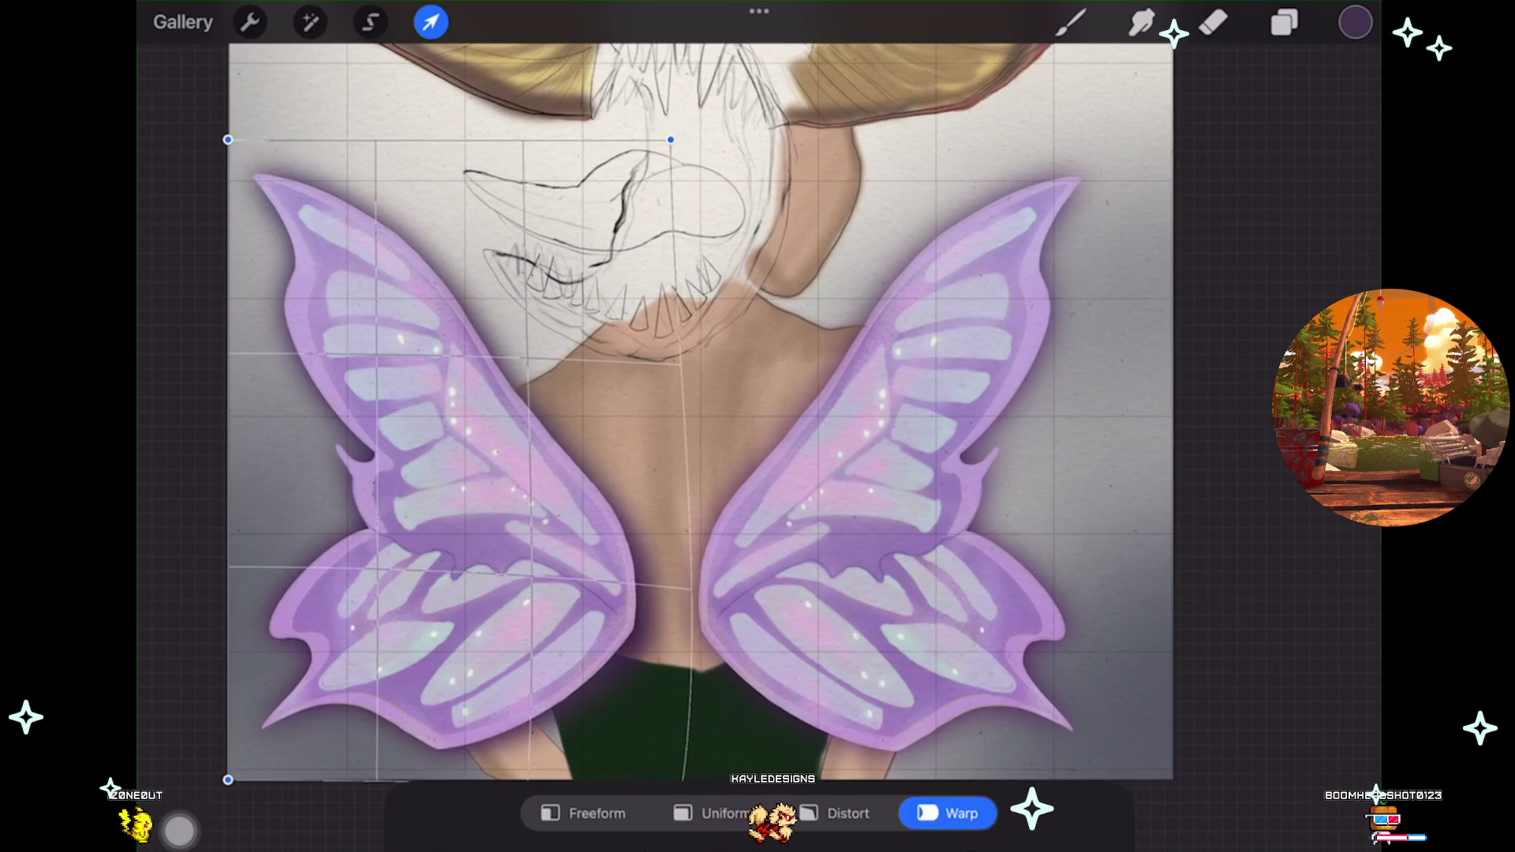
{"action": "key", "text": "b"}
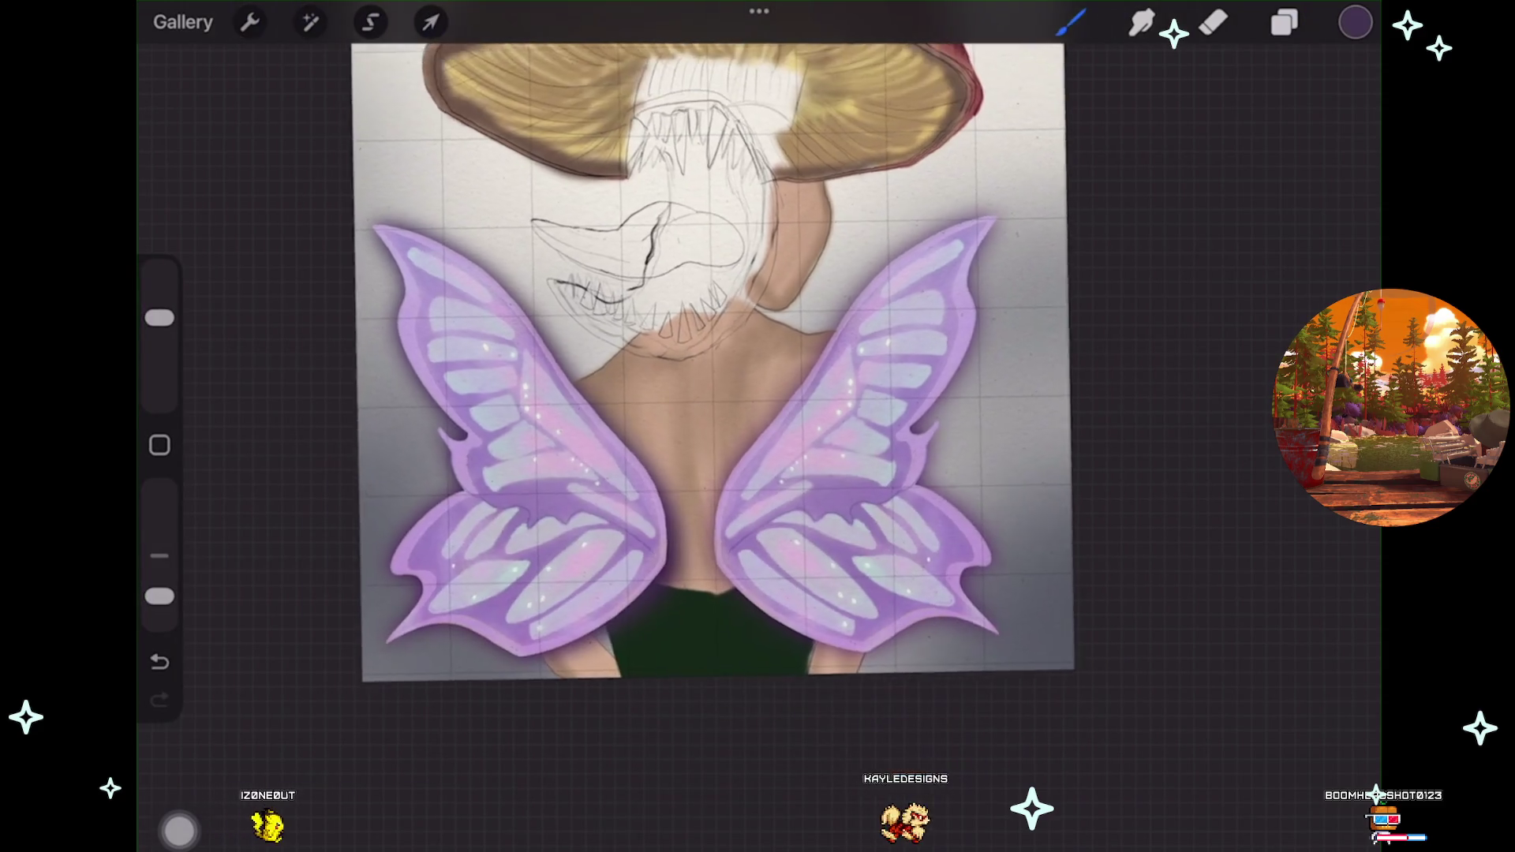
{"action": "scroll", "coordinate": [758, 426], "scroll_direction": "up", "scroll_amount": 5}
{"action": "scroll", "coordinate": [757, 426], "scroll_direction": "up", "scroll_amount": 3}
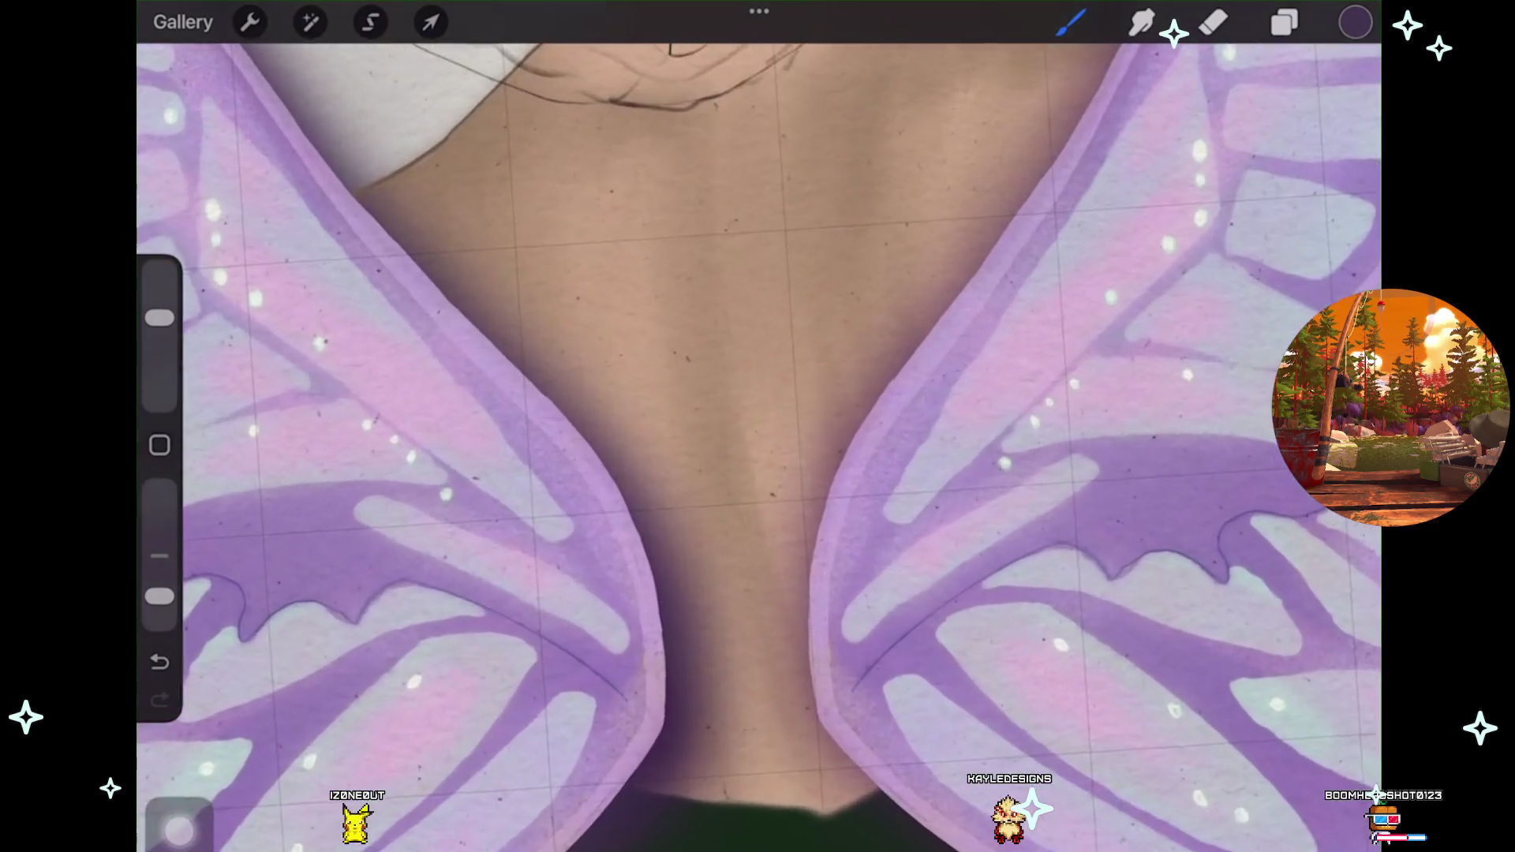
{"action": "scroll", "coordinate": [757, 426], "scroll_direction": "up", "scroll_amount": 2}
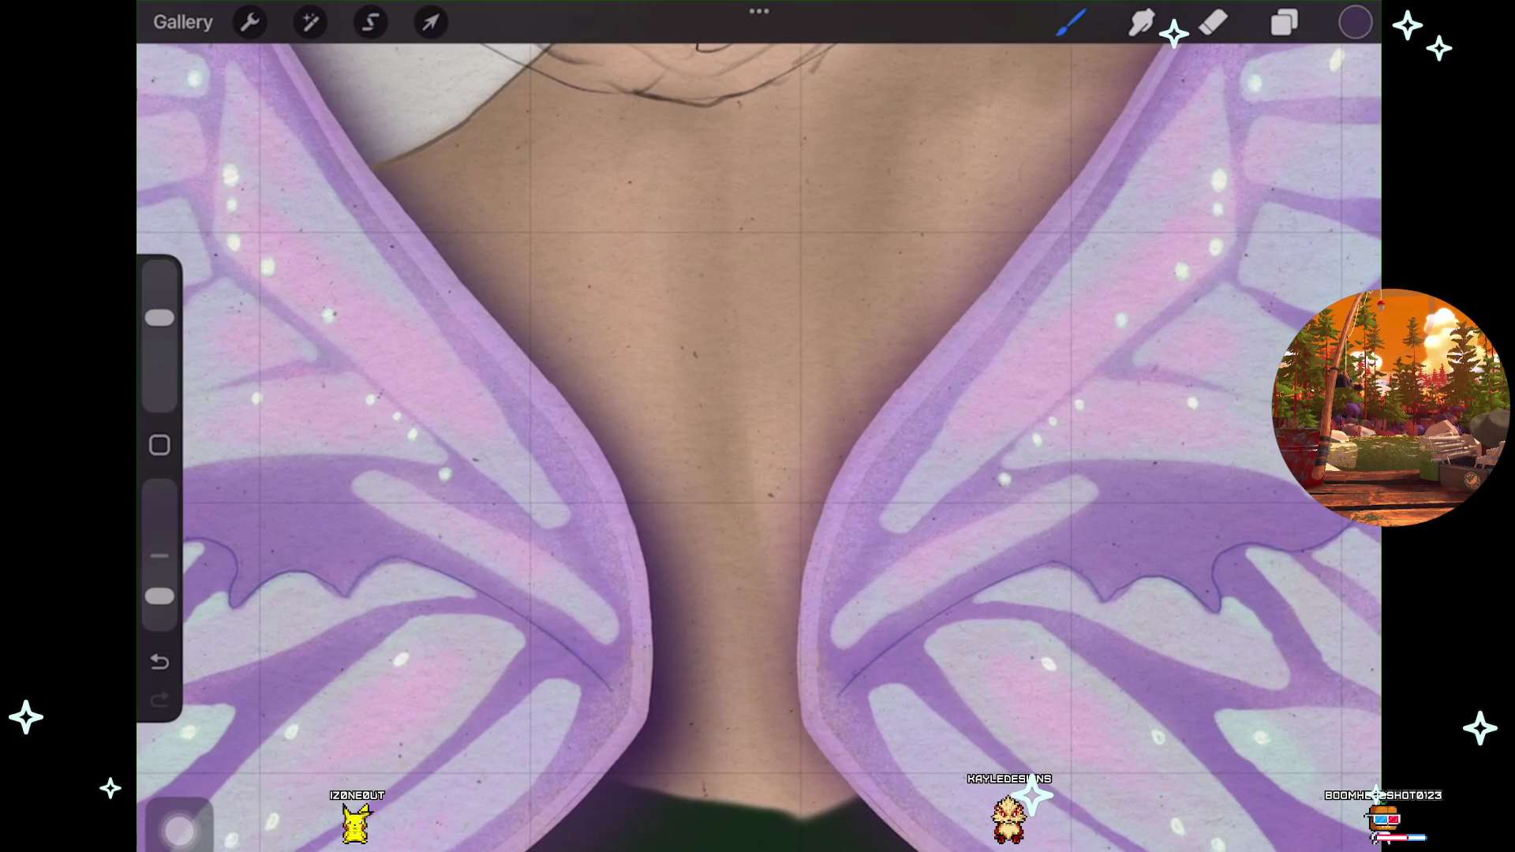
{"action": "scroll", "coordinate": [758, 426], "scroll_direction": "up", "scroll_amount": 2}
{"action": "scroll", "coordinate": [758, 426], "scroll_direction": "up", "scroll_amount": 2}
{"action": "scroll", "coordinate": [757, 426], "scroll_direction": "up", "scroll_amount": 2}
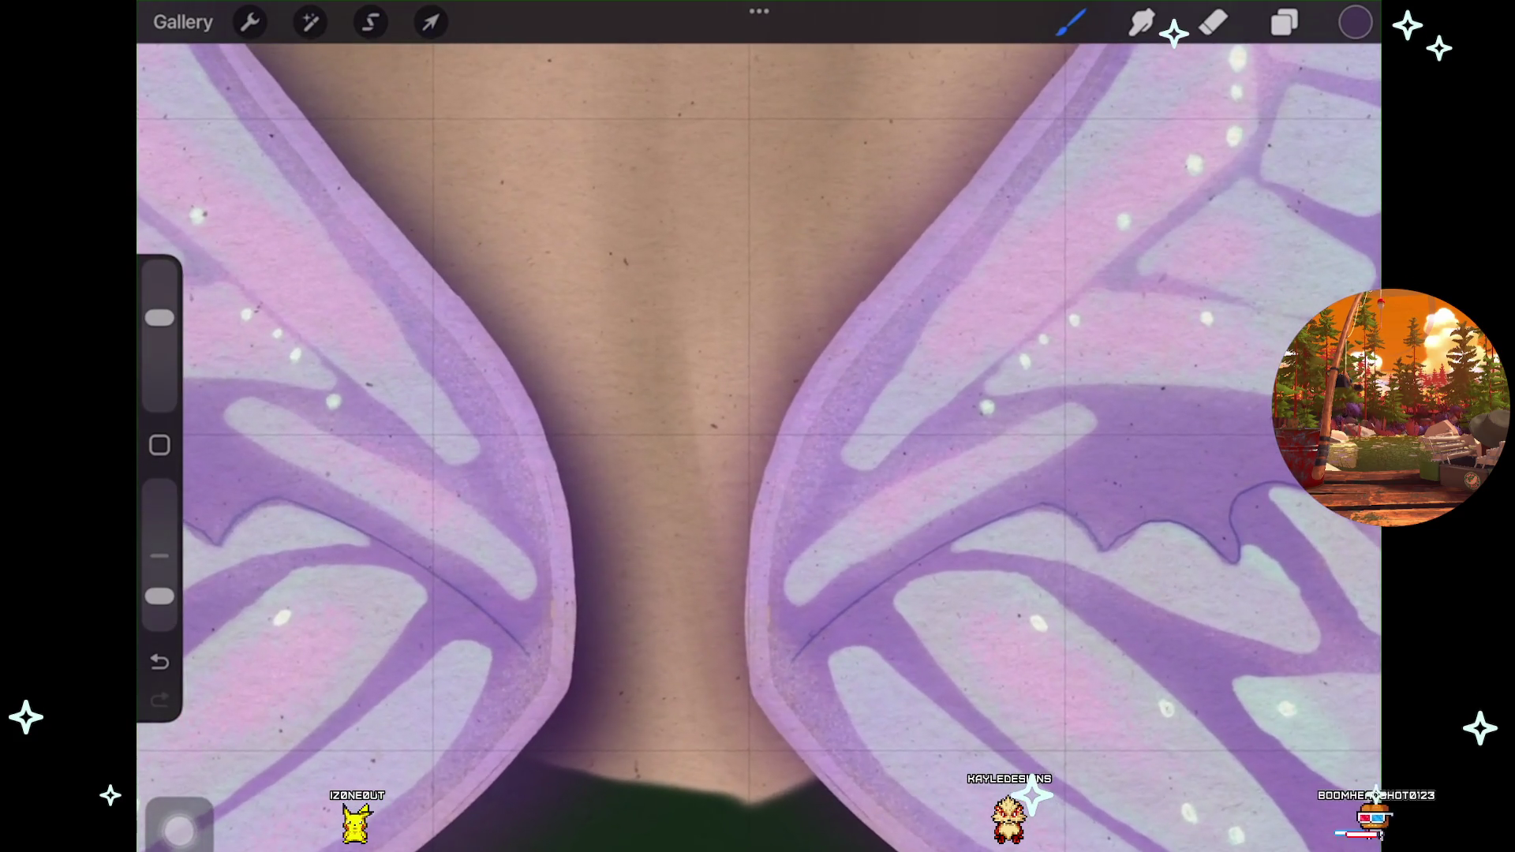
{"action": "scroll", "coordinate": [758, 427], "scroll_direction": "down", "scroll_amount": 1}
{"action": "scroll", "coordinate": [758, 426], "scroll_direction": "down", "scroll_amount": 1}
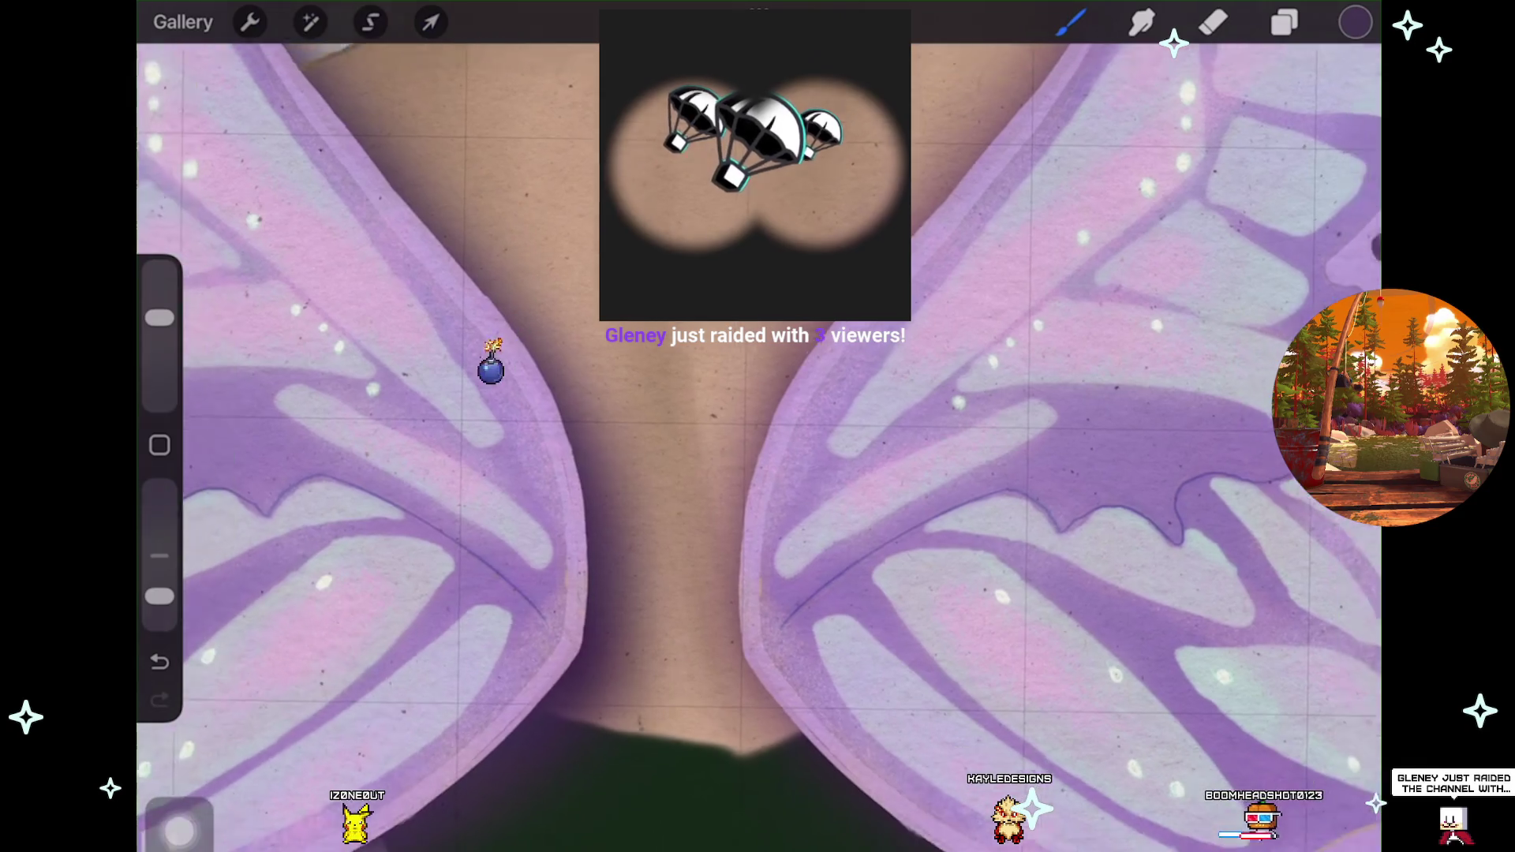
{"action": "scroll", "coordinate": [757, 427], "scroll_direction": "down", "scroll_amount": 3}
{"action": "scroll", "coordinate": [758, 427], "scroll_direction": "down", "scroll_amount": 1}
{"action": "scroll", "coordinate": [758, 426], "scroll_direction": "down", "scroll_amount": 2}
{"action": "scroll", "coordinate": [758, 426], "scroll_direction": "down", "scroll_amount": 1}
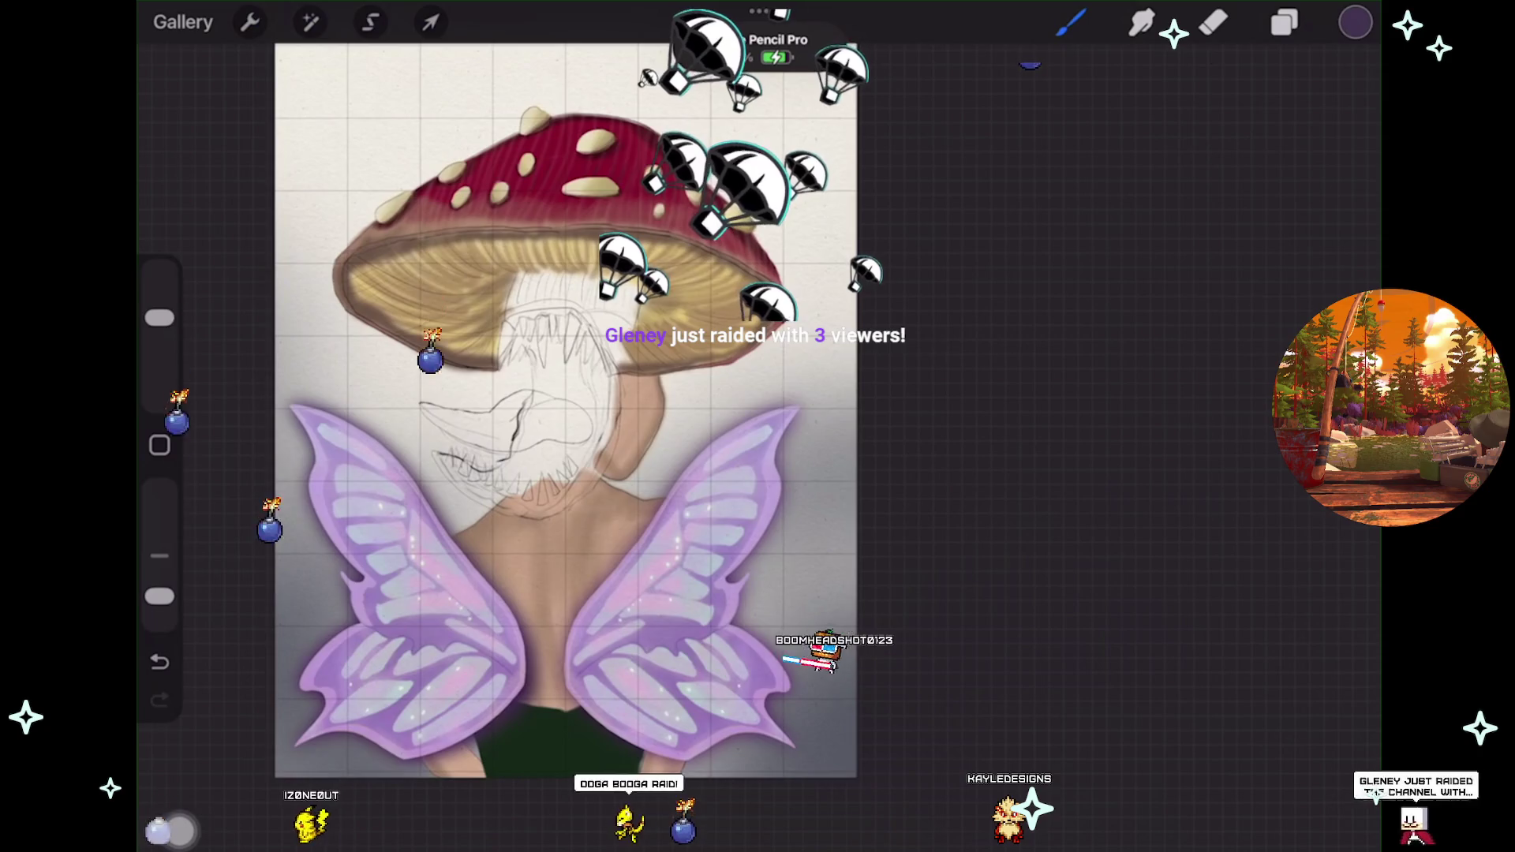
Scroll down the shop's scrunchie listings with CAD prices.
{"action": "scroll", "coordinate": [505, 438], "scroll_direction": "down", "scroll_amount": 1}
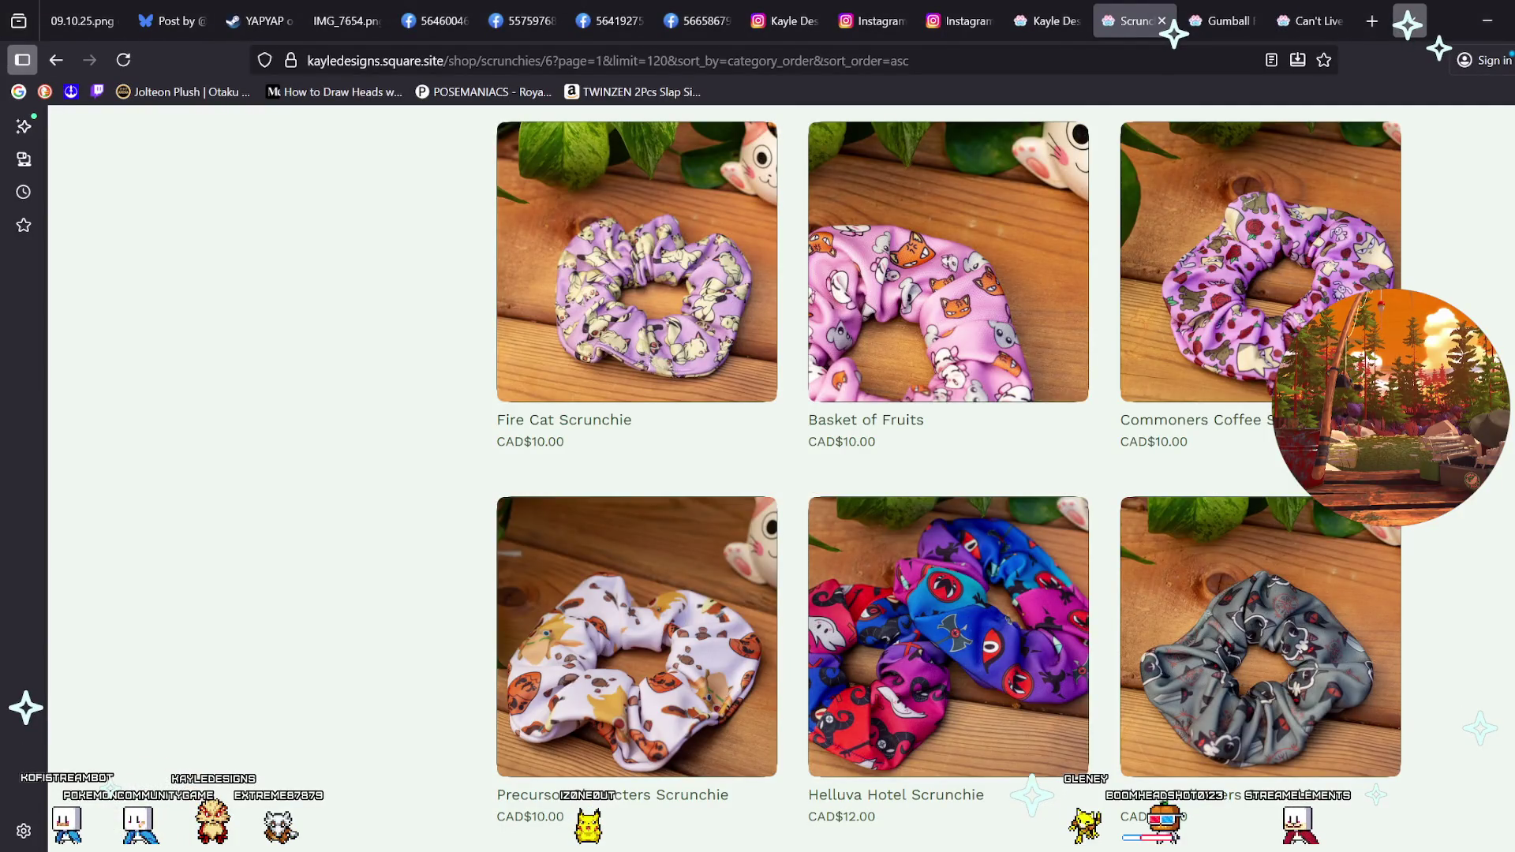
Load the artist's Instagram profile in a new Firefox tab and open its first reel.
{"action": "left_click", "coordinate": [1372, 21]}
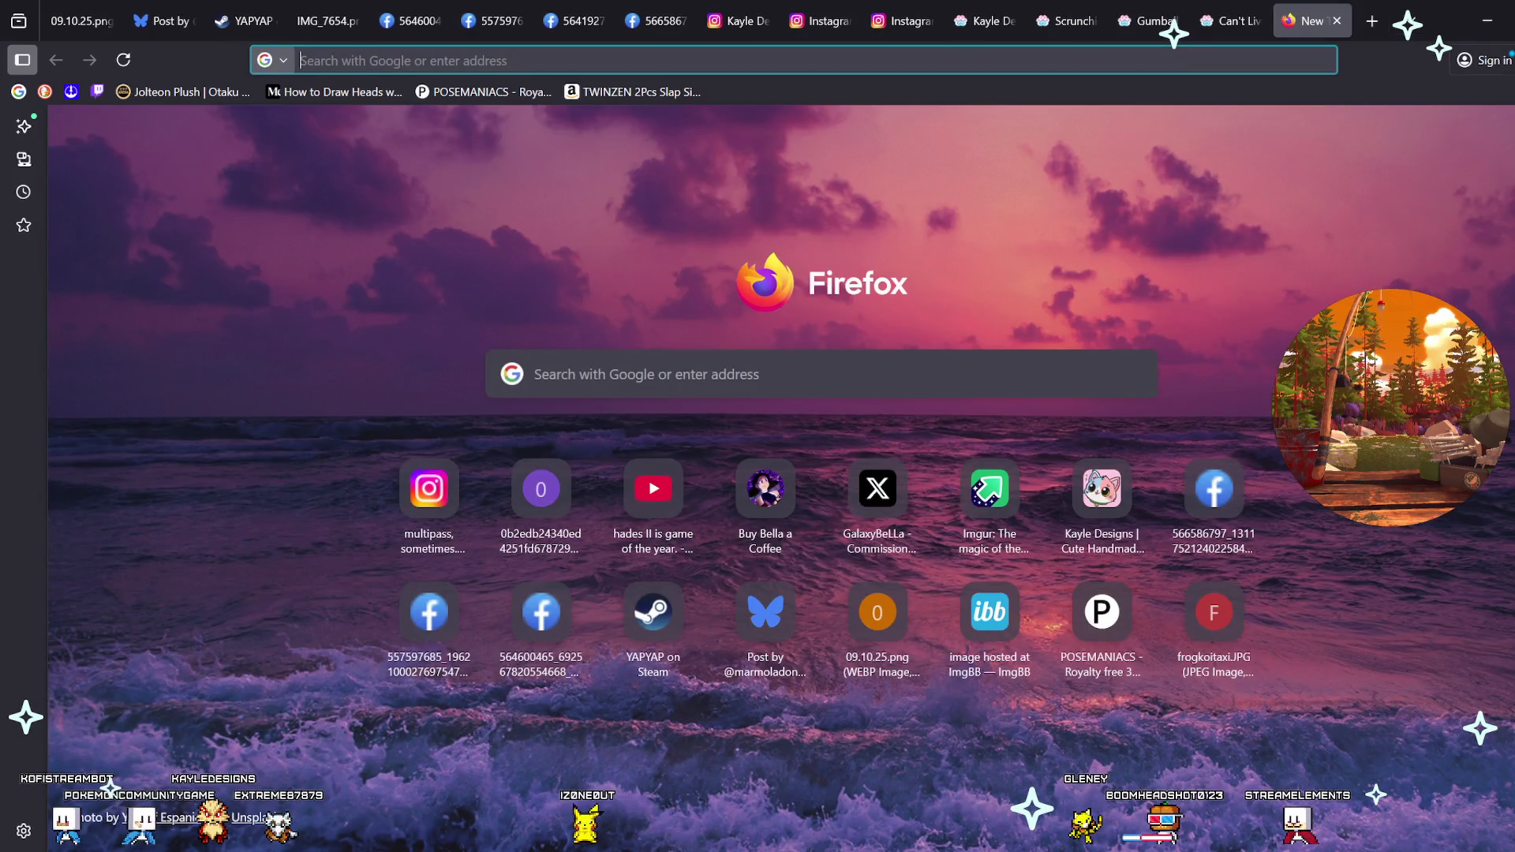
{"action": "type", "text": "www.instagram.com/gleneysgram/"}
{"action": "key", "text": "Return"}
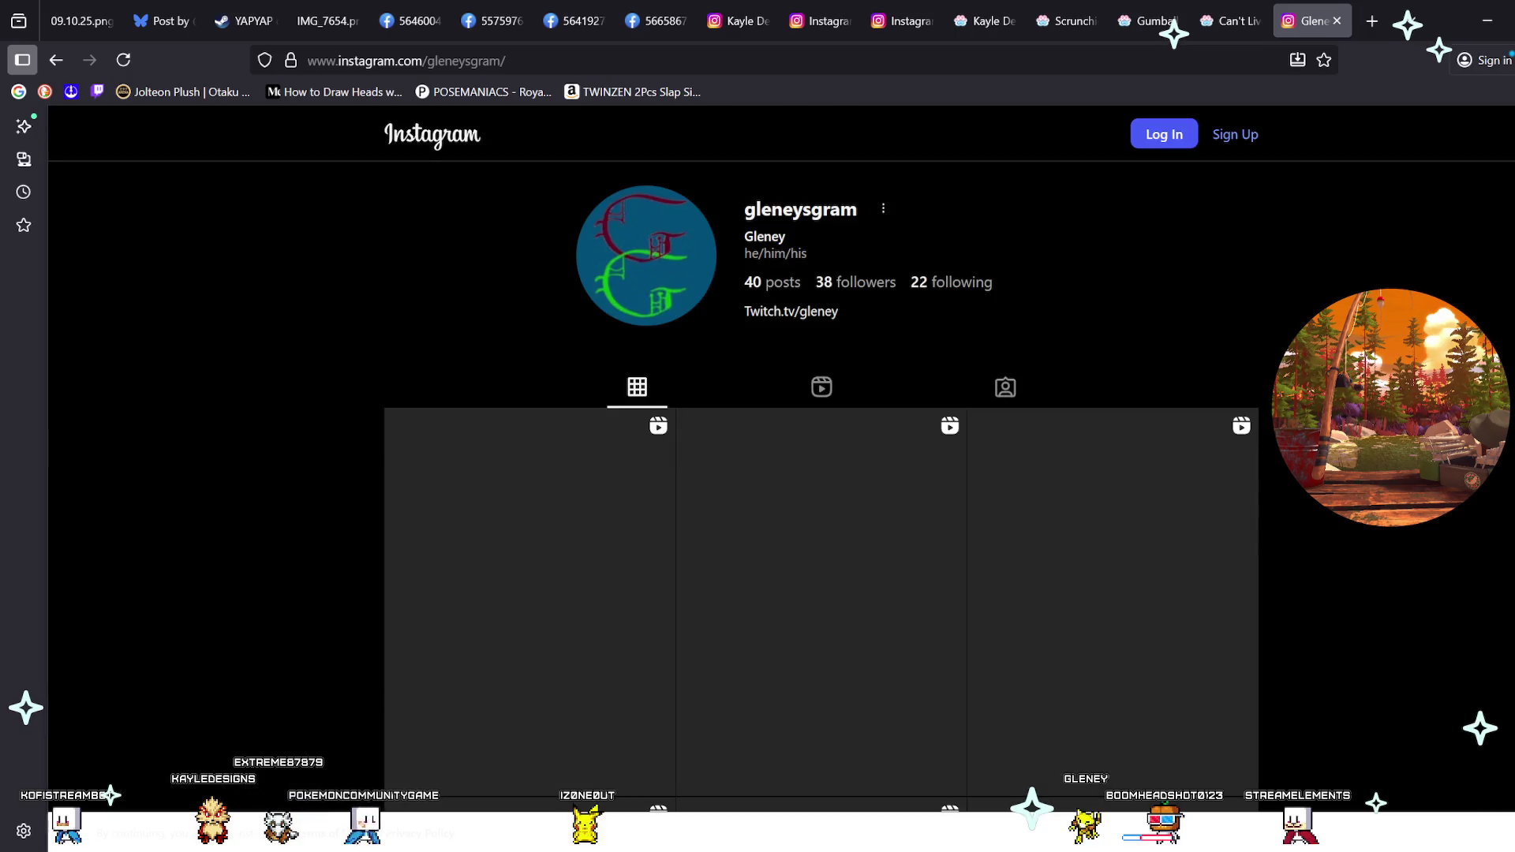
{"action": "scroll", "coordinate": [821, 505], "scroll_direction": "down", "scroll_amount": 2}
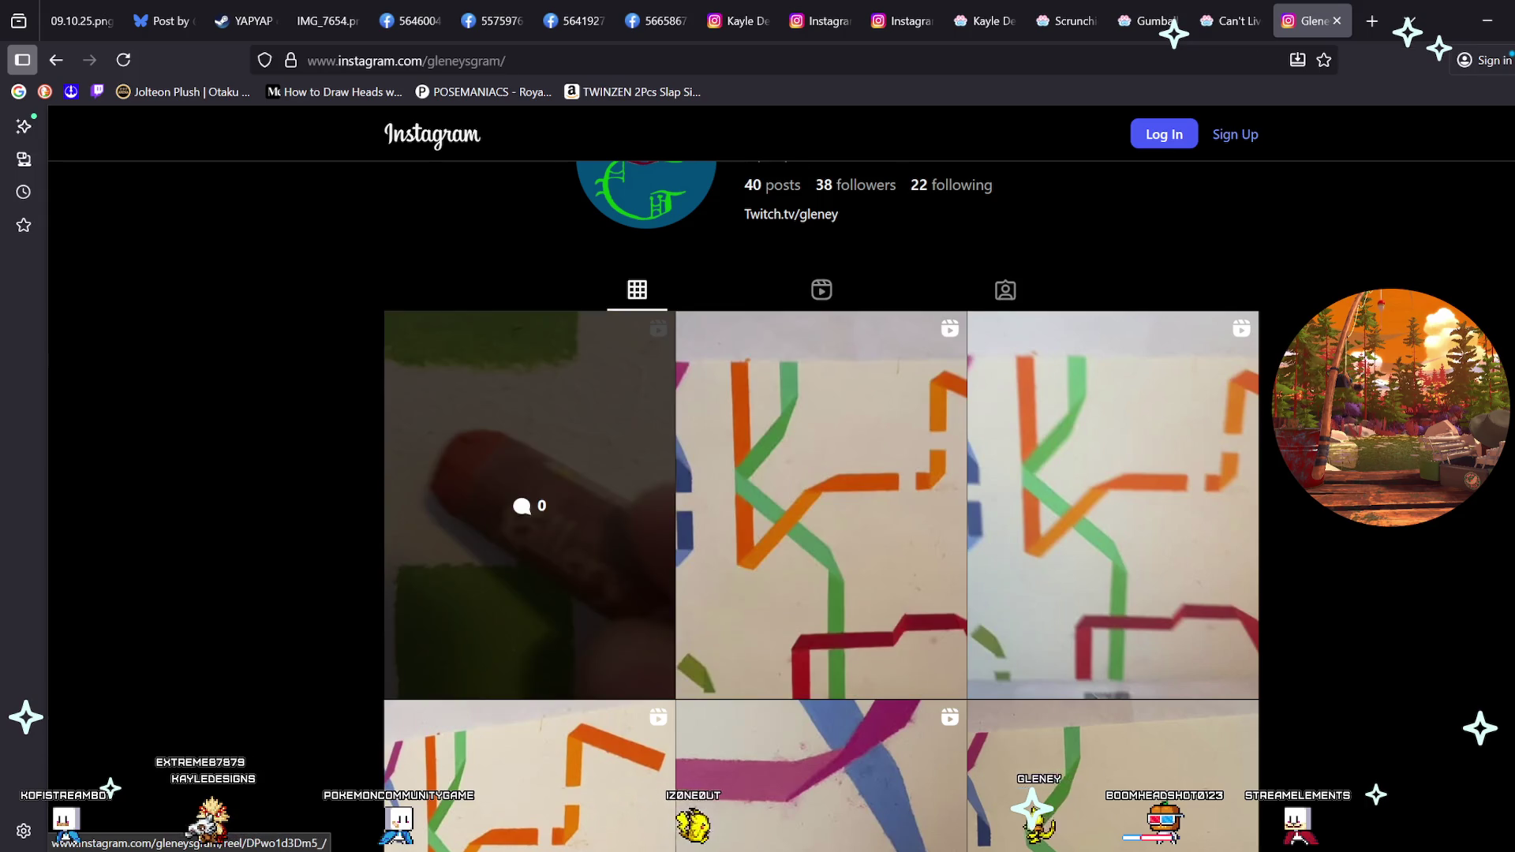
{"action": "scroll", "coordinate": [528, 505], "scroll_direction": "up", "scroll_amount": 2}
{"action": "left_click", "coordinate": [529, 552]}
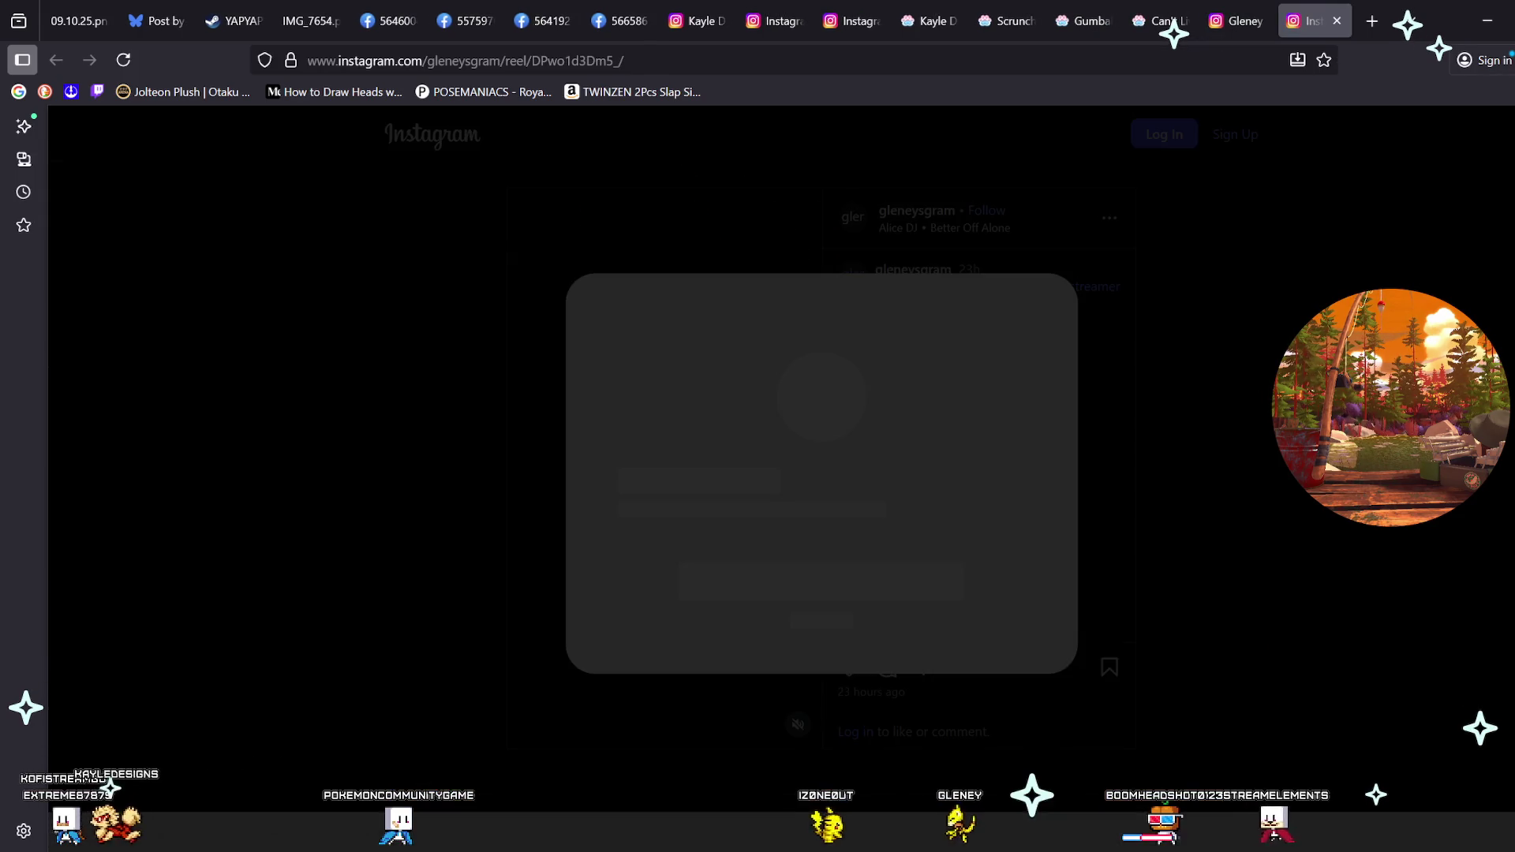
Dismiss the sign-up popup and unmute the oil pastel reel.
{"action": "left_click", "coordinate": [979, 297]}
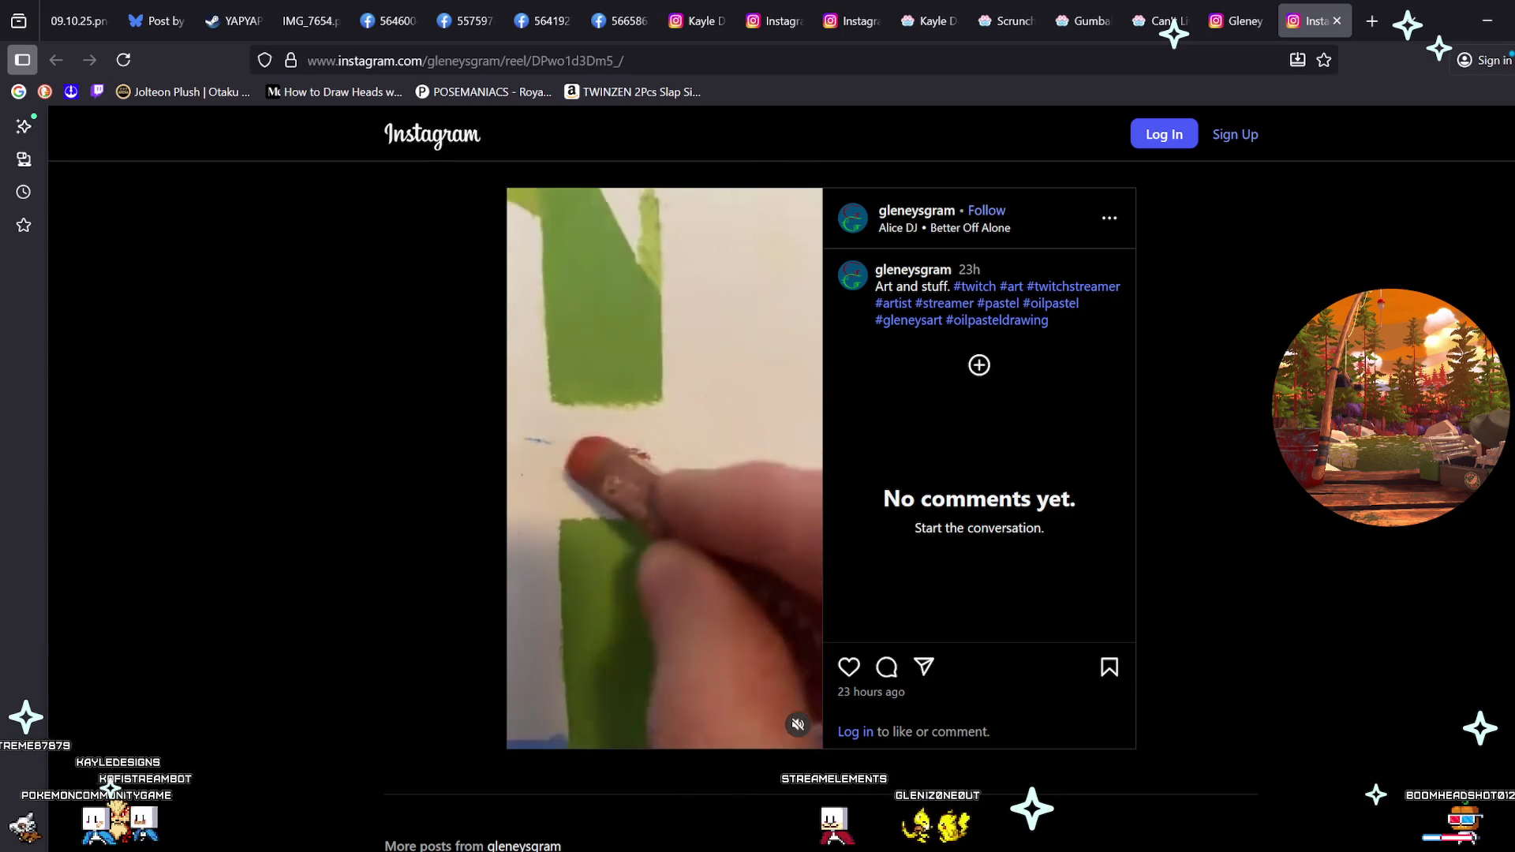
{"action": "left_click", "coordinate": [797, 725]}
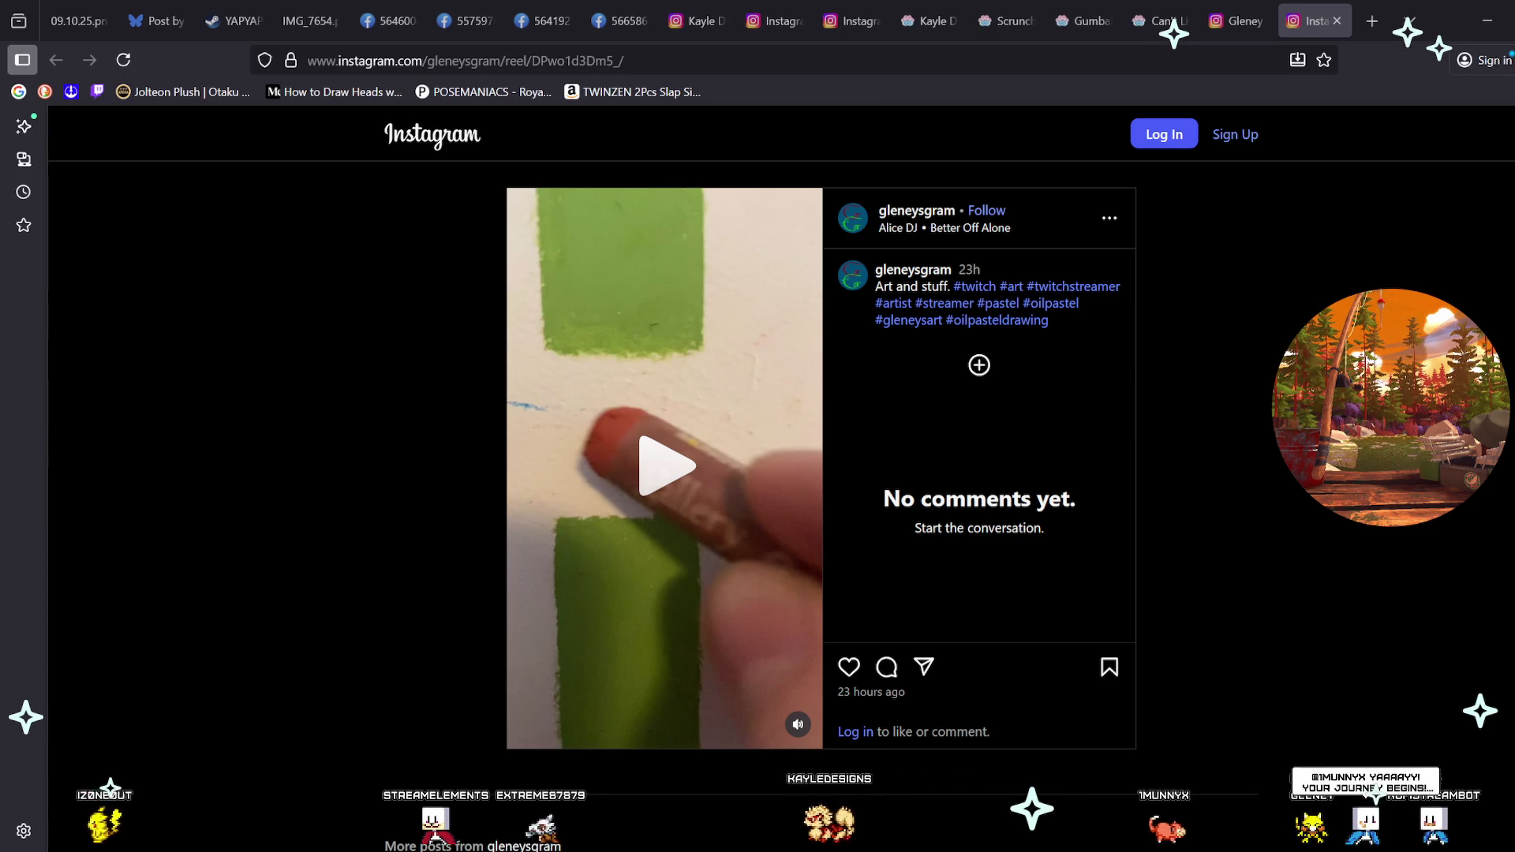
Return to the profile grid and open other reels, including the oil pastel one, in new tabs.
{"action": "left_click", "coordinate": [1236, 21]}
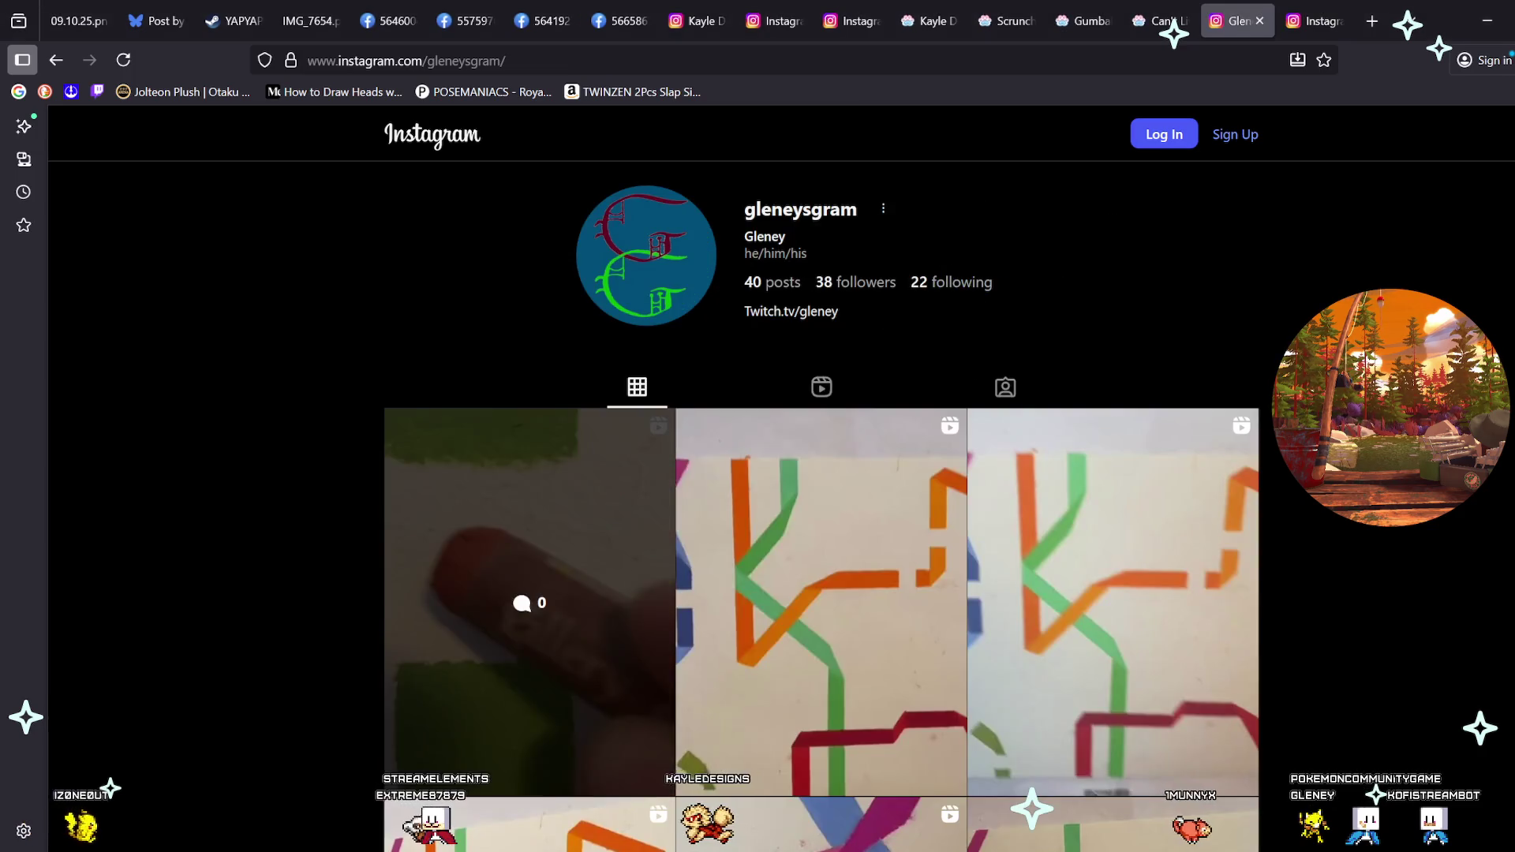
{"action": "middle_click", "coordinate": [821, 599]}
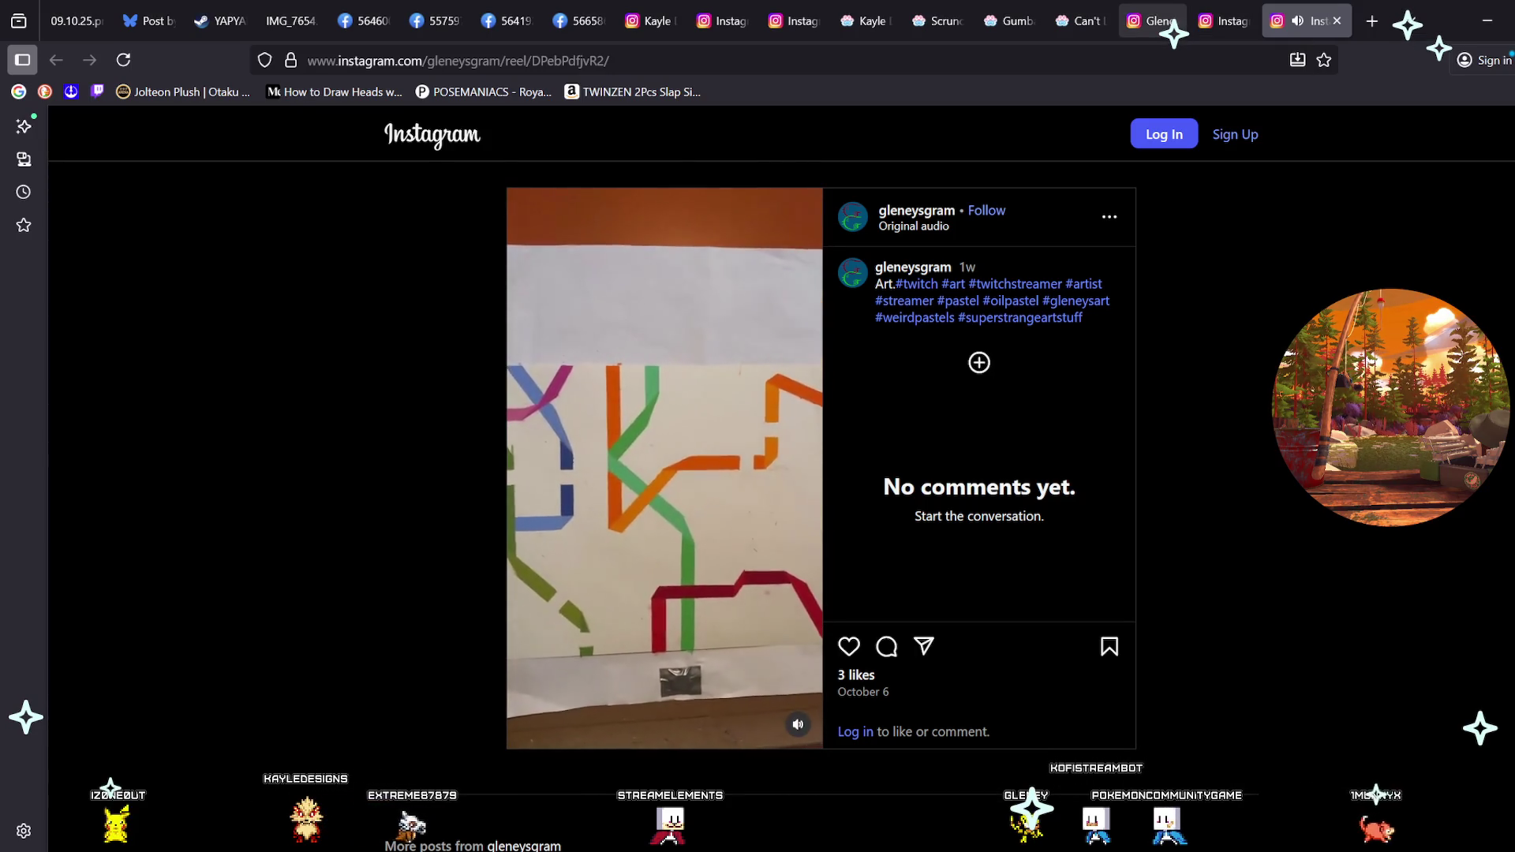
{"action": "key", "text": "space"}
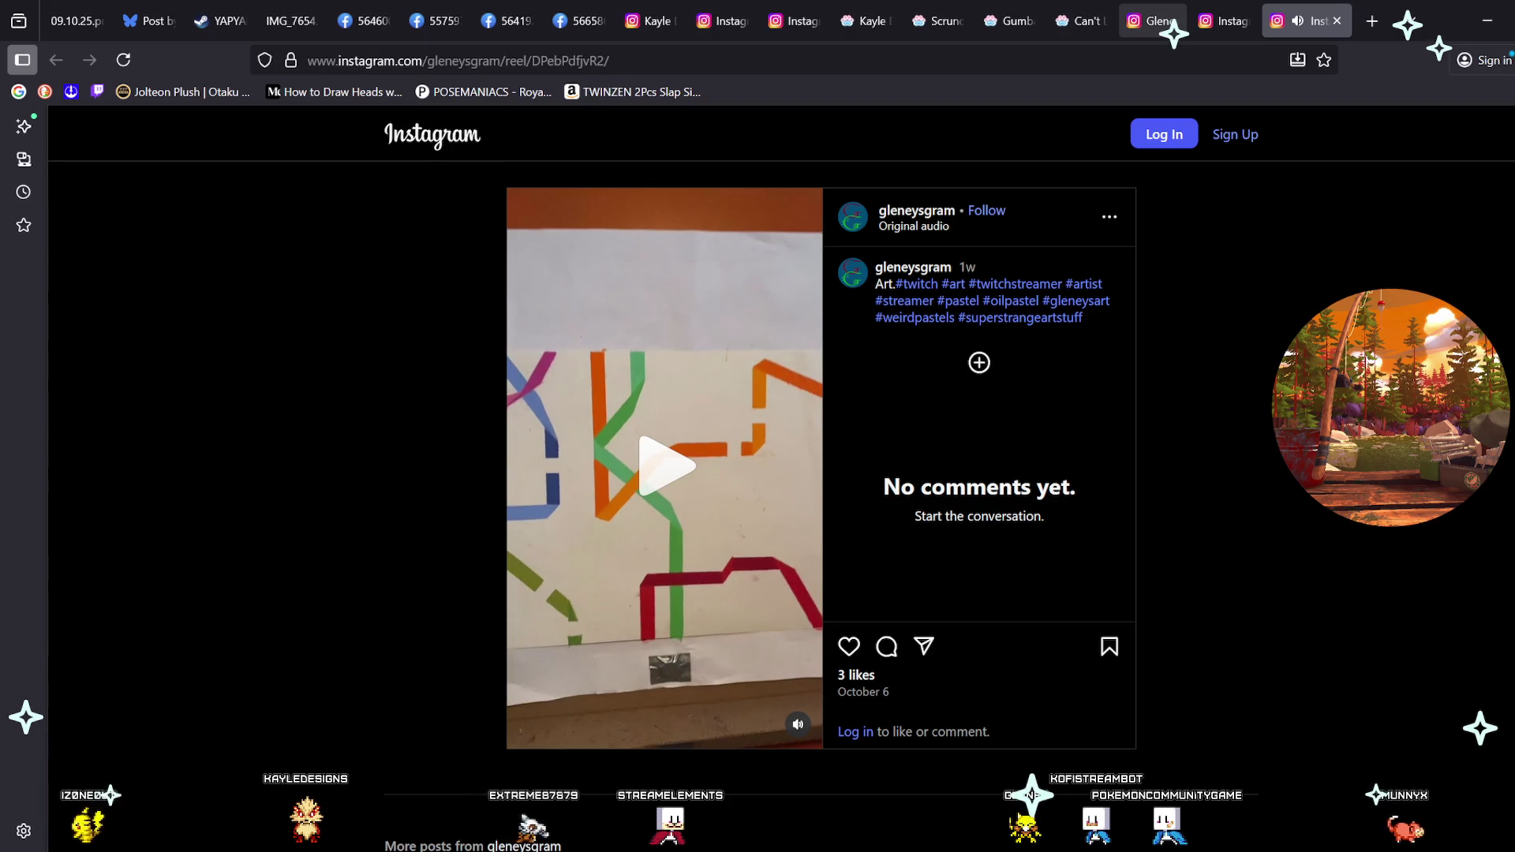
{"action": "left_click", "coordinate": [1152, 21]}
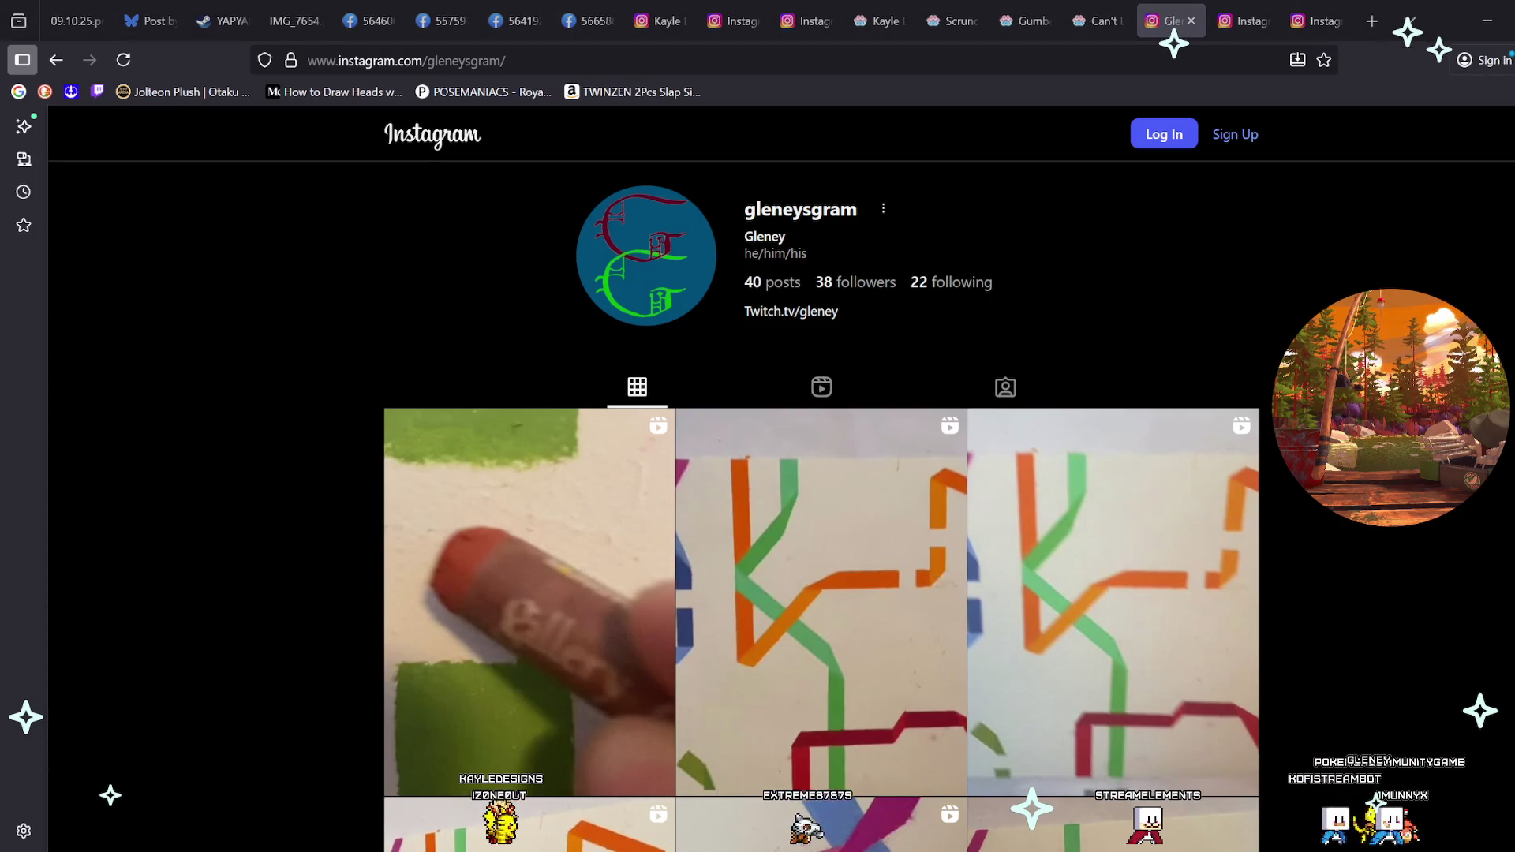
{"action": "scroll", "coordinate": [821, 473], "scroll_direction": "down", "scroll_amount": 2}
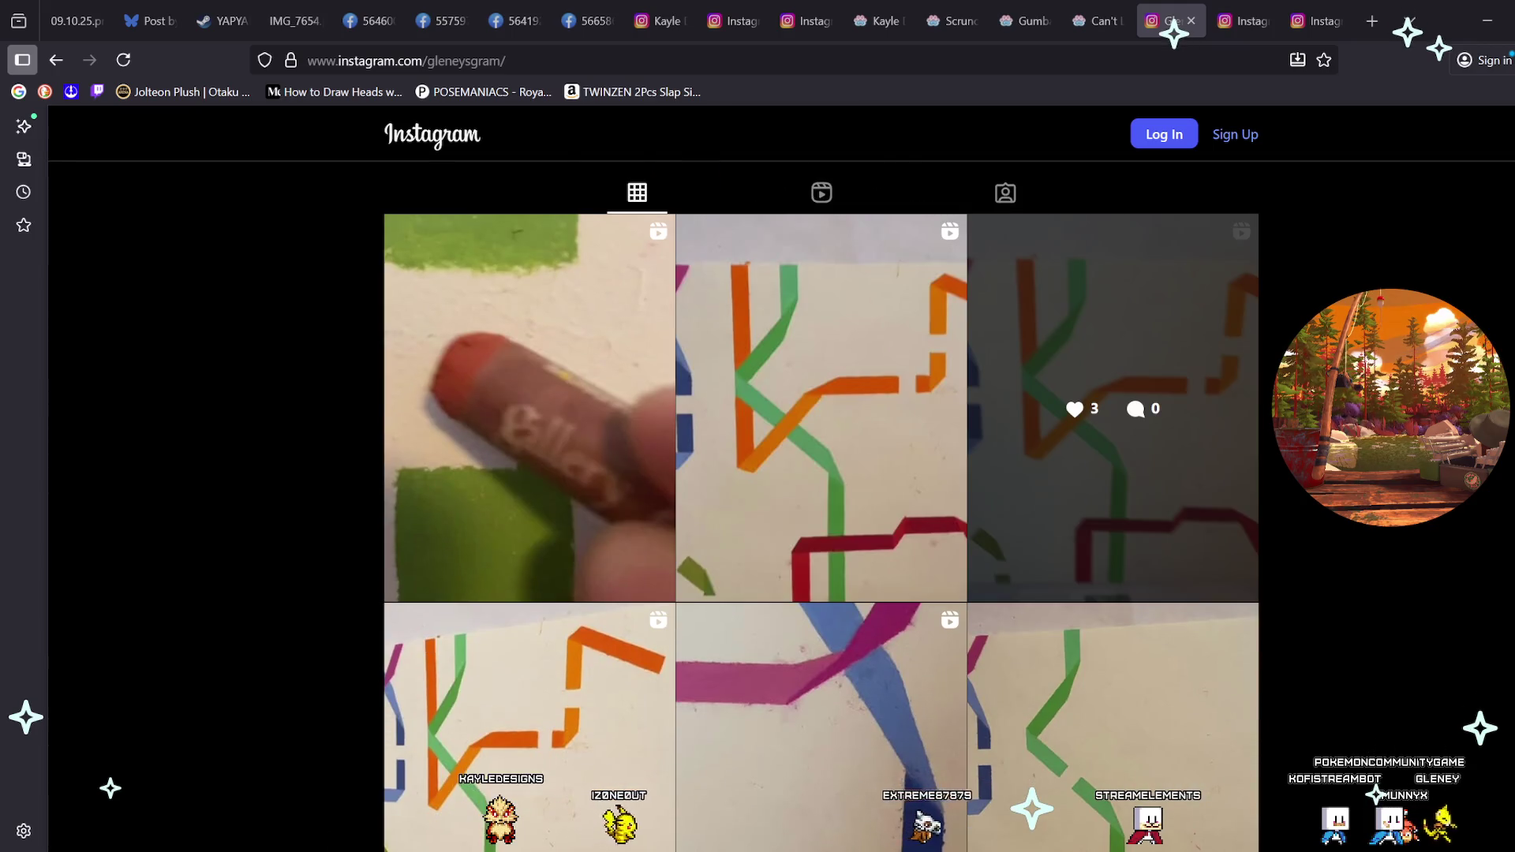
{"action": "middle_click", "coordinate": [528, 419]}
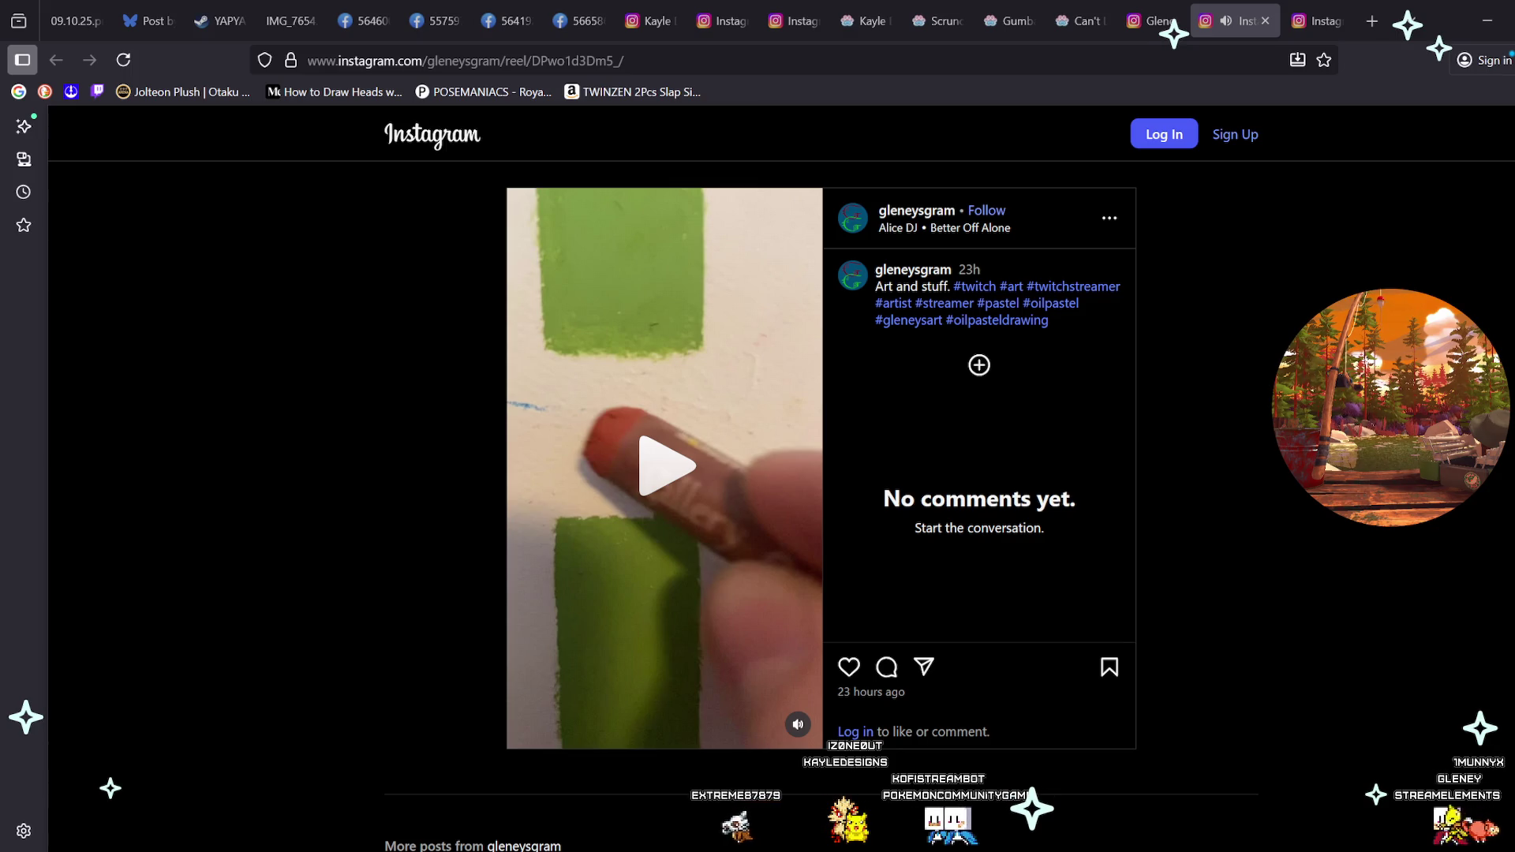
{"action": "key", "text": "ctrl+shift+Tab"}
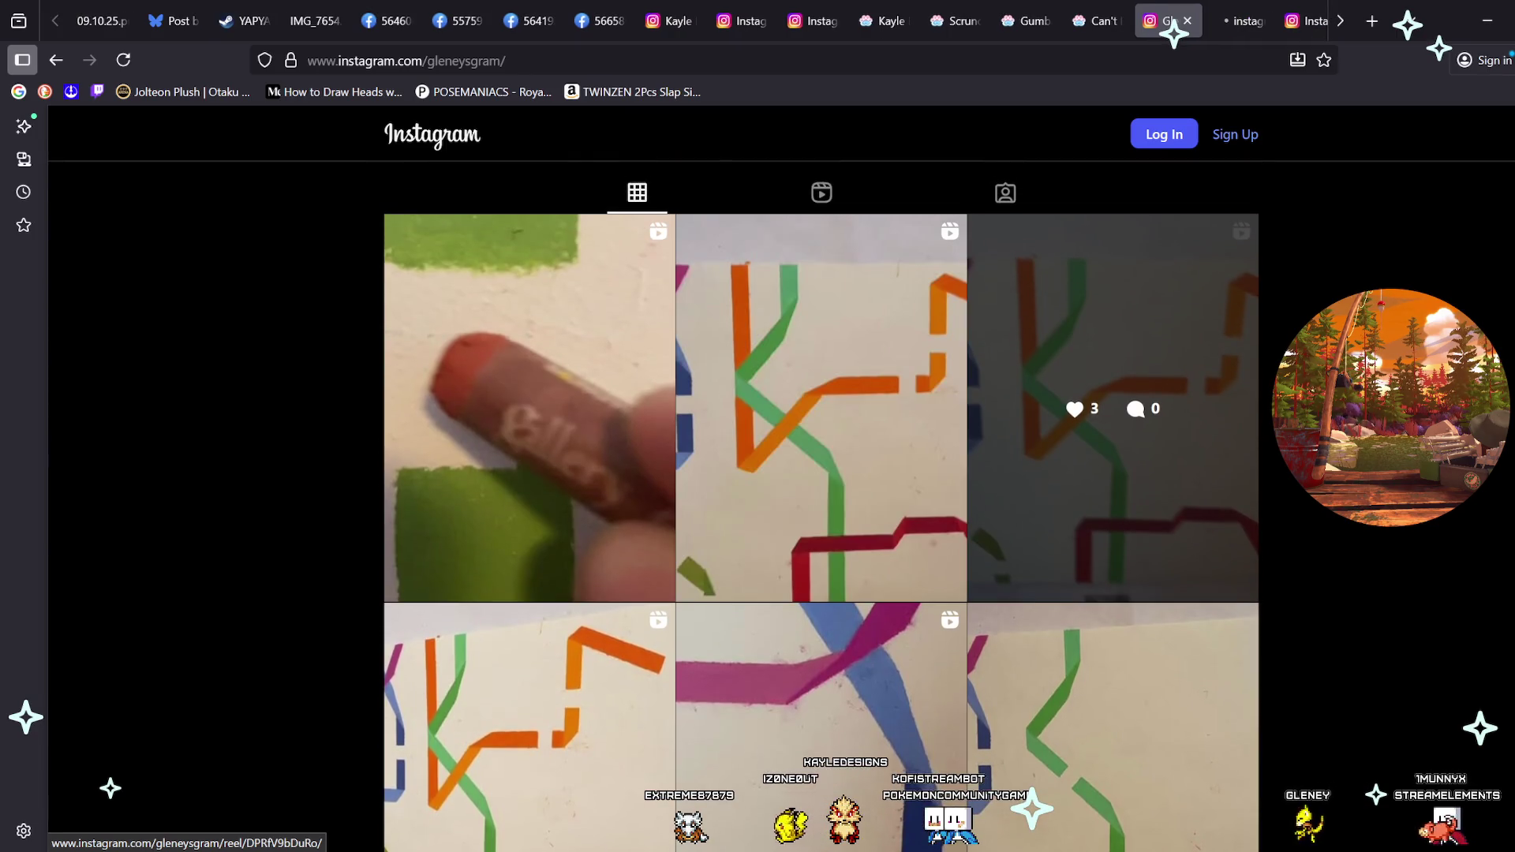
Open the 'Lines and art.' reel in a new tab, dismiss the prompt and unmute it.
{"action": "middle_click", "coordinate": [1112, 408]}
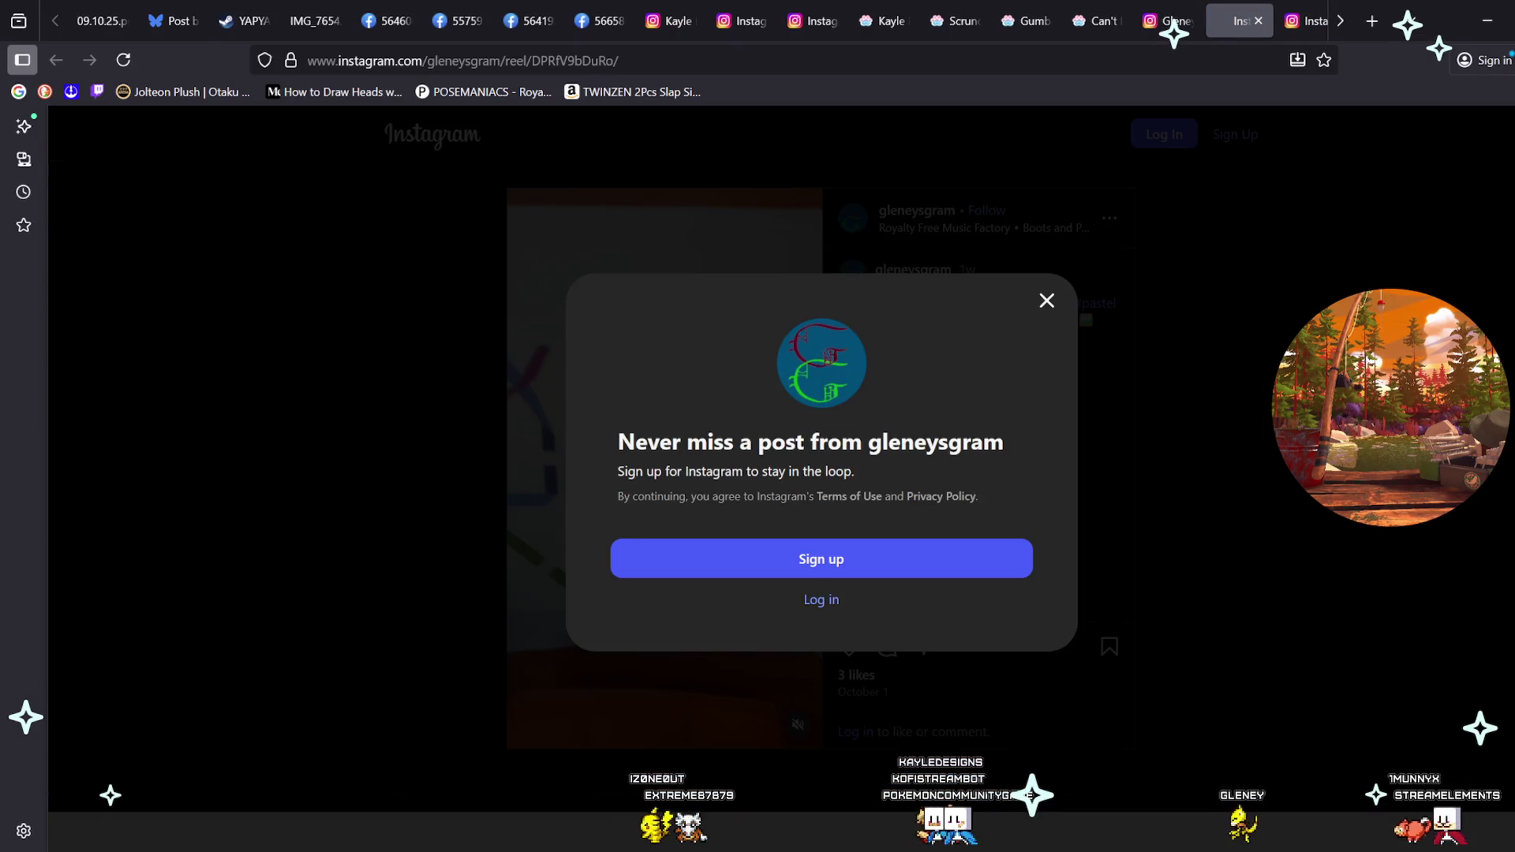
{"action": "key", "text": "Escape"}
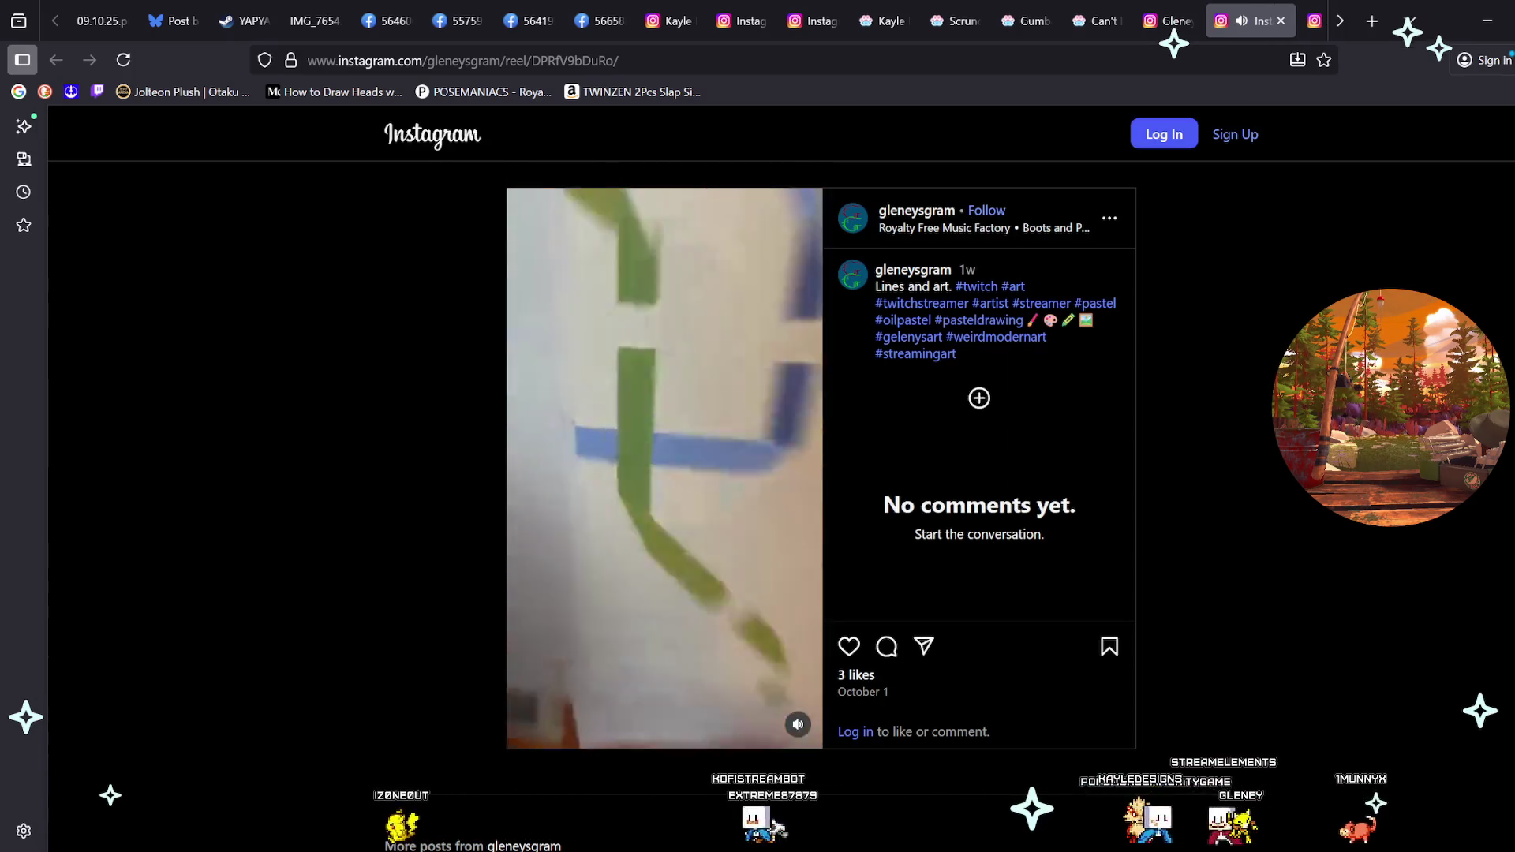
{"action": "left_click", "coordinate": [798, 723]}
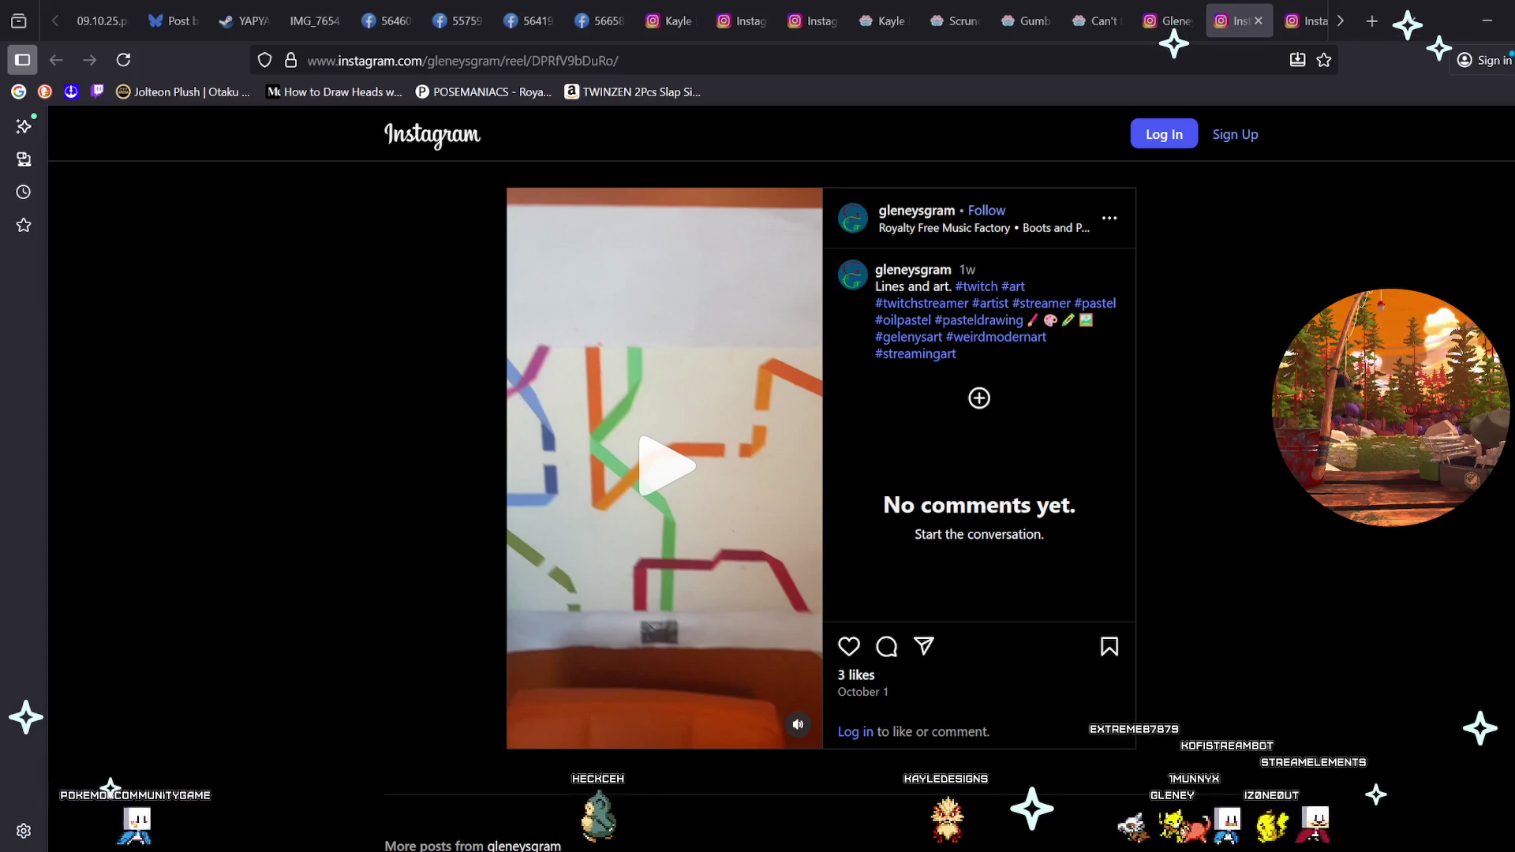
Open another of the creator's reels in a new tab and view the 'New metro lines coming next year!' post.
{"action": "left_click", "coordinate": [1167, 20]}
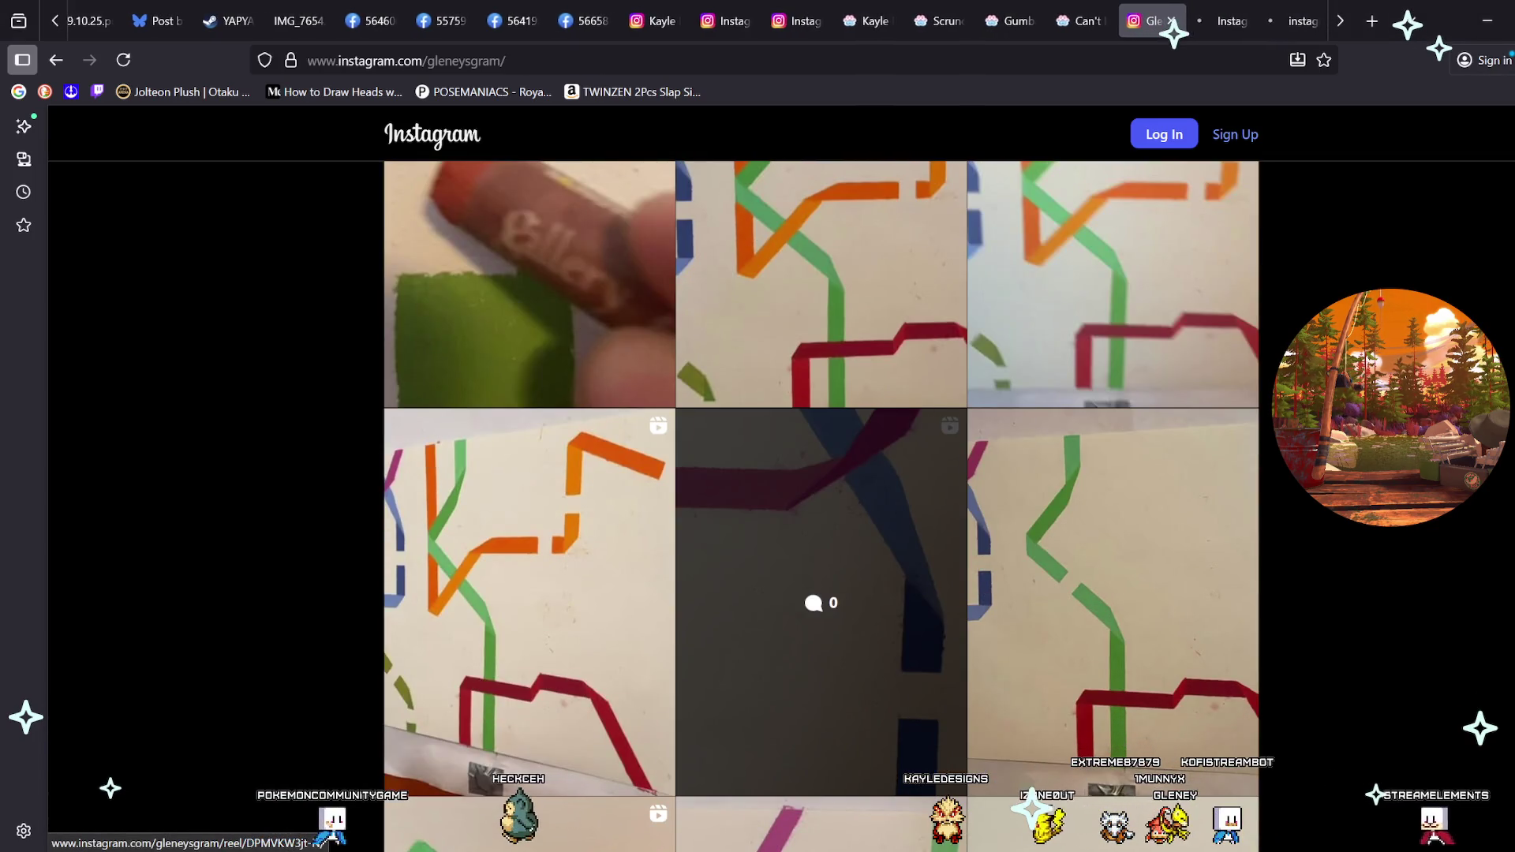
{"action": "middle_click", "coordinate": [821, 600]}
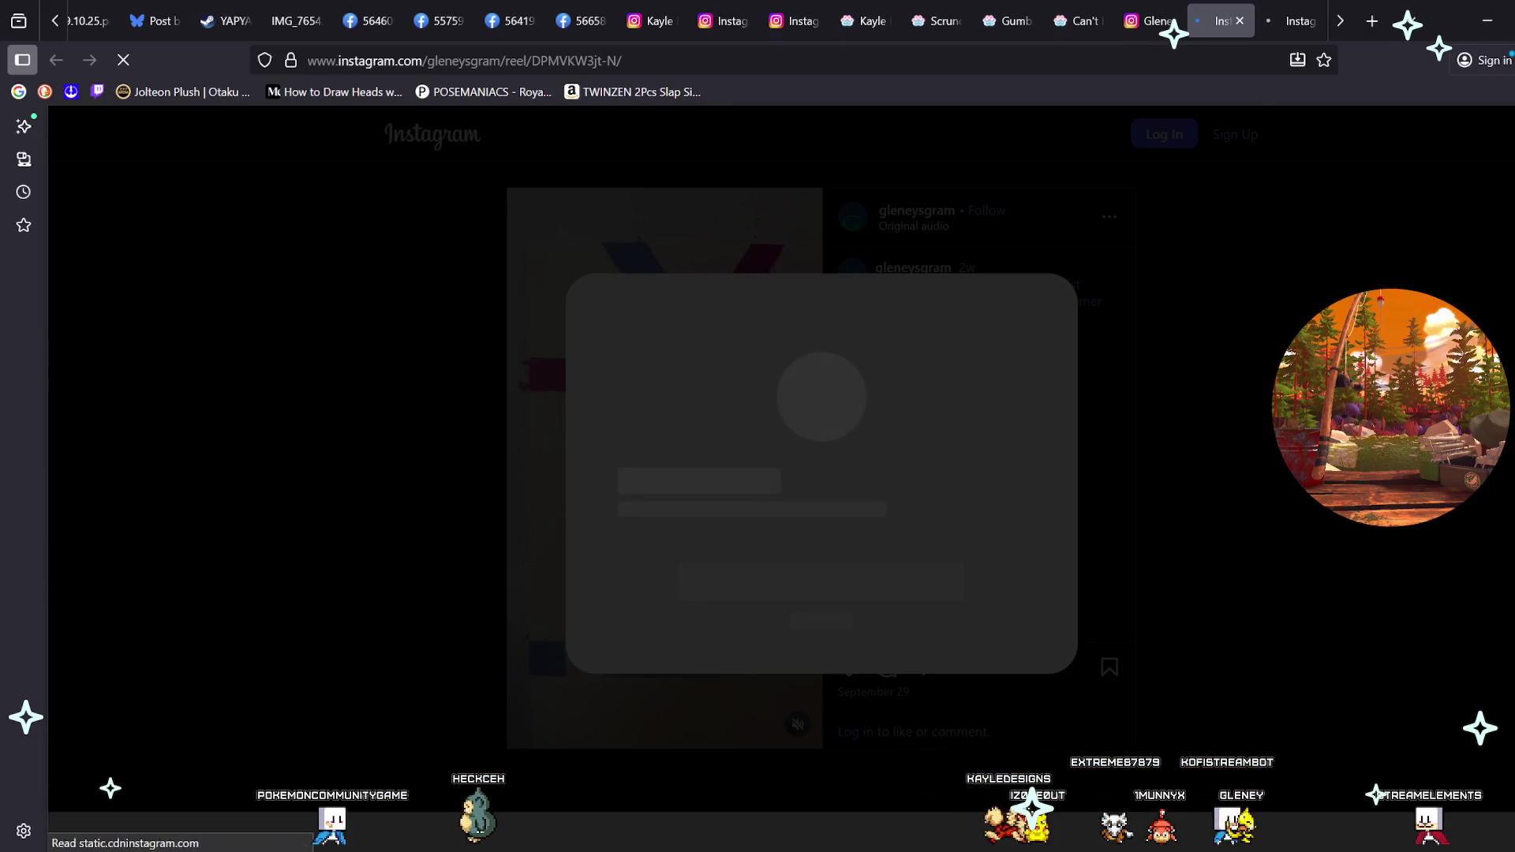
{"action": "key", "text": "Escape"}
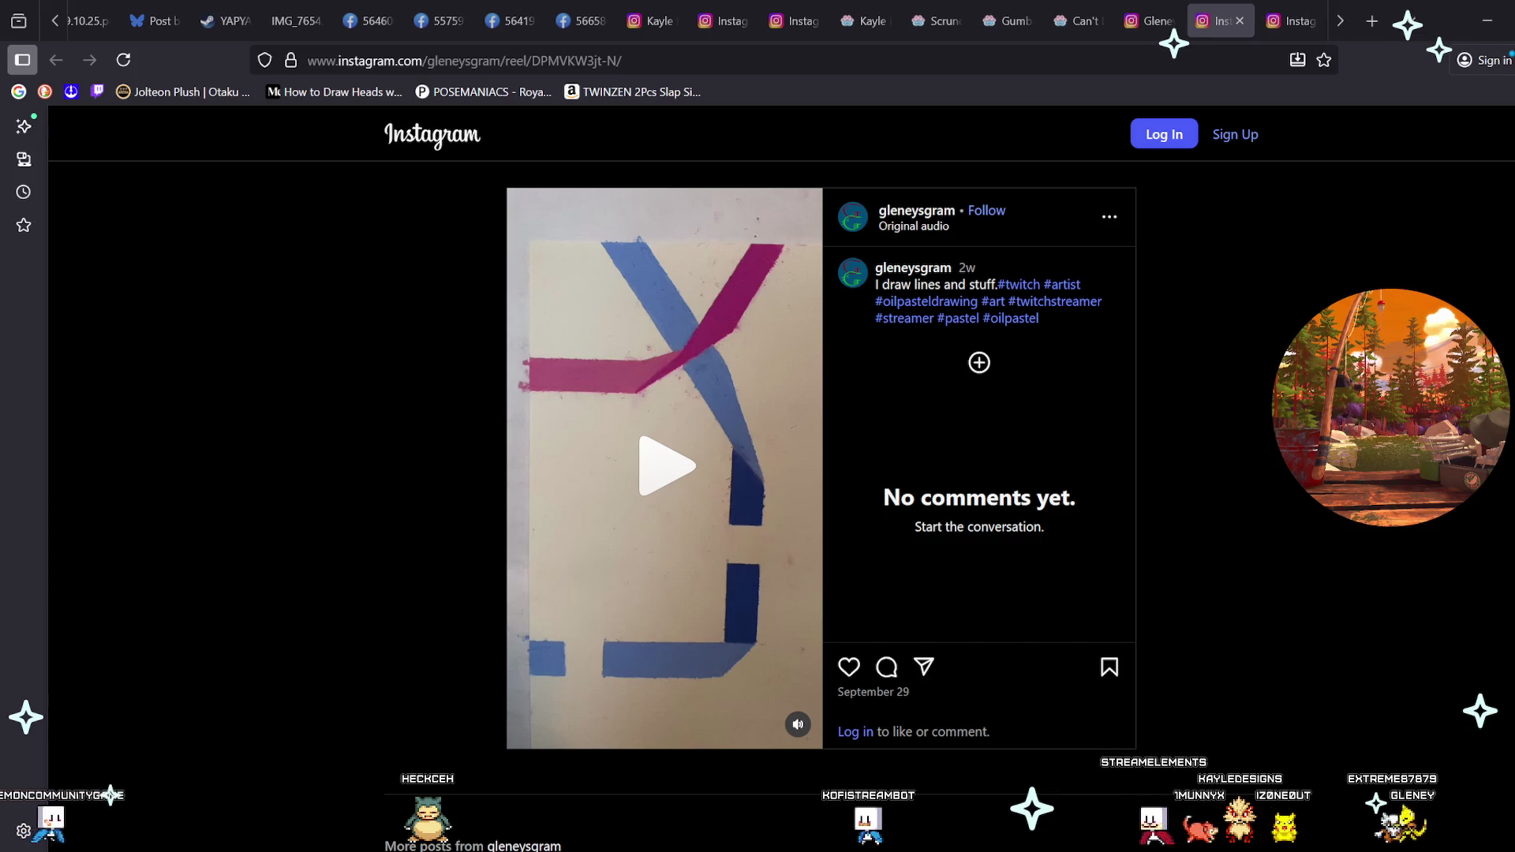
{"action": "left_click", "coordinate": [1153, 21]}
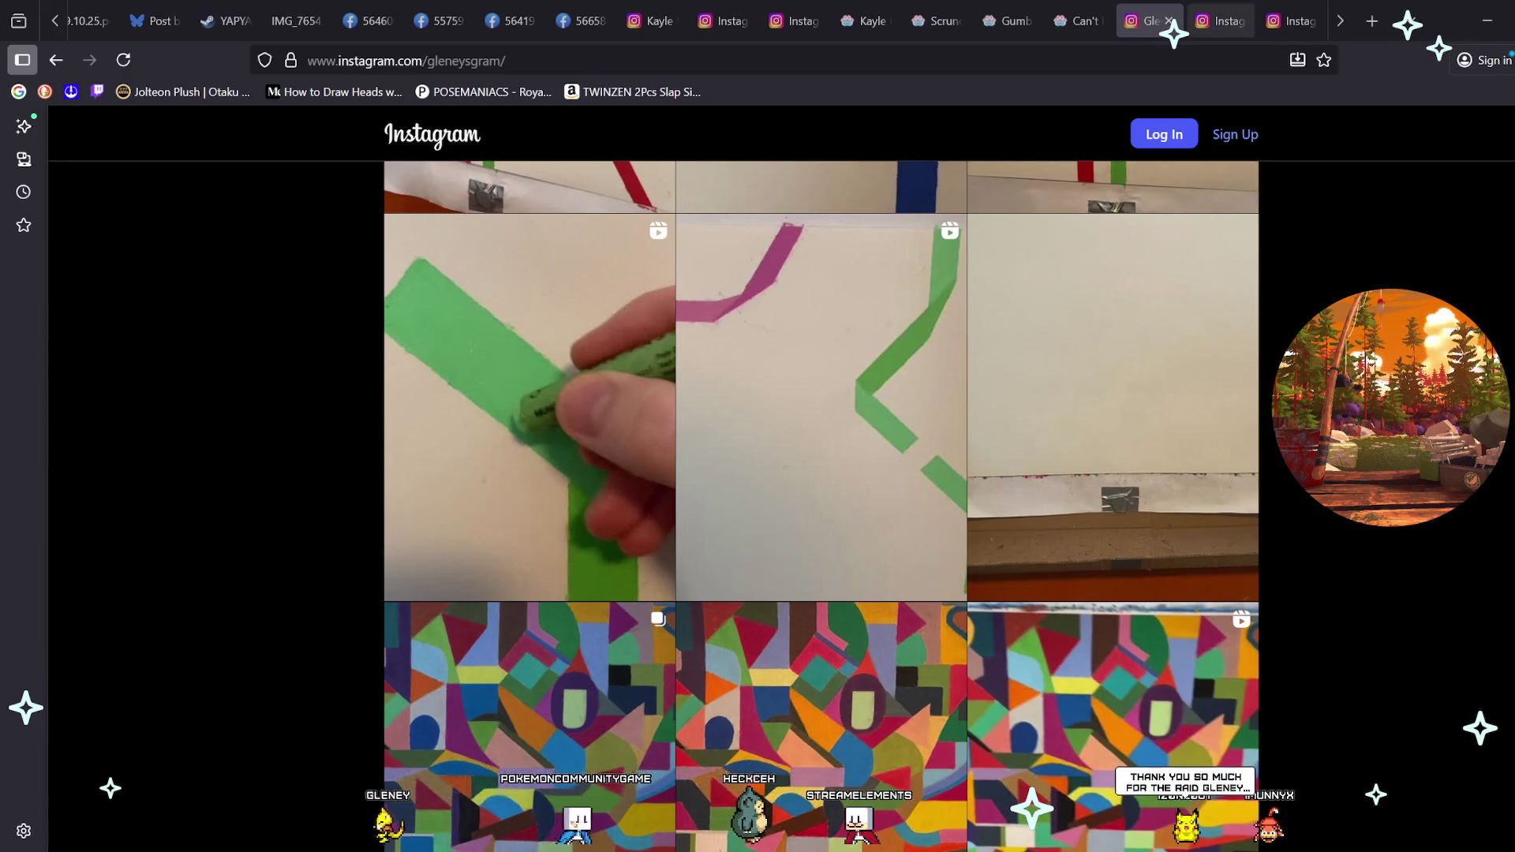
{"action": "left_click", "coordinate": [1219, 20]}
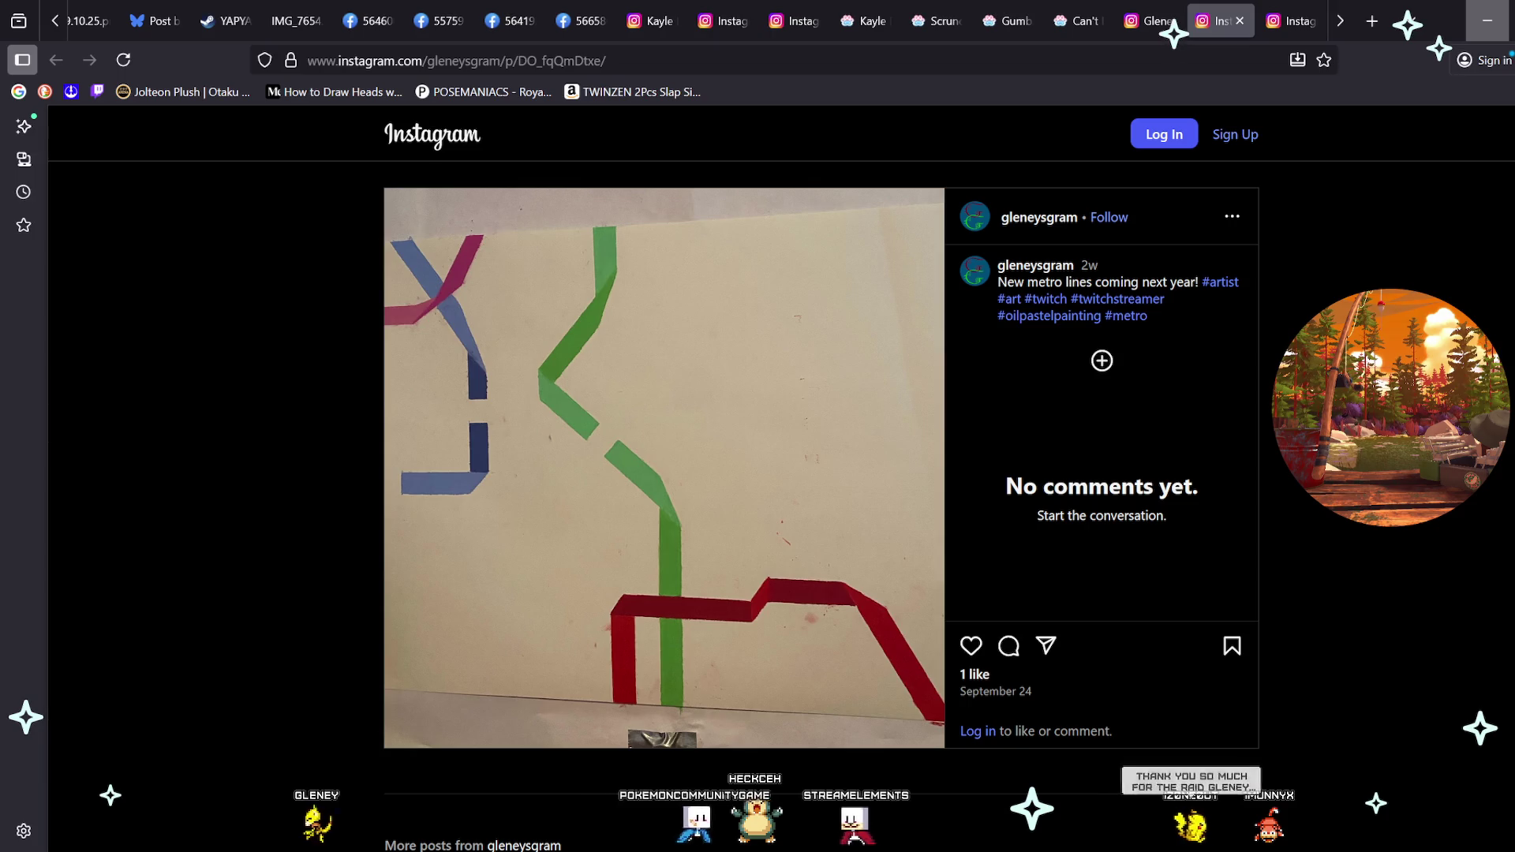
Switch back to the mushroom fairy painting in Procreate.
{"action": "left_click", "coordinate": [1488, 21]}
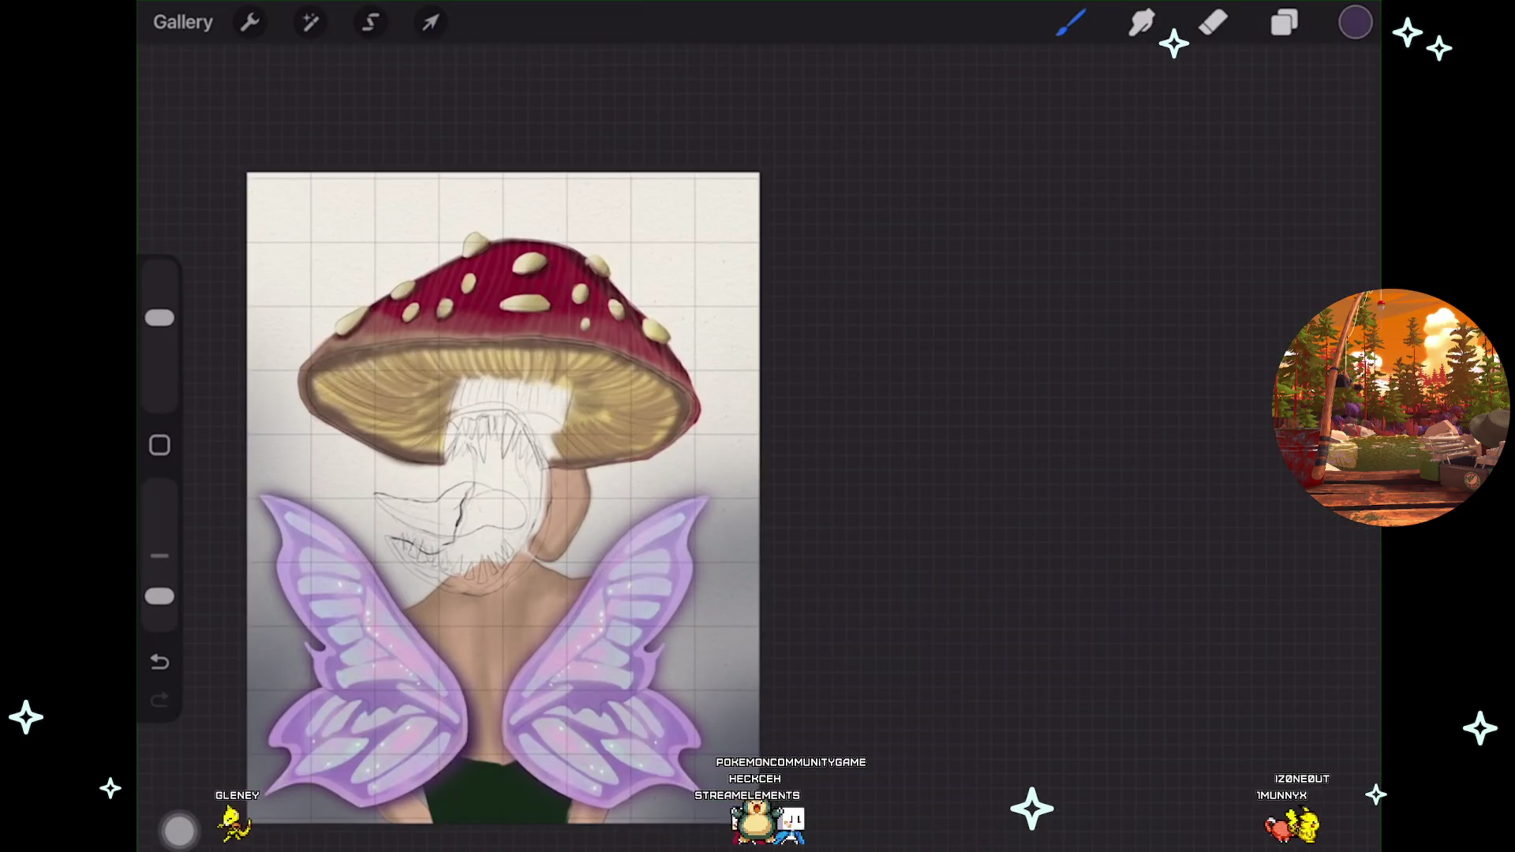
{"action": "scroll", "coordinate": [406, 629], "scroll_direction": "up", "scroll_amount": 3}
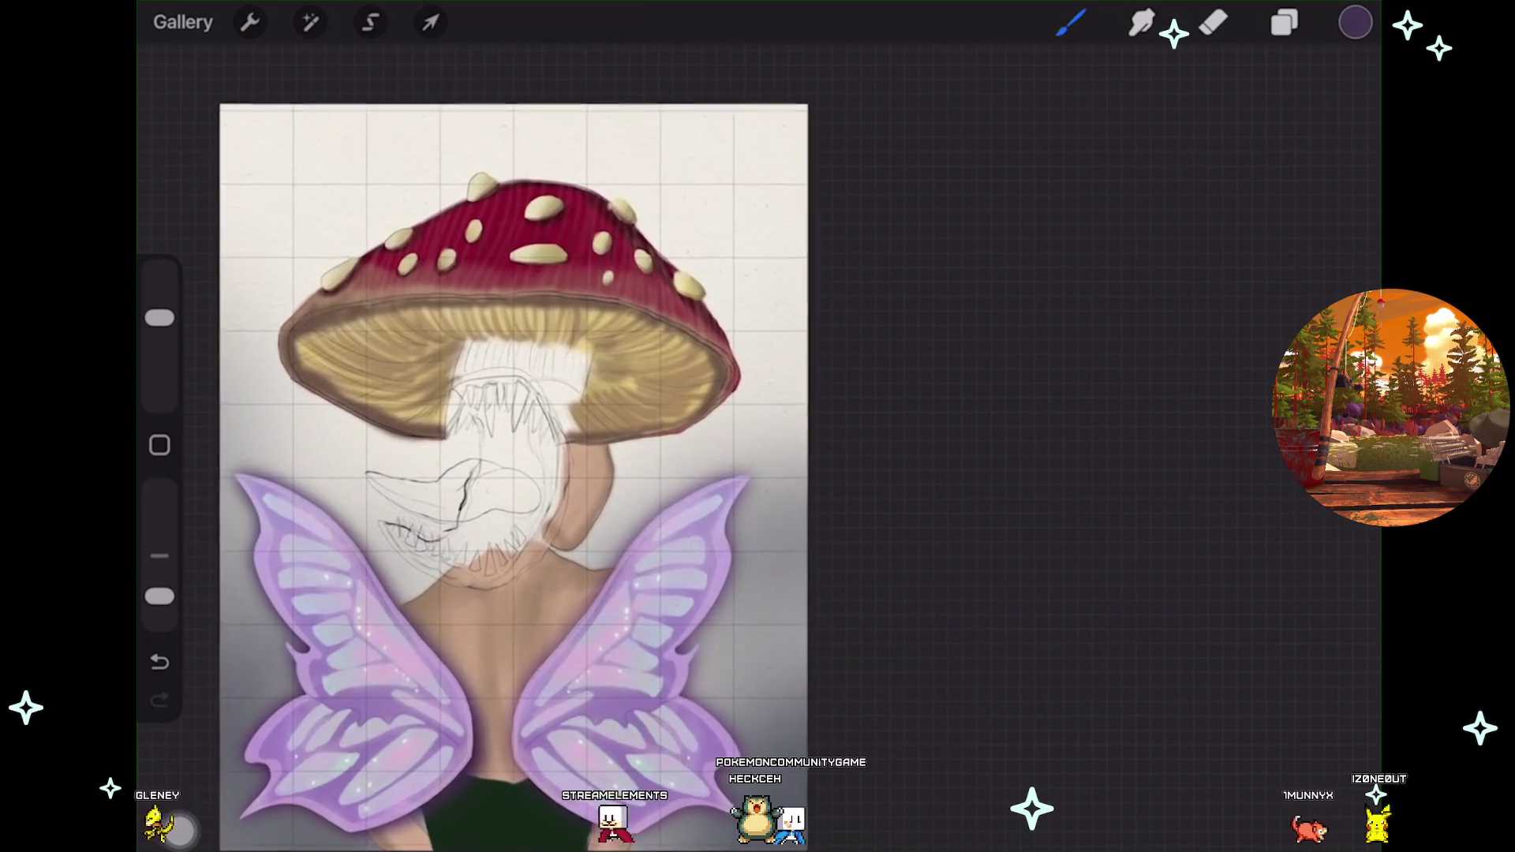
{"action": "scroll", "coordinate": [516, 462], "scroll_direction": "up", "scroll_amount": 3}
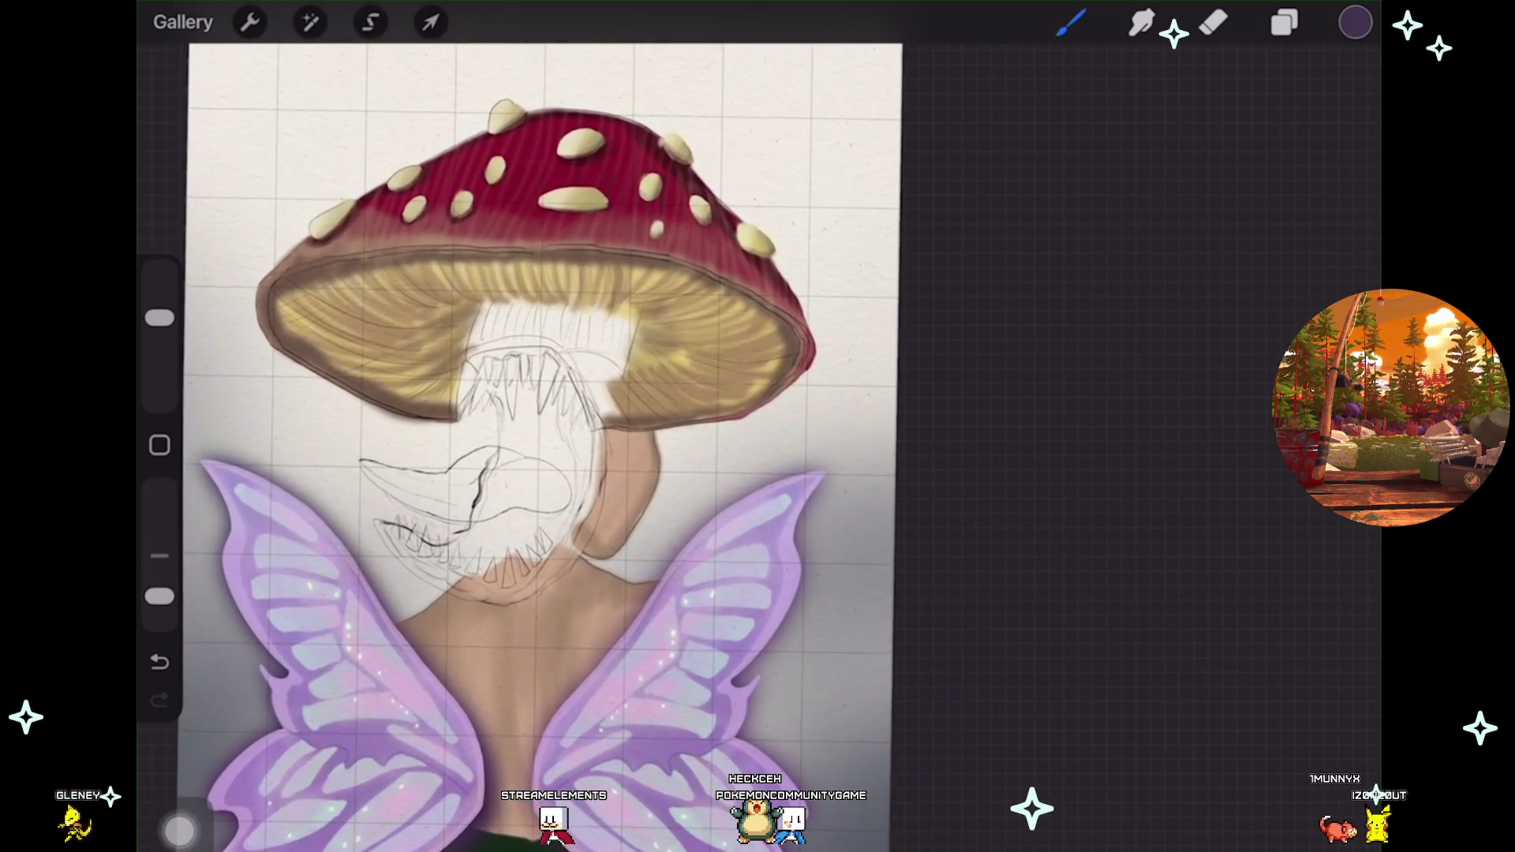
{"action": "scroll", "coordinate": [552, 441], "scroll_direction": "down", "scroll_amount": 3}
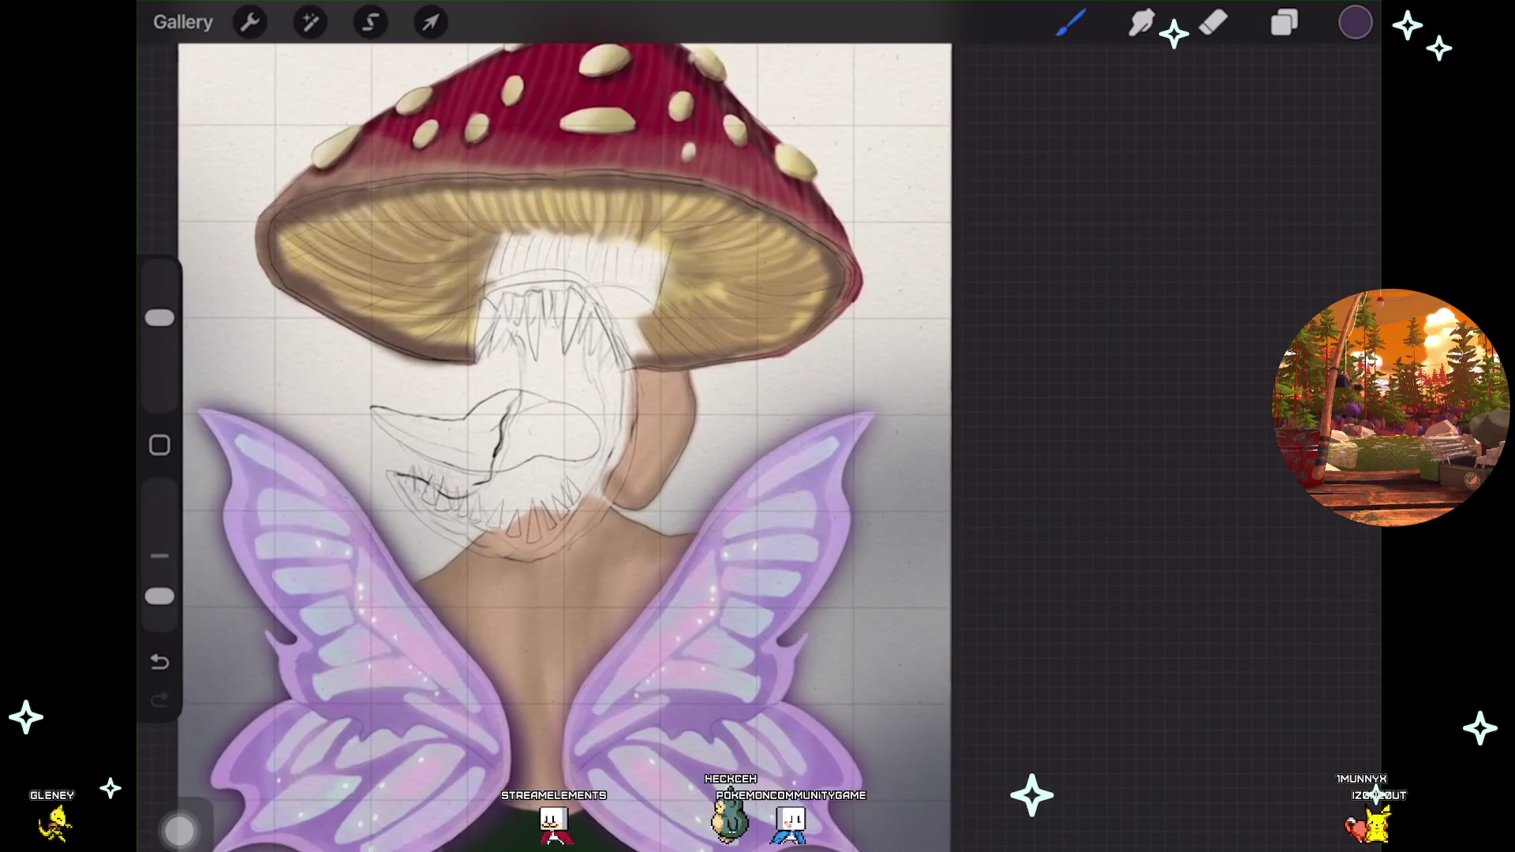
{"action": "scroll", "coordinate": [552, 441], "scroll_direction": "down", "scroll_amount": 1}
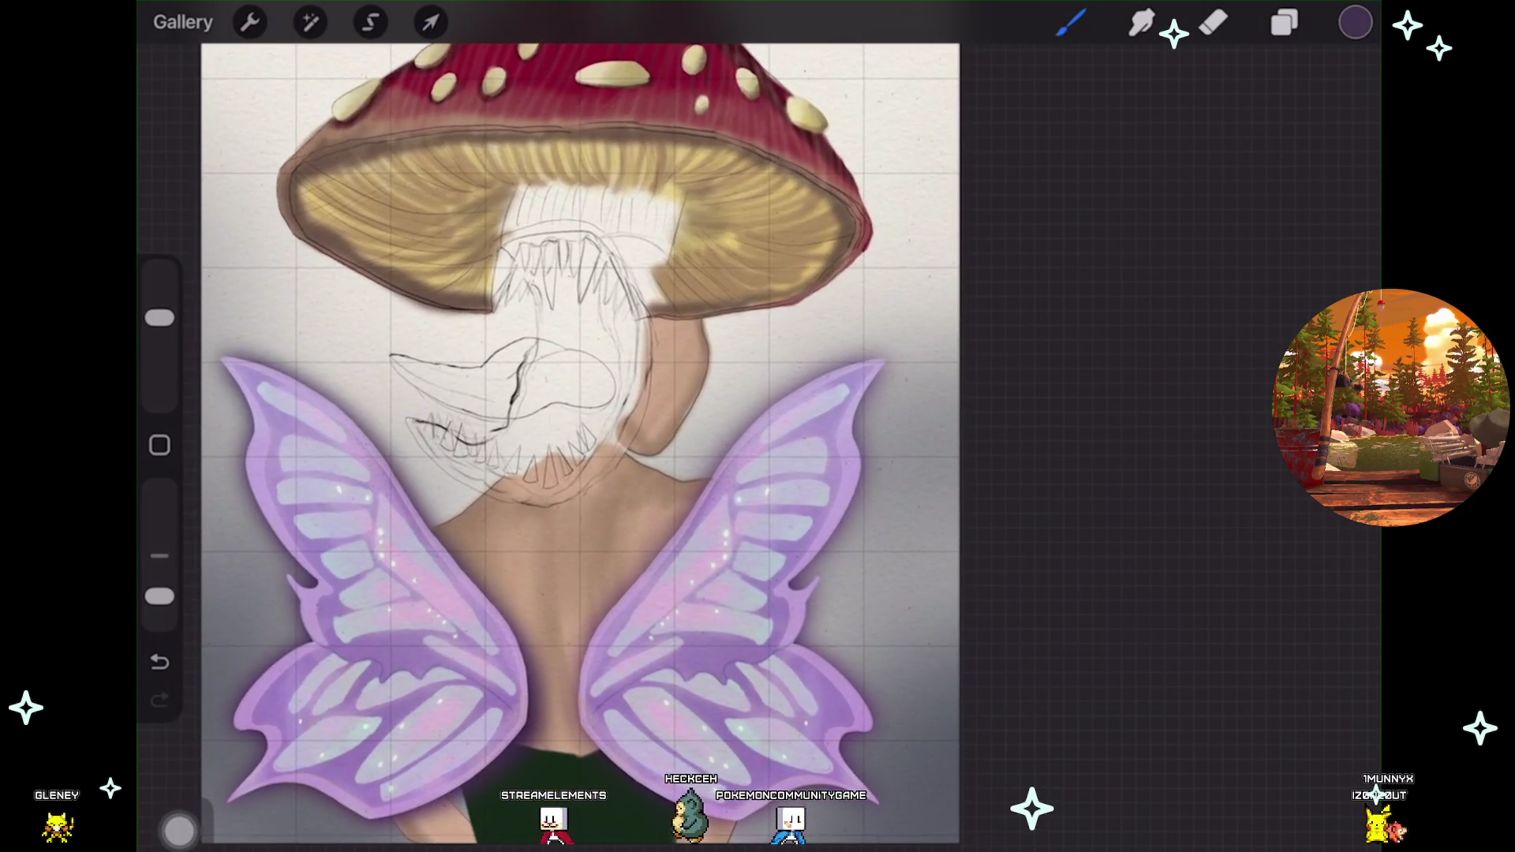
{"action": "scroll", "coordinate": [580, 442], "scroll_direction": "up", "scroll_amount": 2}
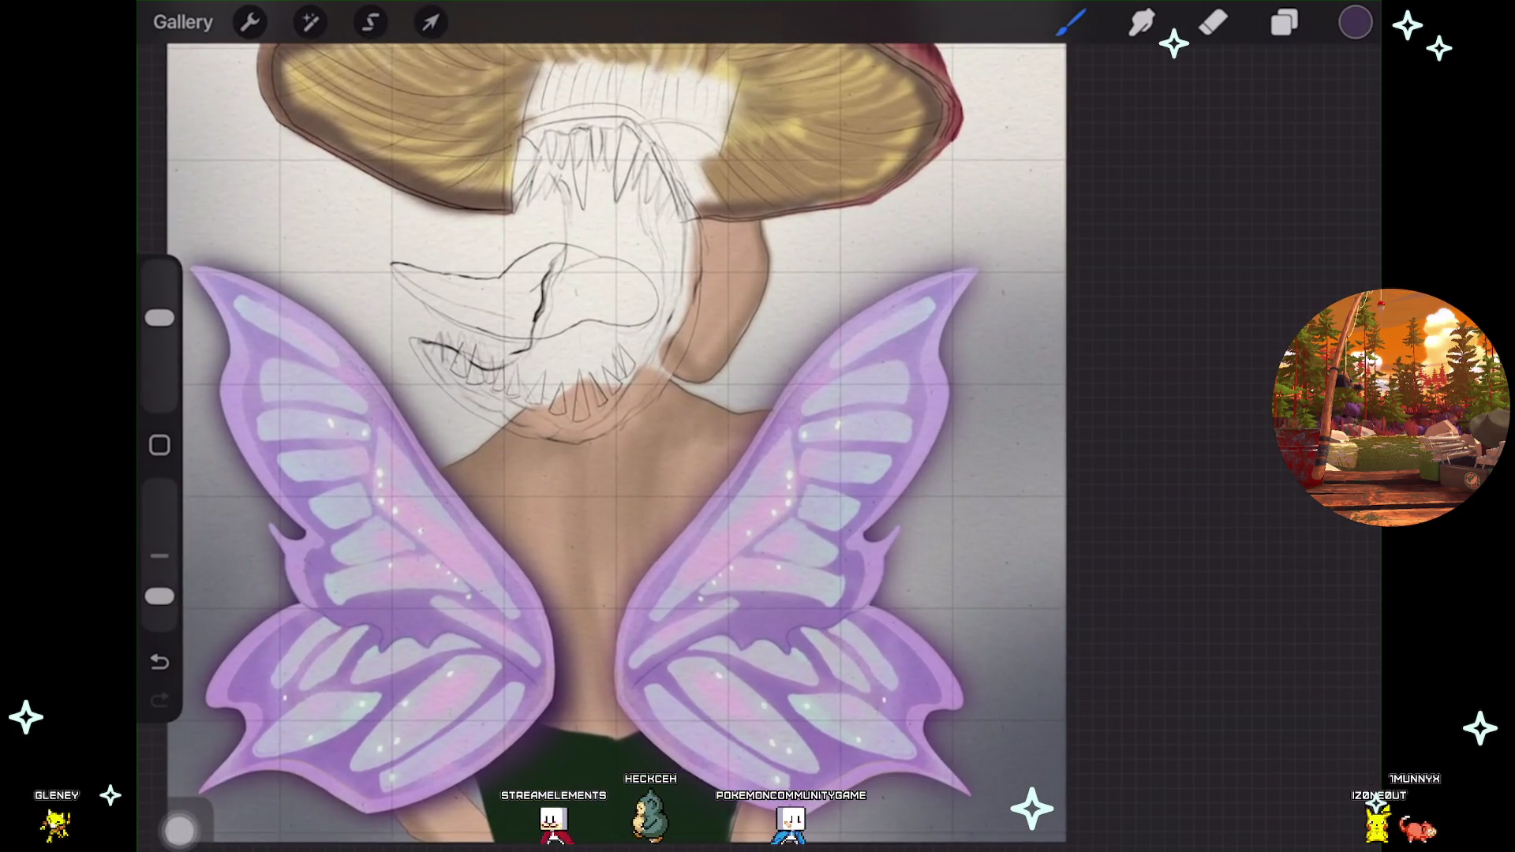
Warp the bottom edge of wing Layer 40 slightly downward, then reframe the cap and wings.
{"action": "left_click", "coordinate": [1284, 22]}
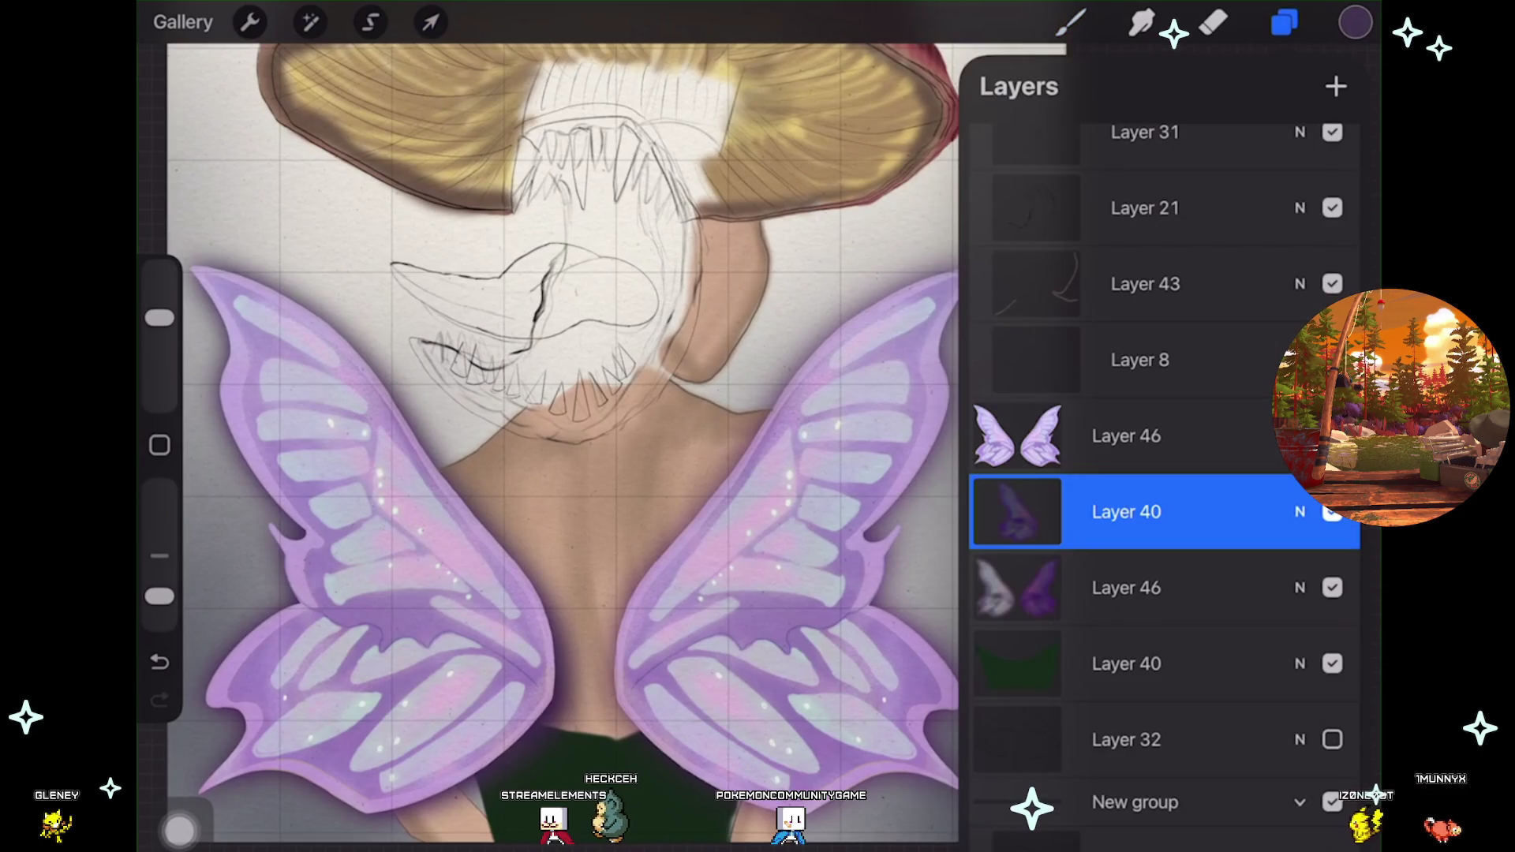
{"action": "left_click", "coordinate": [430, 23]}
{"action": "scroll", "coordinate": [631, 442], "scroll_direction": "down", "scroll_amount": 2}
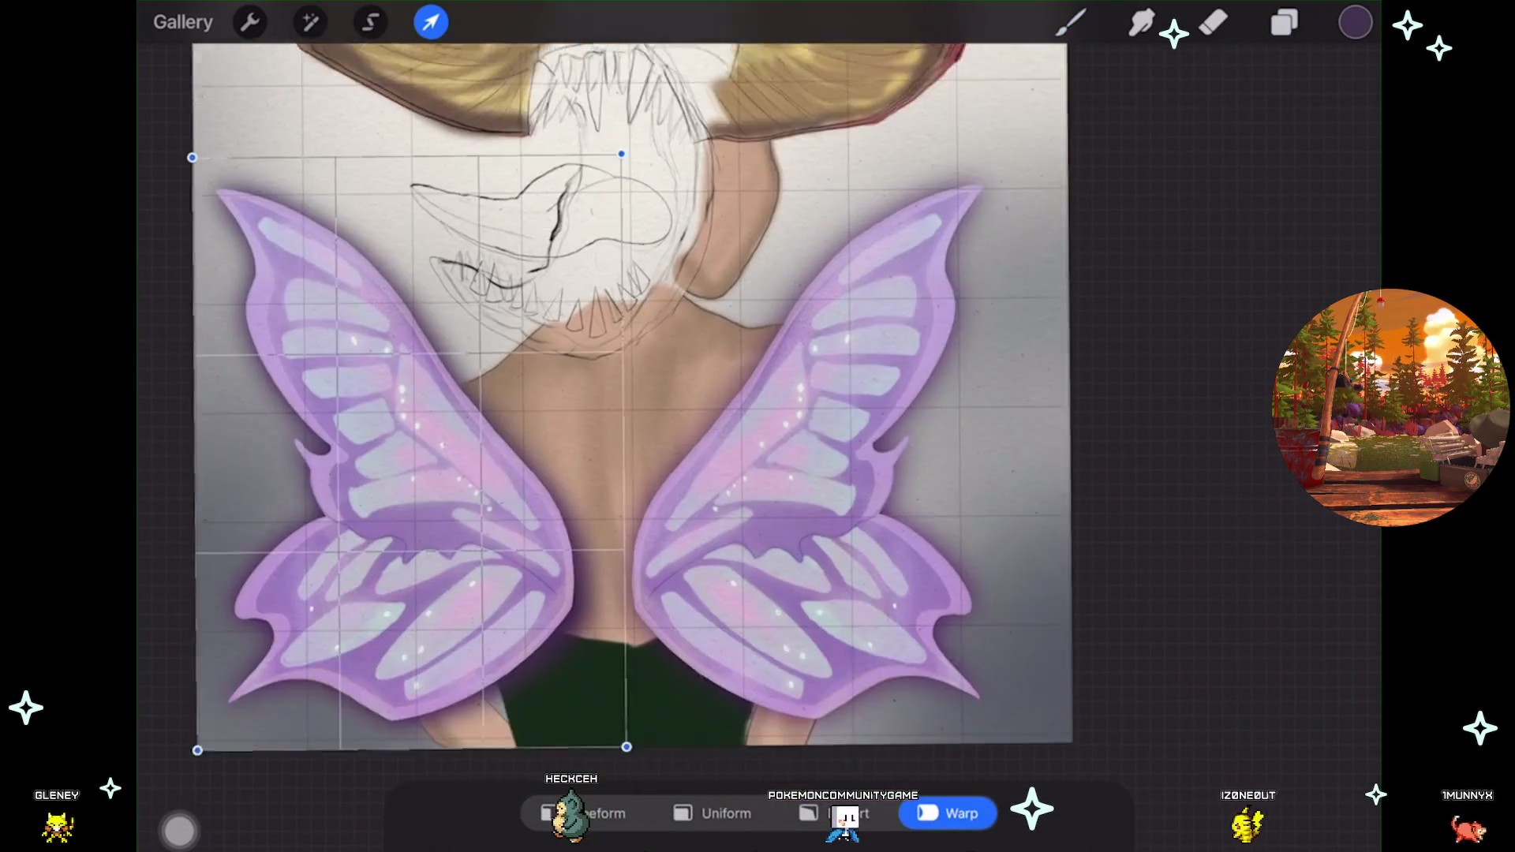
{"action": "scroll", "coordinate": [632, 394], "scroll_direction": "down", "scroll_amount": 3}
{"action": "mouse_move", "coordinate": [629, 631]}
{"action": "left_mouse_down"}
{"action": "mouse_move", "coordinate": [643, 654]}
{"action": "mouse_move", "coordinate": [607, 632]}
{"action": "left_mouse_up"}
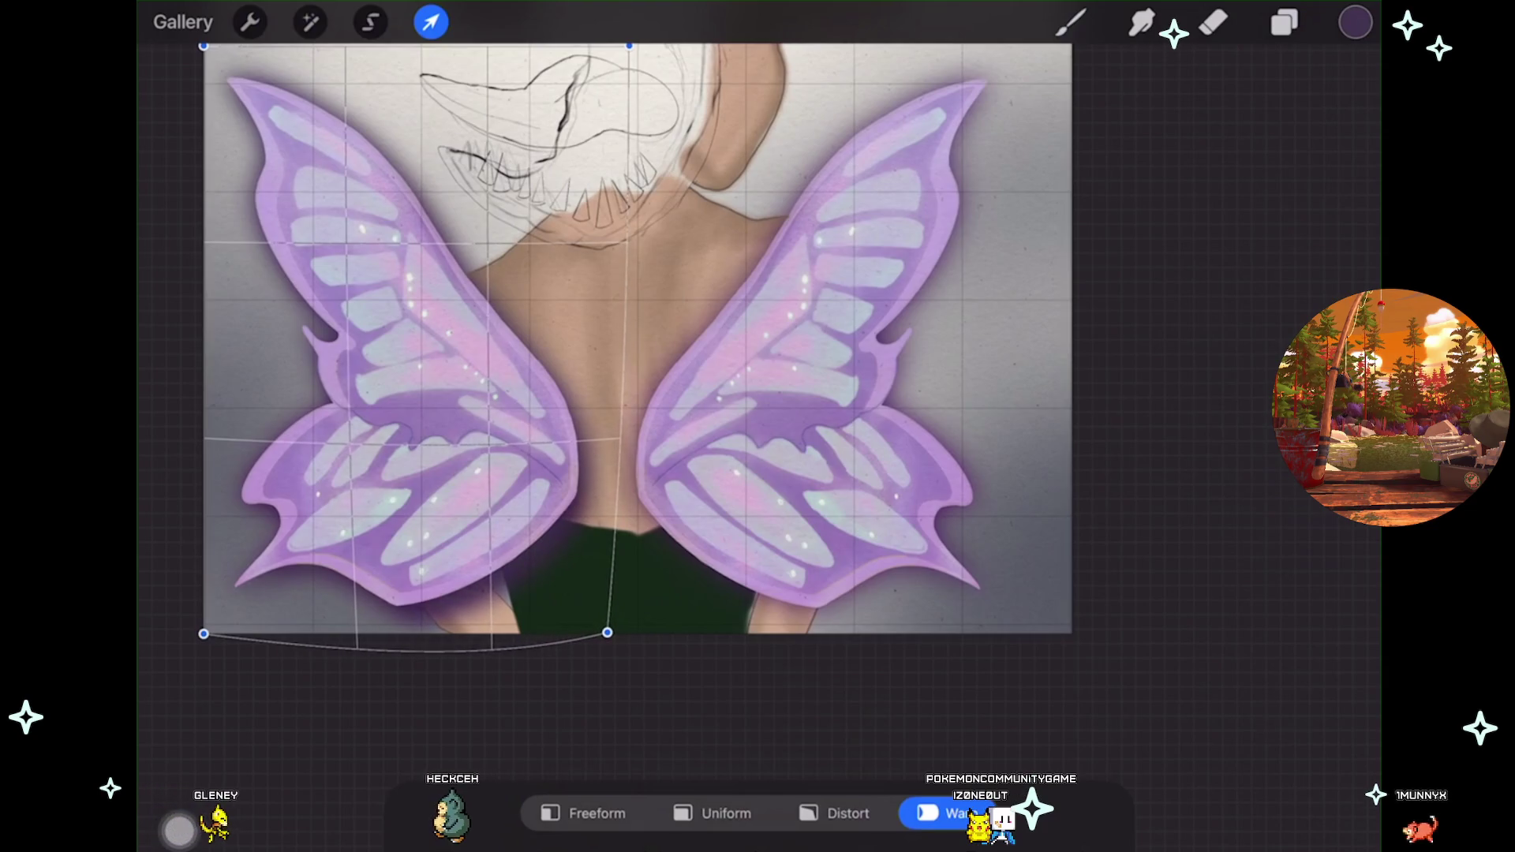
{"action": "left_click", "coordinate": [1071, 22]}
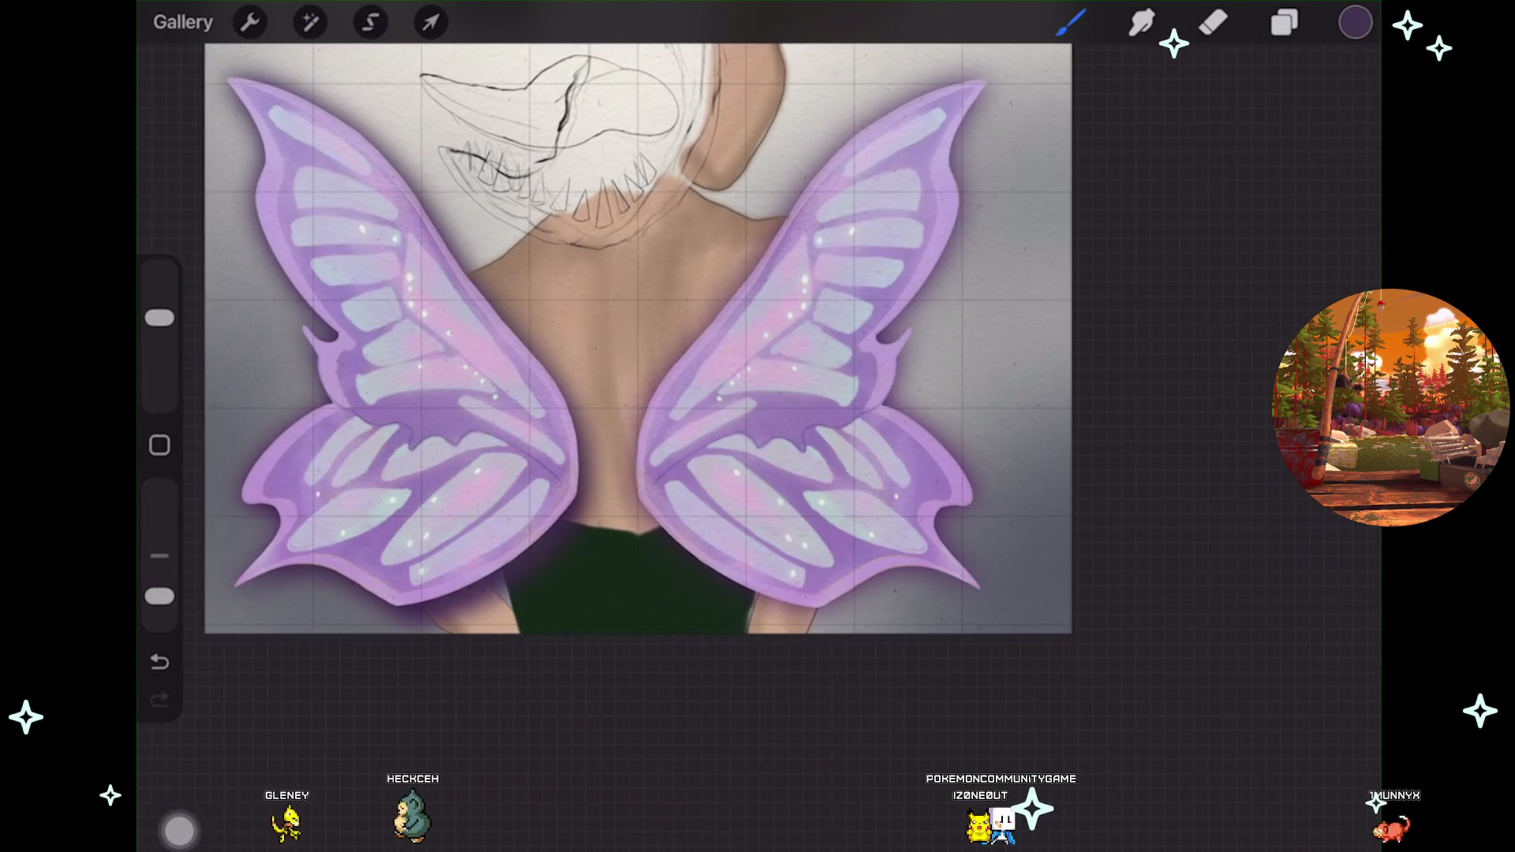
{"action": "left_click_drag", "start_coordinate": [632, 316], "coordinate": [615, 505]}
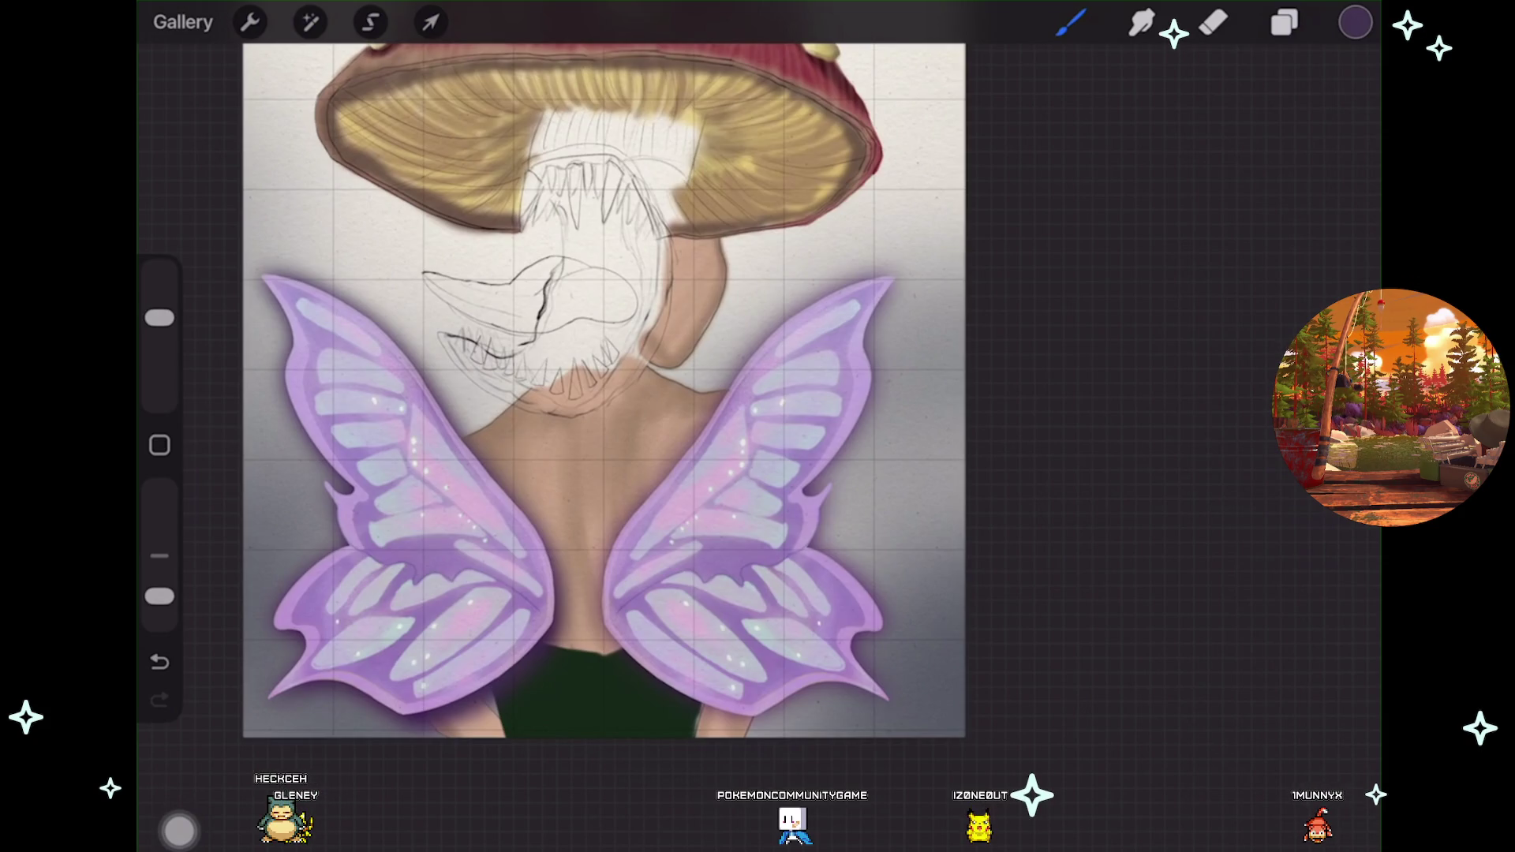
{"action": "left_click_drag", "start_coordinate": [599, 355], "coordinate": [556, 381]}
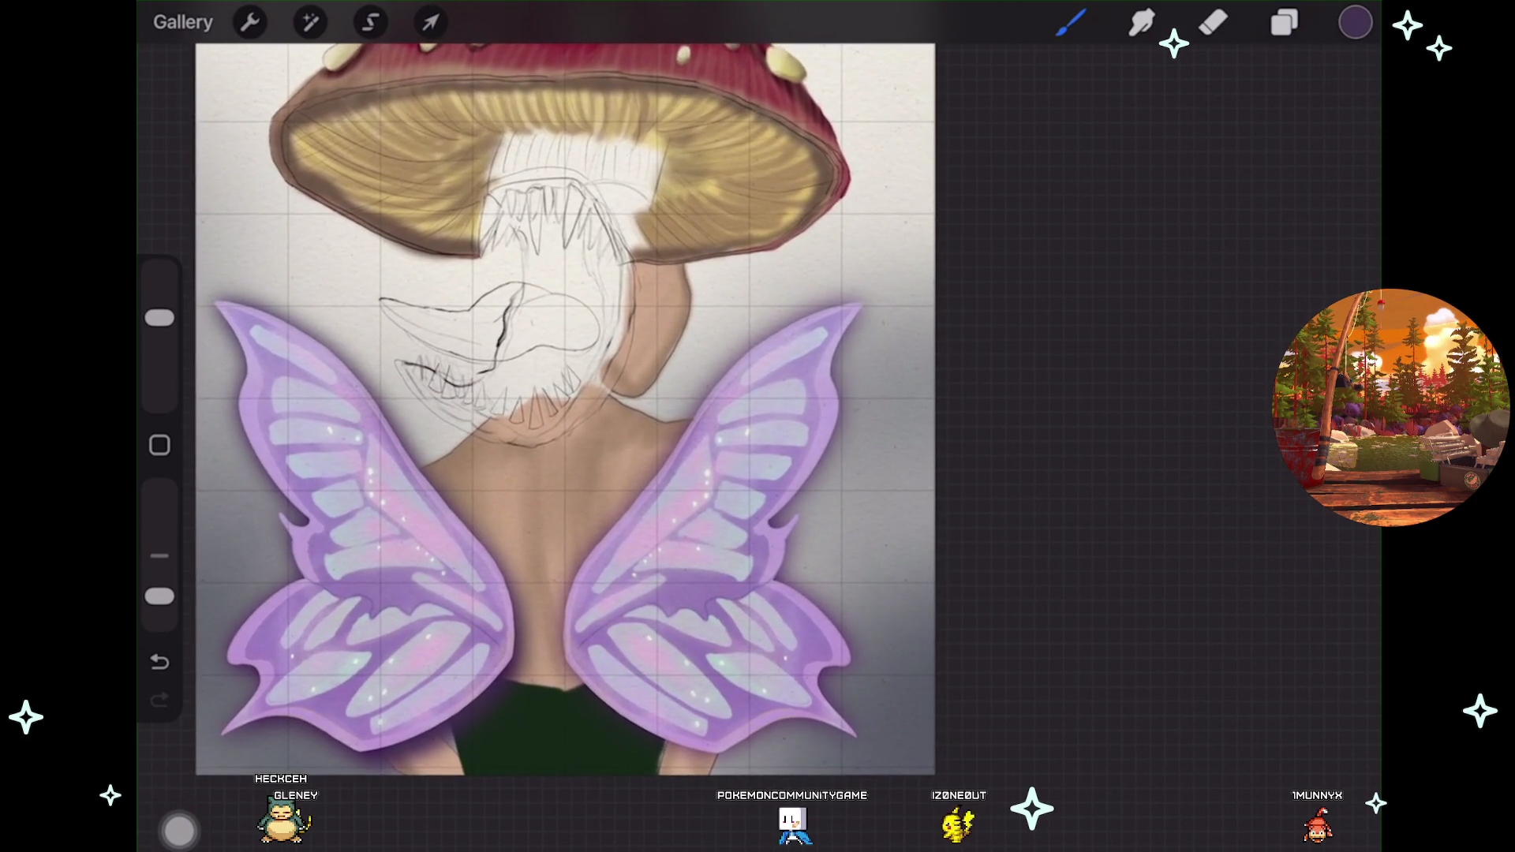
{"action": "left_click_drag", "start_coordinate": [552, 411], "coordinate": [544, 371]}
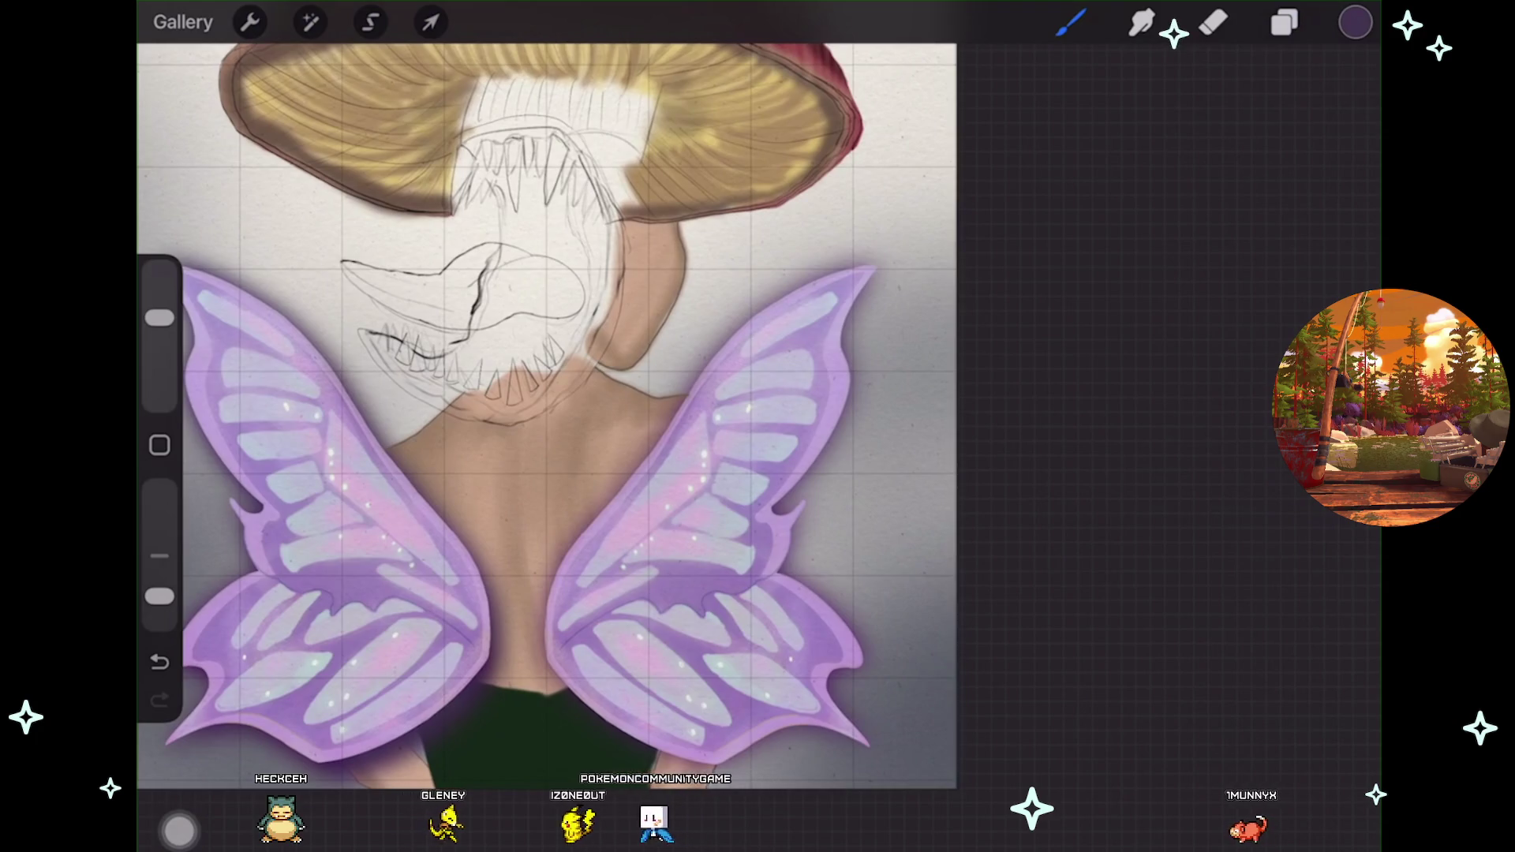
Add a new Layer 42 clipped to skin Layer 41 and move it just above Layer 39.
{"action": "scroll", "coordinate": [545, 410], "scroll_direction": "up", "scroll_amount": 2}
{"action": "left_click", "coordinate": [1284, 22]}
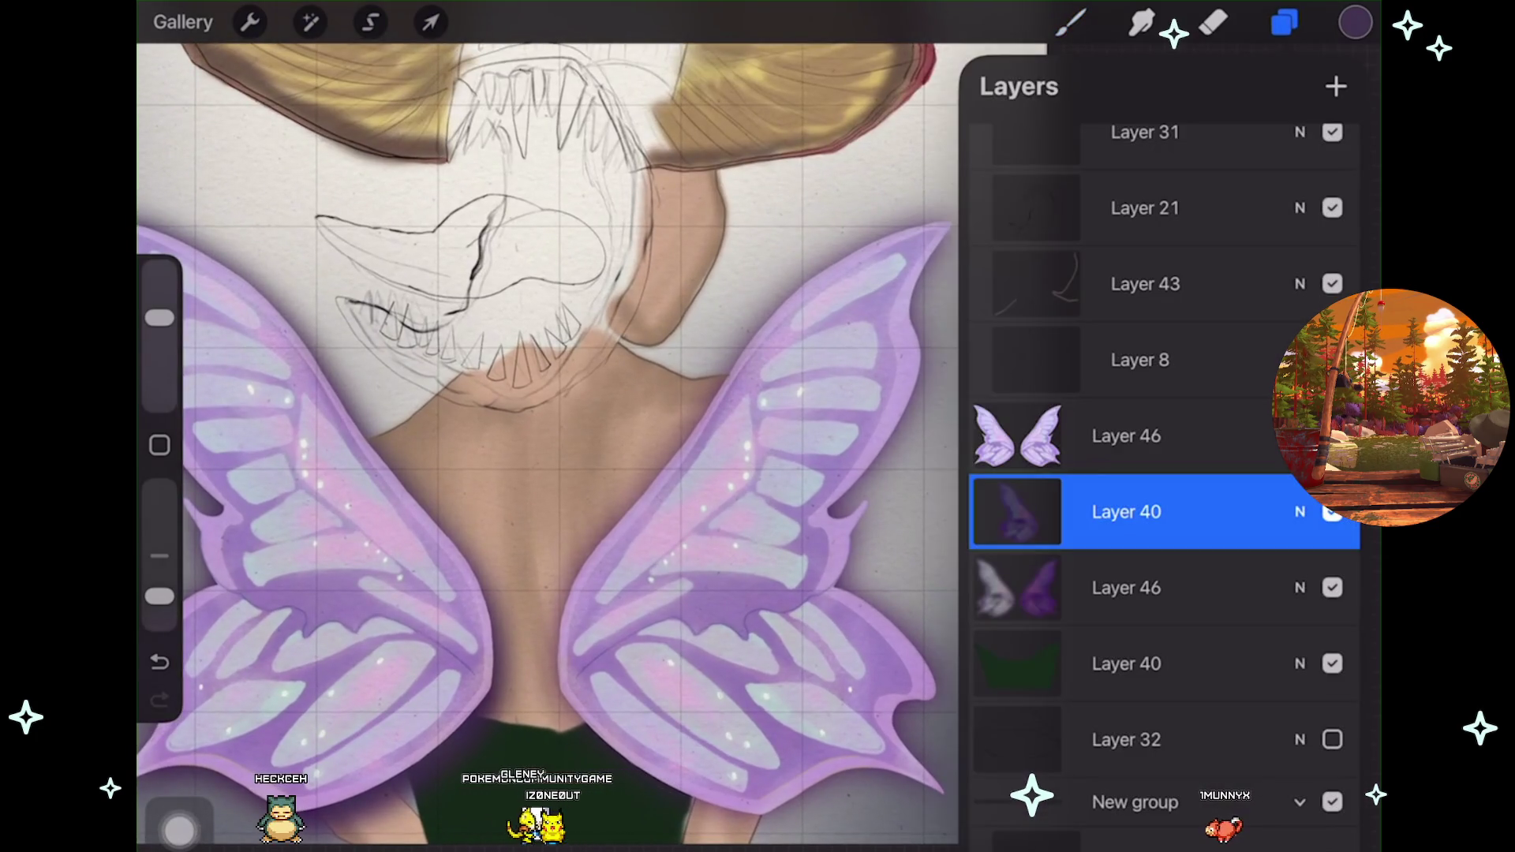
{"action": "scroll", "coordinate": [1164, 473], "scroll_direction": "down", "scroll_amount": 15}
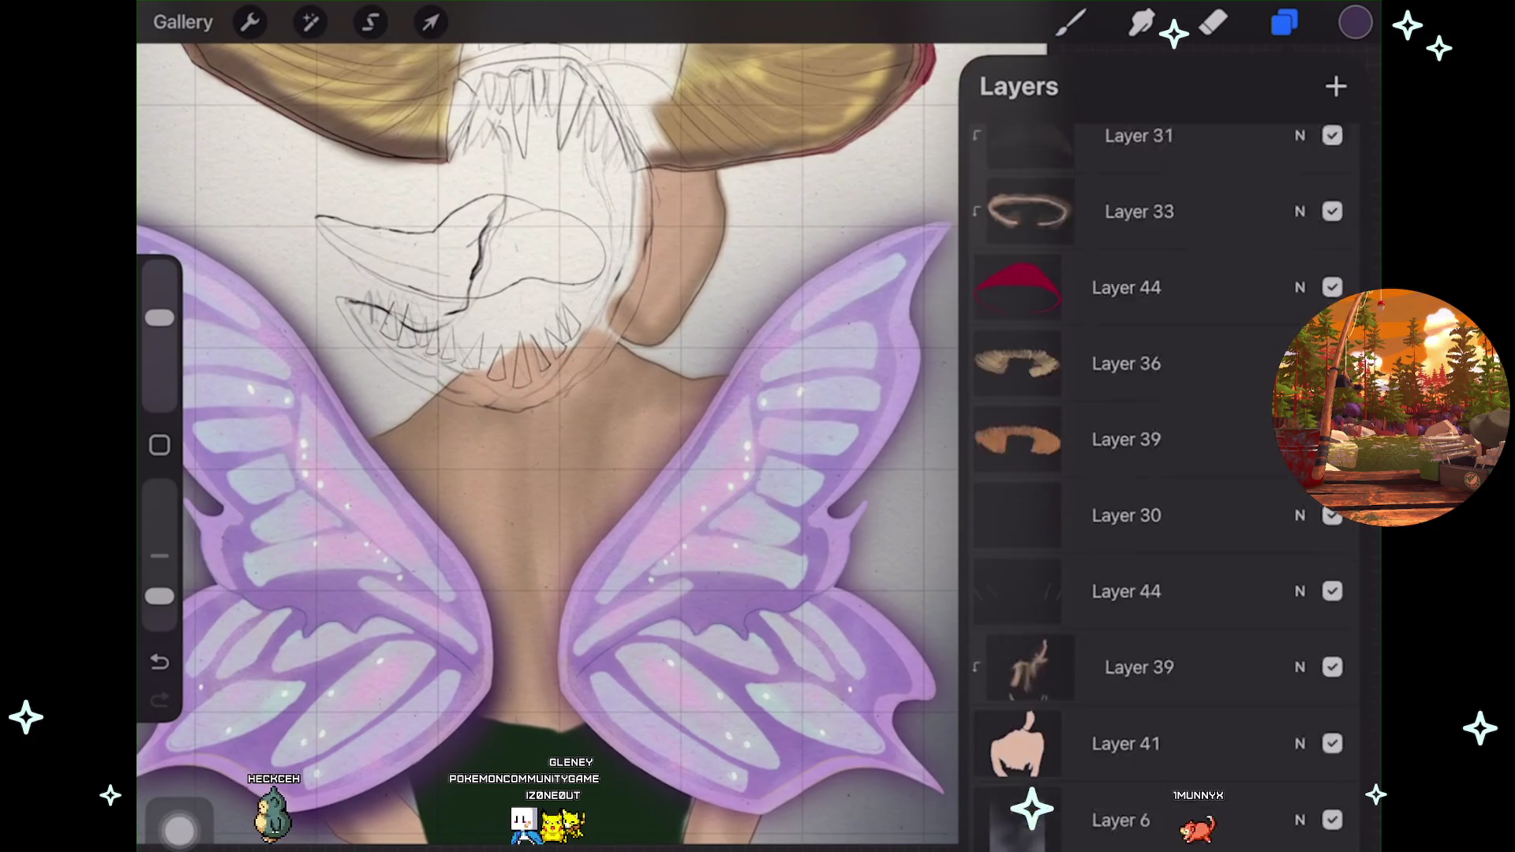
{"action": "left_click", "coordinate": [1144, 718]}
{"action": "left_click", "coordinate": [1332, 642]}
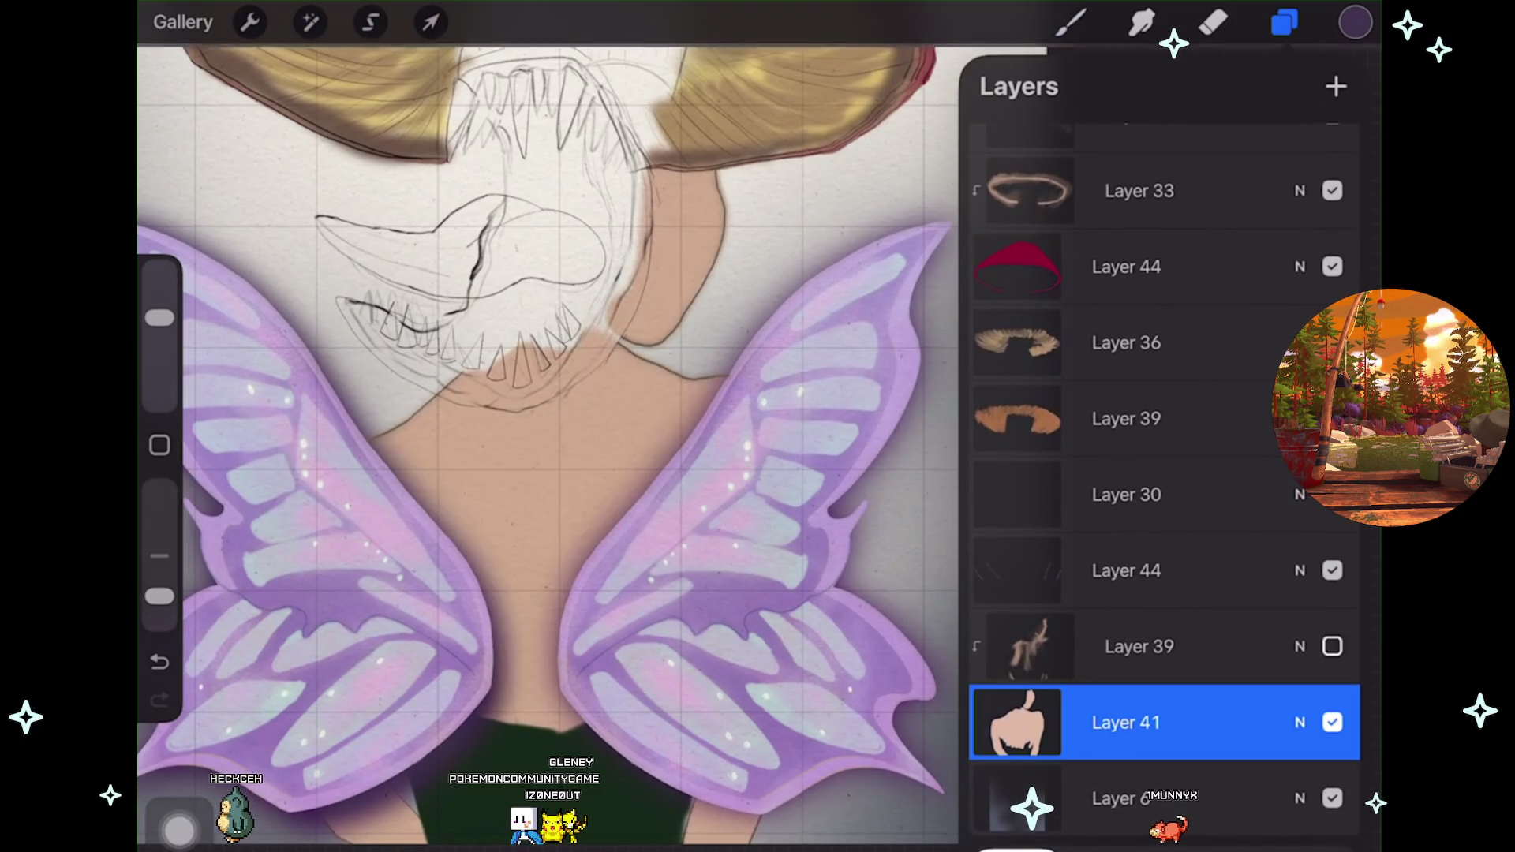
{"action": "left_click", "coordinate": [1332, 642]}
{"action": "left_click", "coordinate": [1145, 641]}
{"action": "left_click", "coordinate": [1336, 86]}
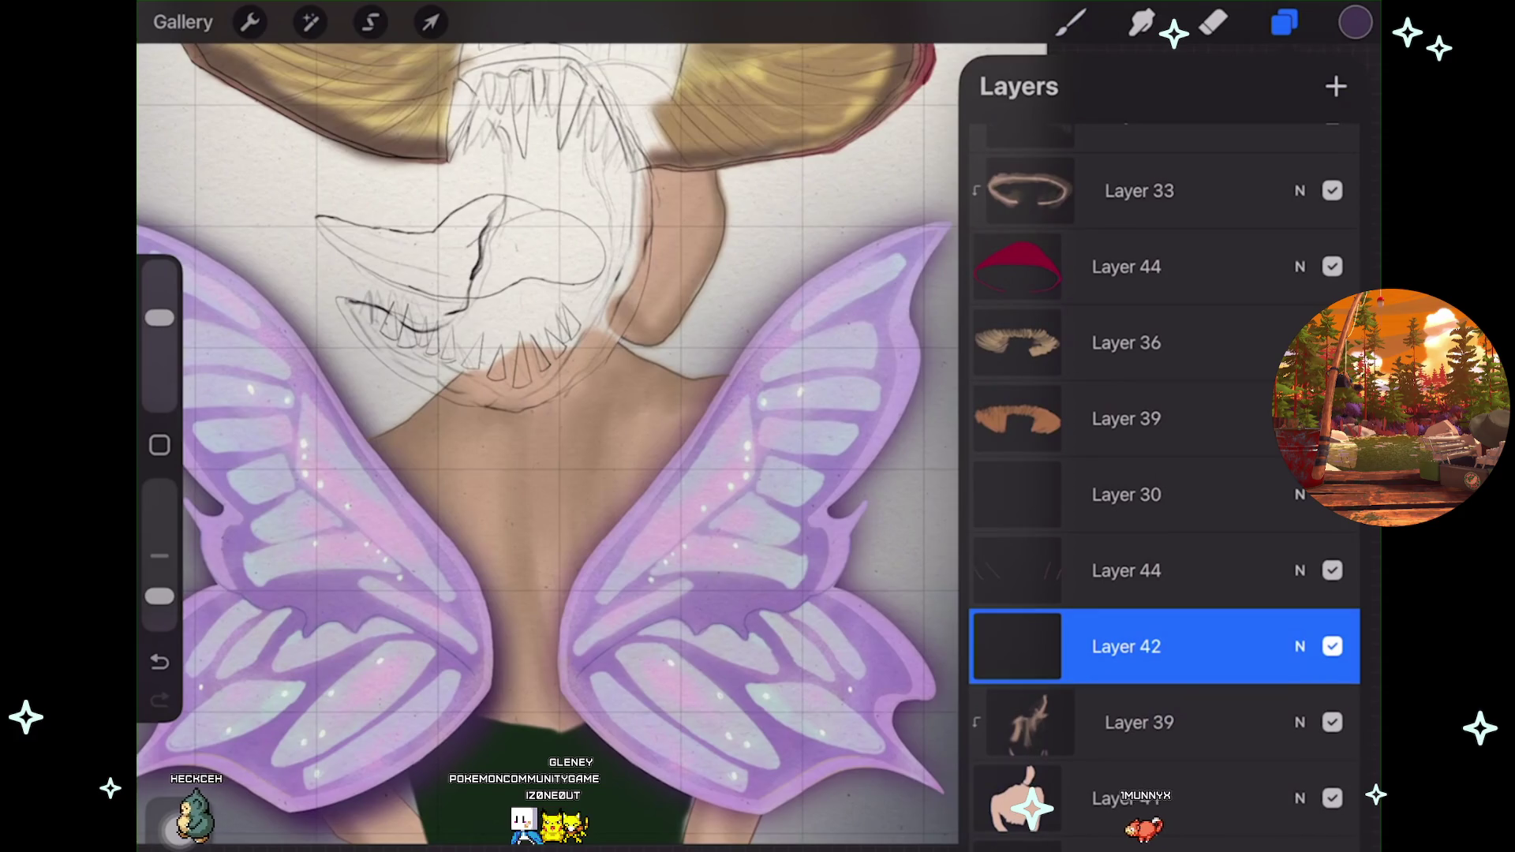
{"action": "key", "text": "ctrl+z"}
{"action": "left_click", "coordinate": [1144, 732]}
{"action": "left_click", "coordinate": [1336, 86]}
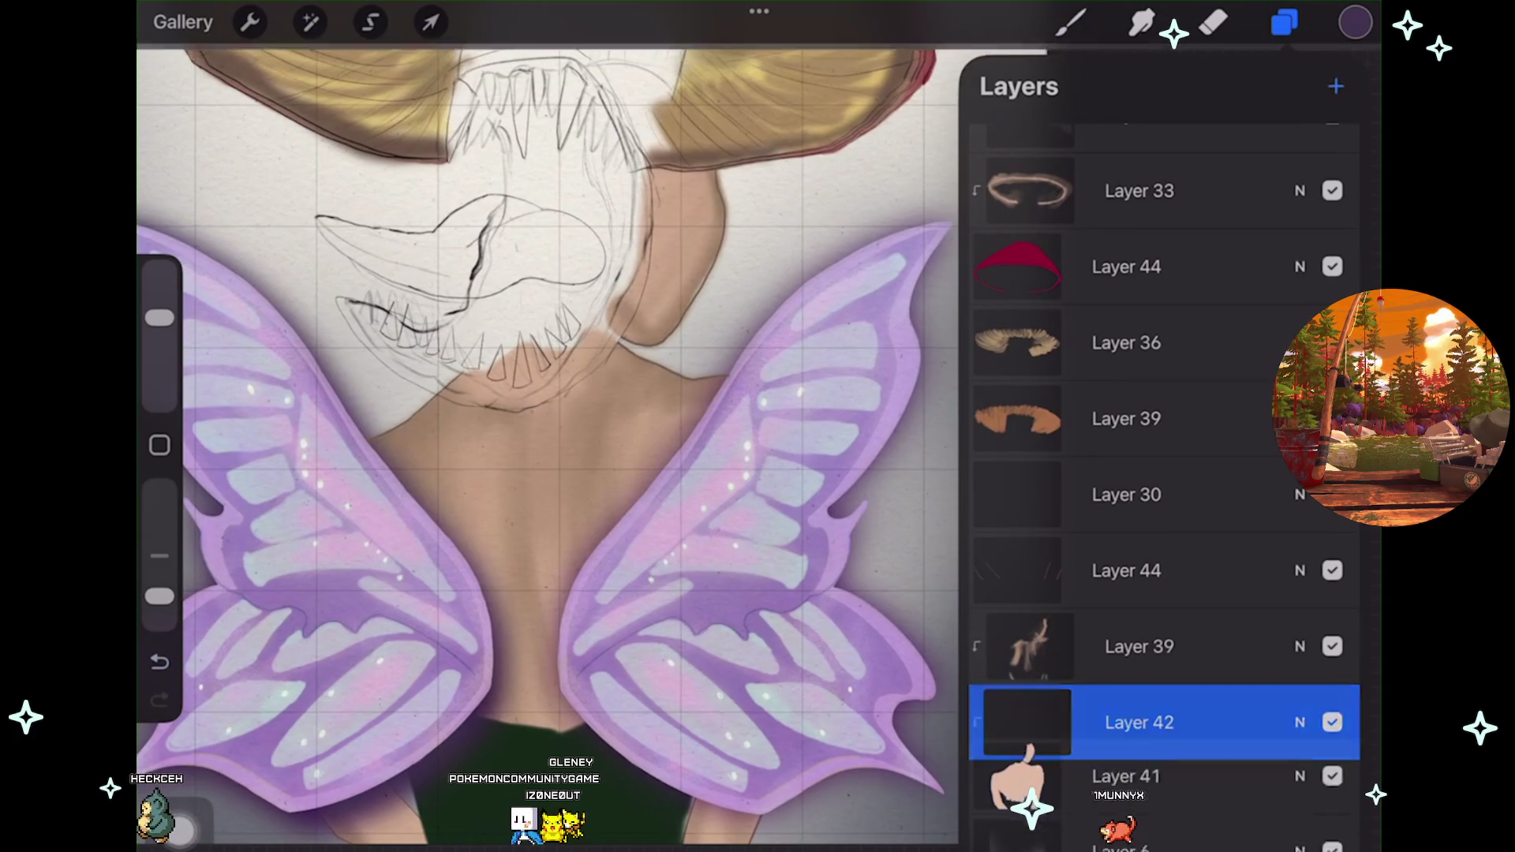
{"action": "left_click_drag", "start_coordinate": [1138, 722], "coordinate": [1139, 646]}
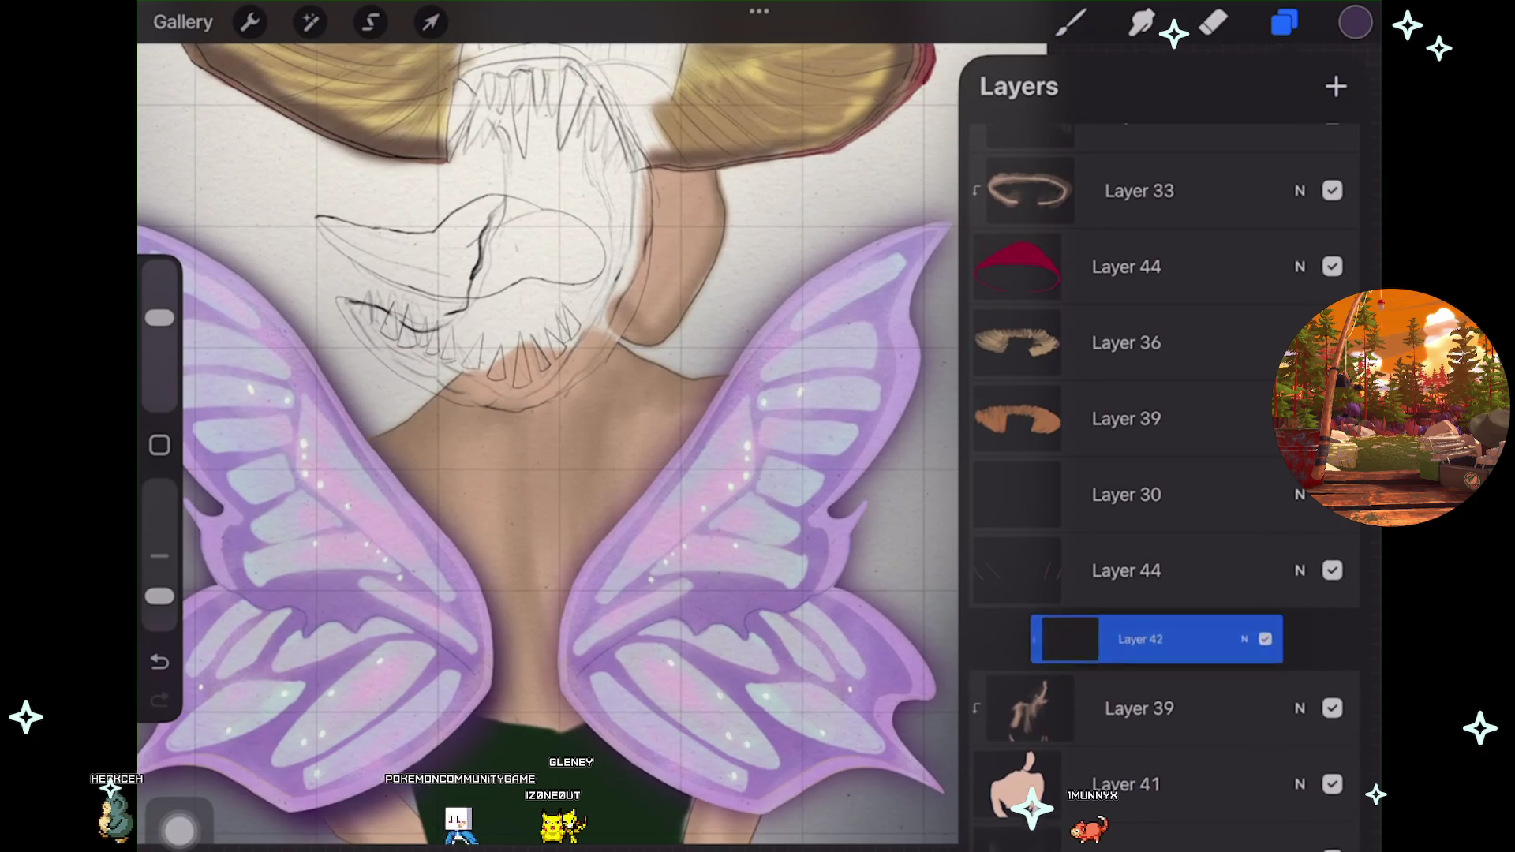
Sample the neck's skin tone and choose the Highlights shimmer brush from Recent brushes.
{"action": "left_click_drag", "start_coordinate": [722, 682], "coordinate": [627, 450]}
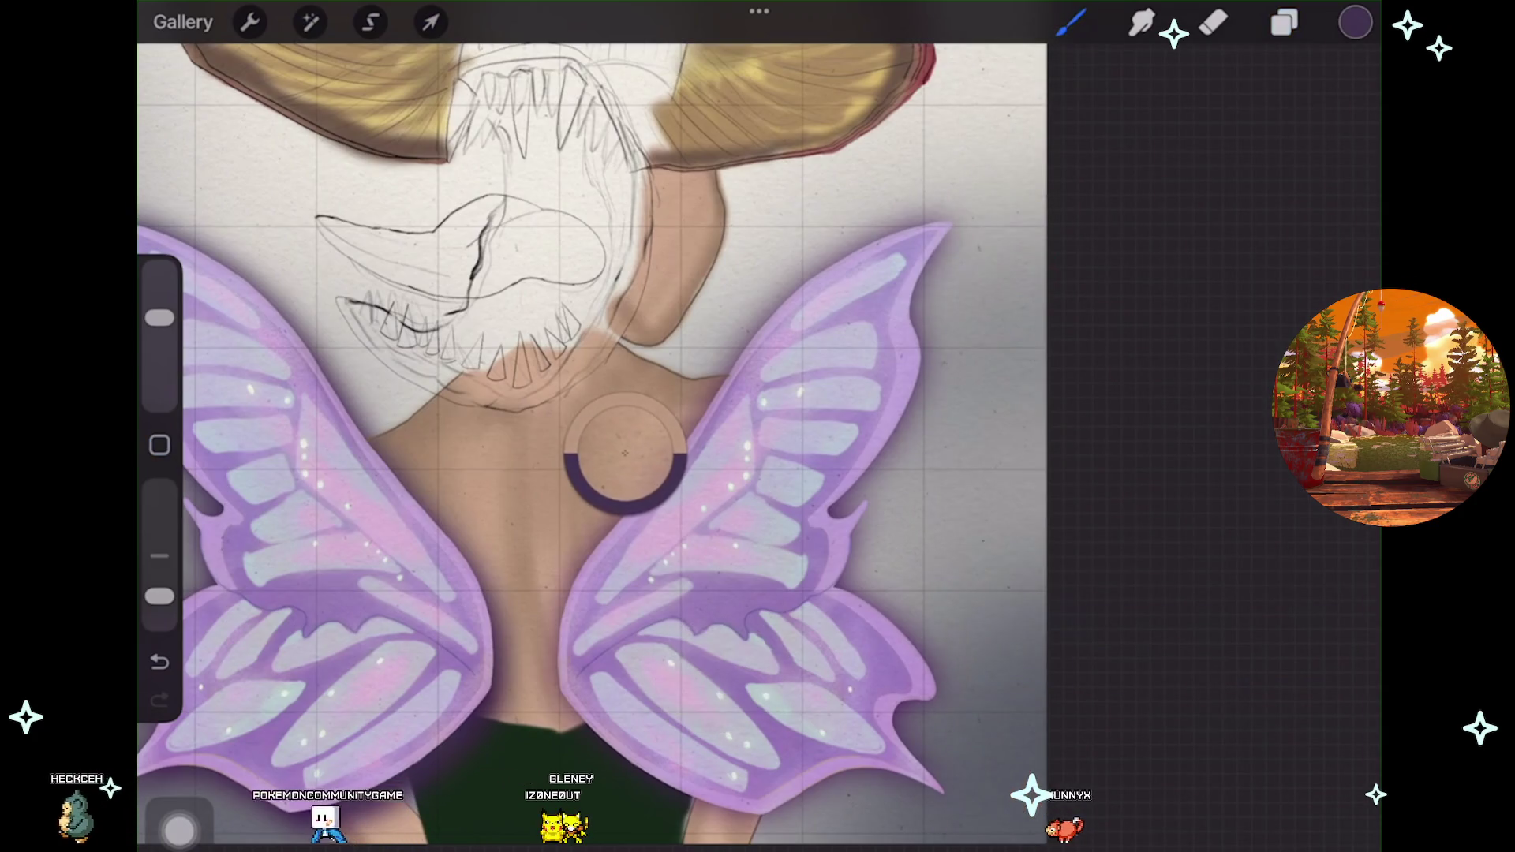
{"action": "left_click", "coordinate": [1070, 22]}
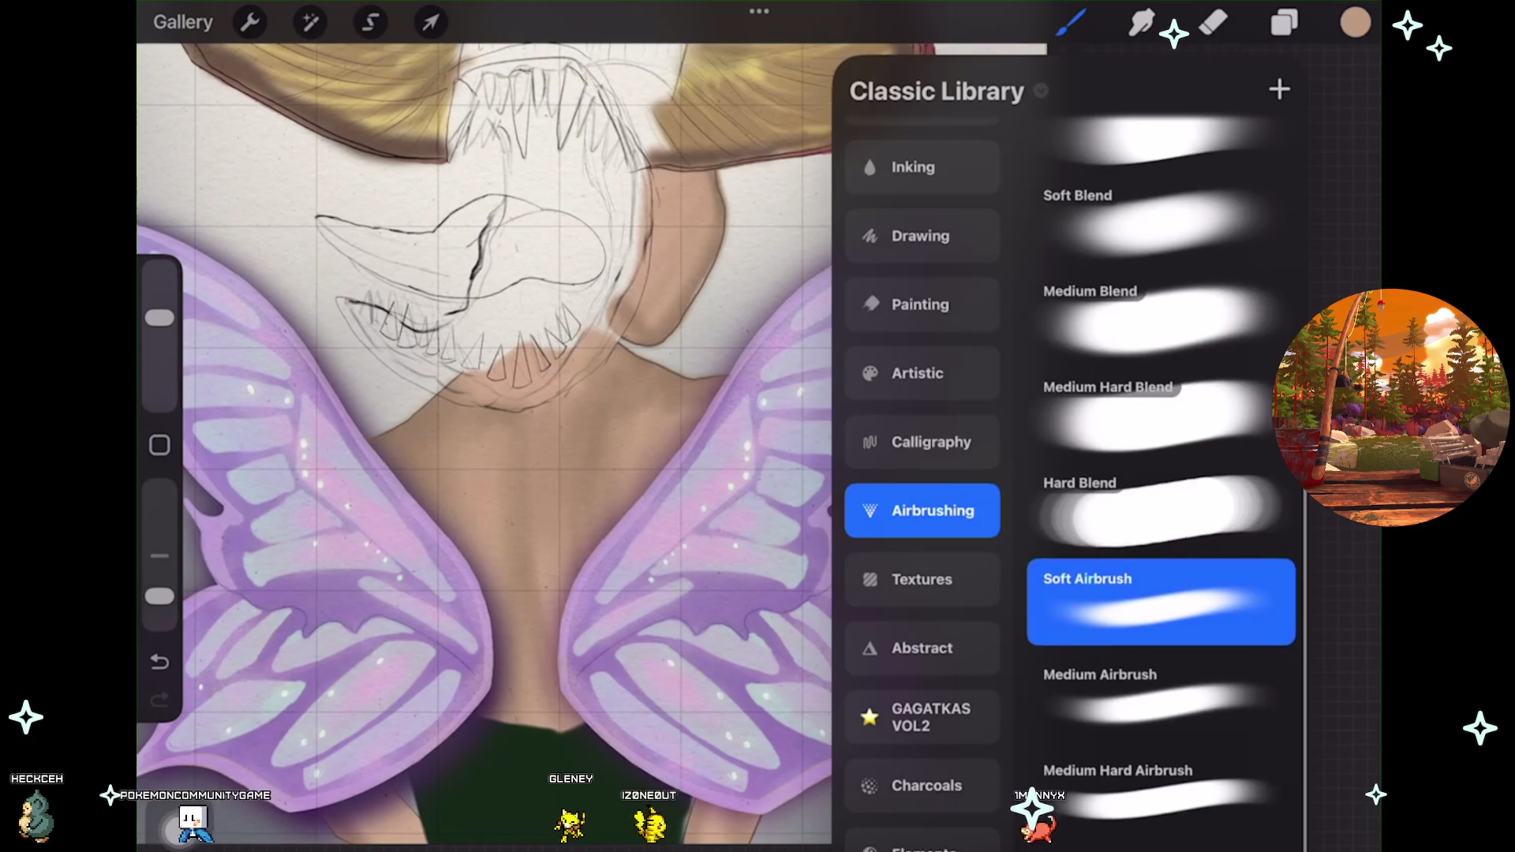
{"action": "scroll", "coordinate": [922, 474], "scroll_direction": "down", "scroll_amount": 5}
{"action": "scroll", "coordinate": [922, 473], "scroll_direction": "down", "scroll_amount": 5}
{"action": "scroll", "coordinate": [921, 474], "scroll_direction": "down", "scroll_amount": 5}
{"action": "scroll", "coordinate": [921, 473], "scroll_direction": "down", "scroll_amount": 5}
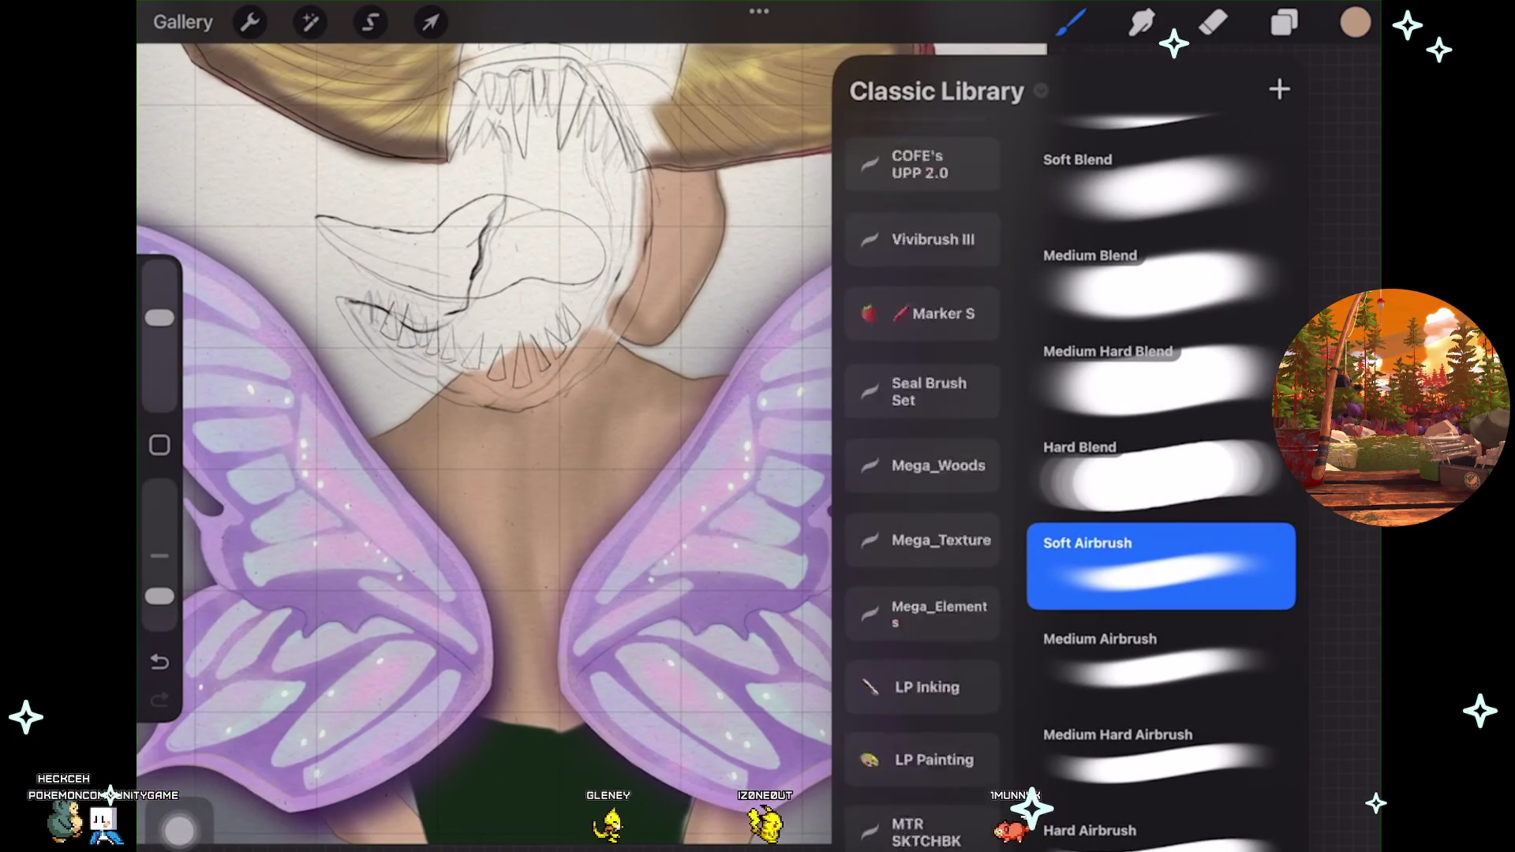
{"action": "scroll", "coordinate": [922, 473], "scroll_direction": "down", "scroll_amount": 5}
{"action": "scroll", "coordinate": [922, 473], "scroll_direction": "up", "scroll_amount": 10}
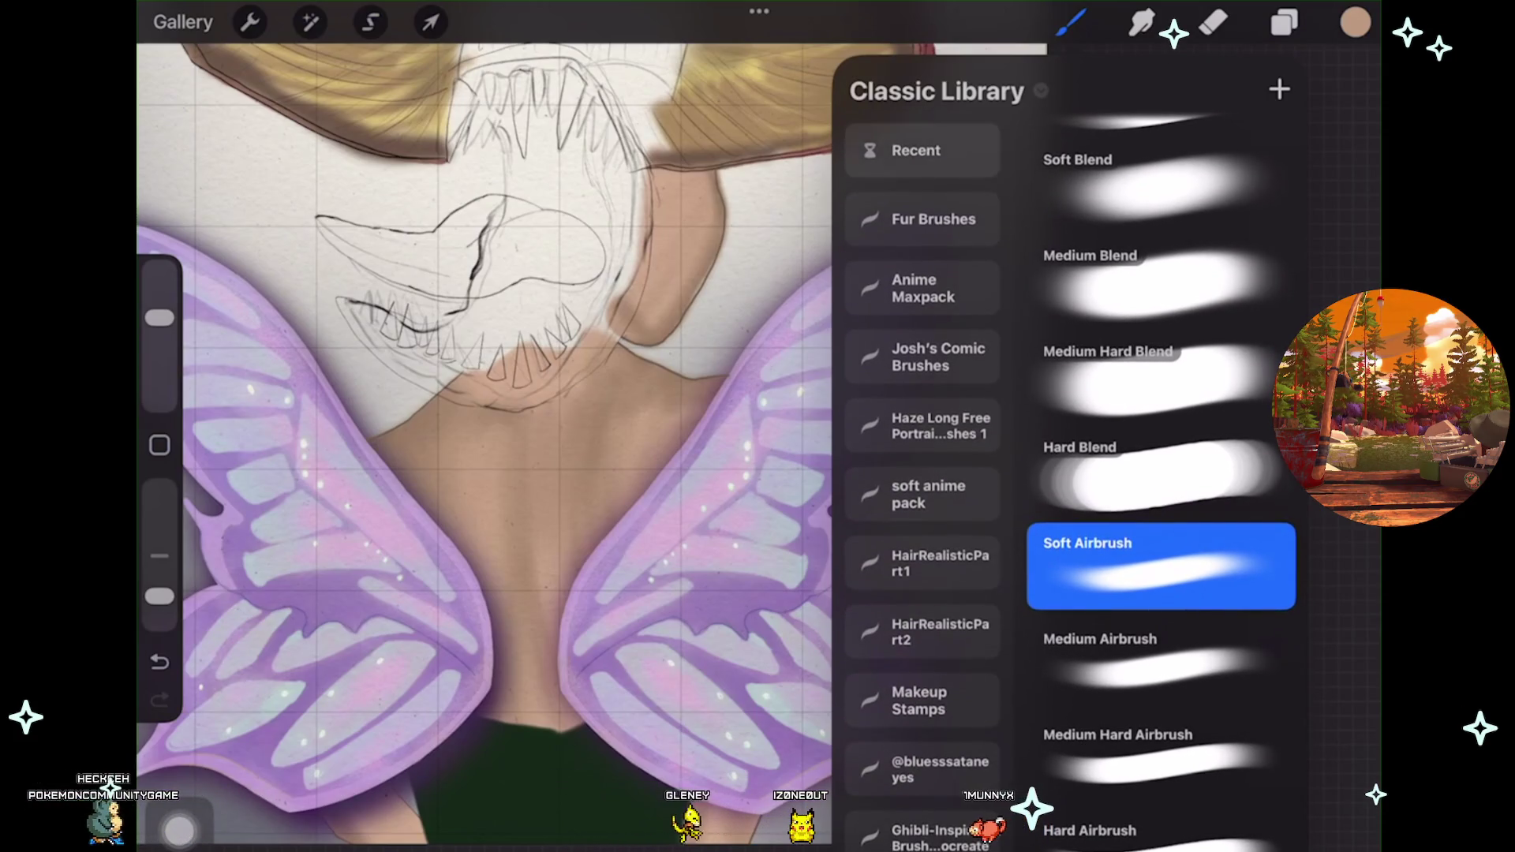
{"action": "left_click", "coordinate": [922, 150]}
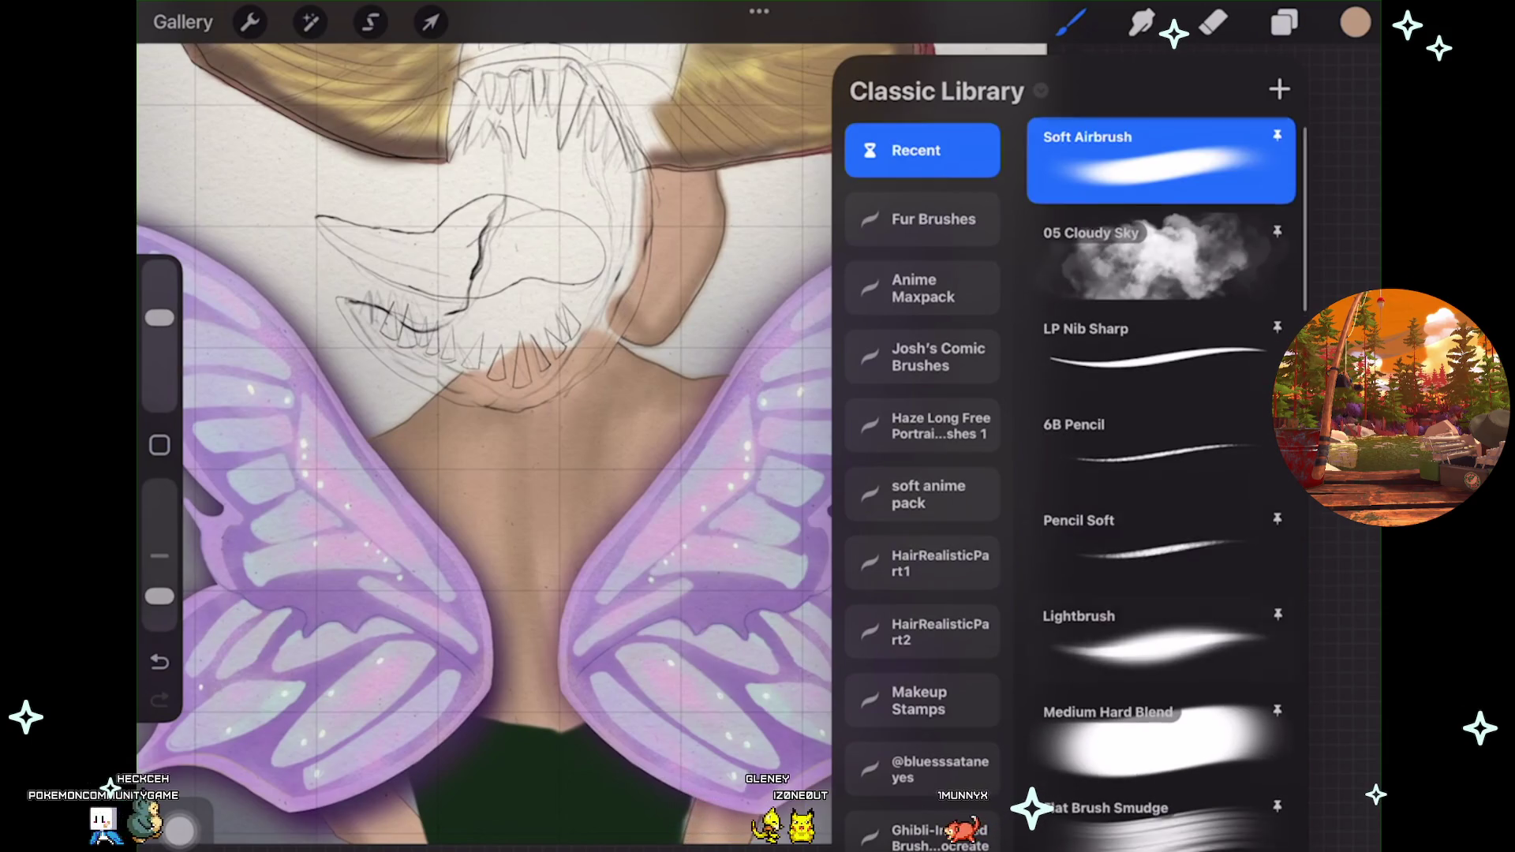
{"action": "scroll", "coordinate": [1160, 473], "scroll_direction": "down", "scroll_amount": 5}
{"action": "scroll", "coordinate": [1160, 474], "scroll_direction": "up", "scroll_amount": 2}
{"action": "left_click", "coordinate": [1160, 599]}
Paint gold shimmer strokes on the back, undo two, and raise the colour to full brightness.
{"action": "left_click", "coordinate": [473, 474]}
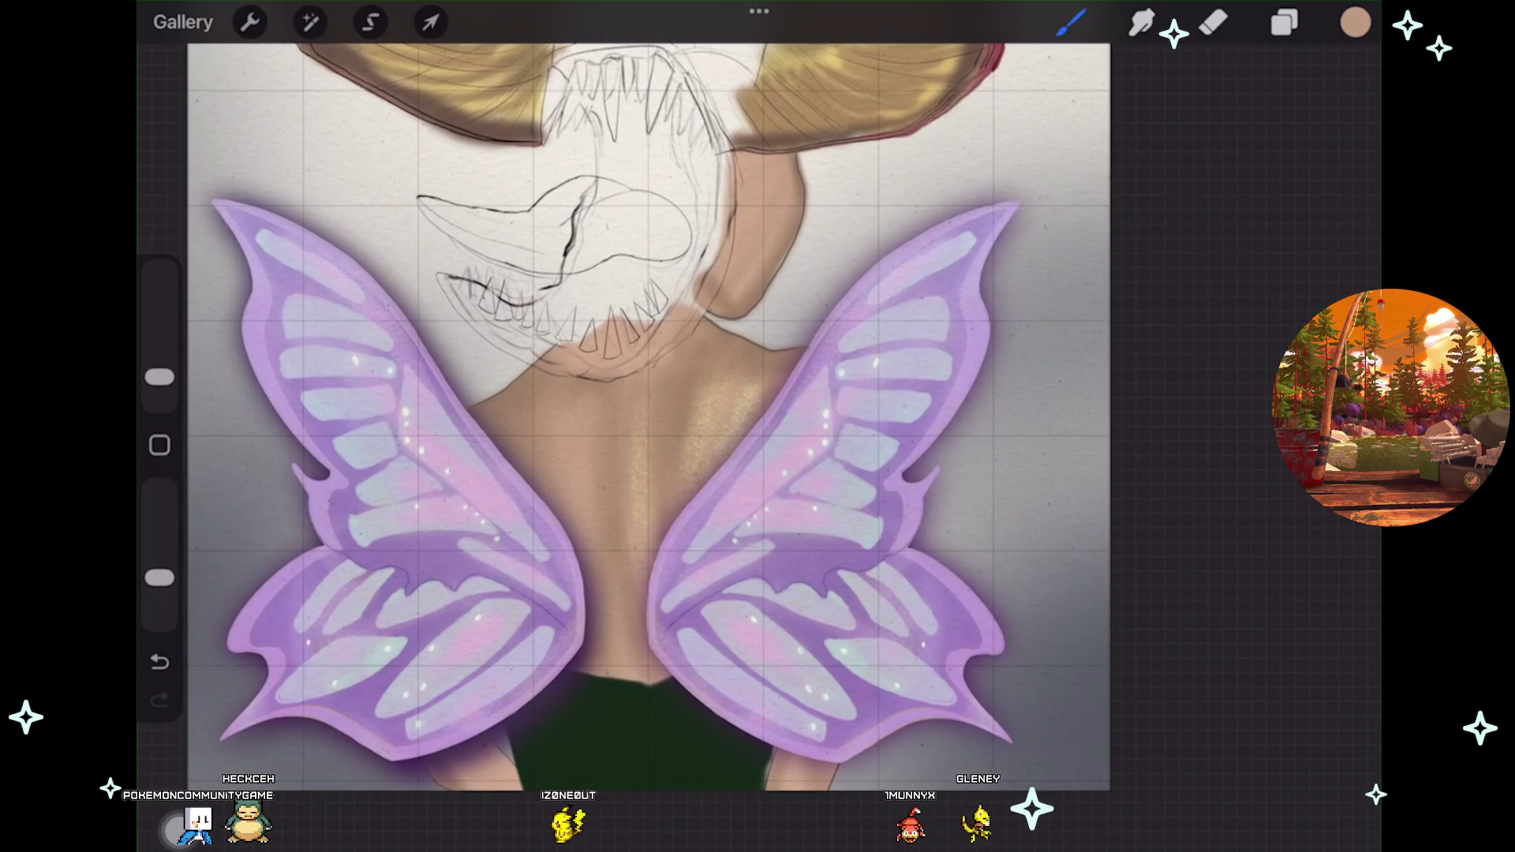
{"action": "scroll", "coordinate": [553, 489], "scroll_direction": "up", "scroll_amount": 5}
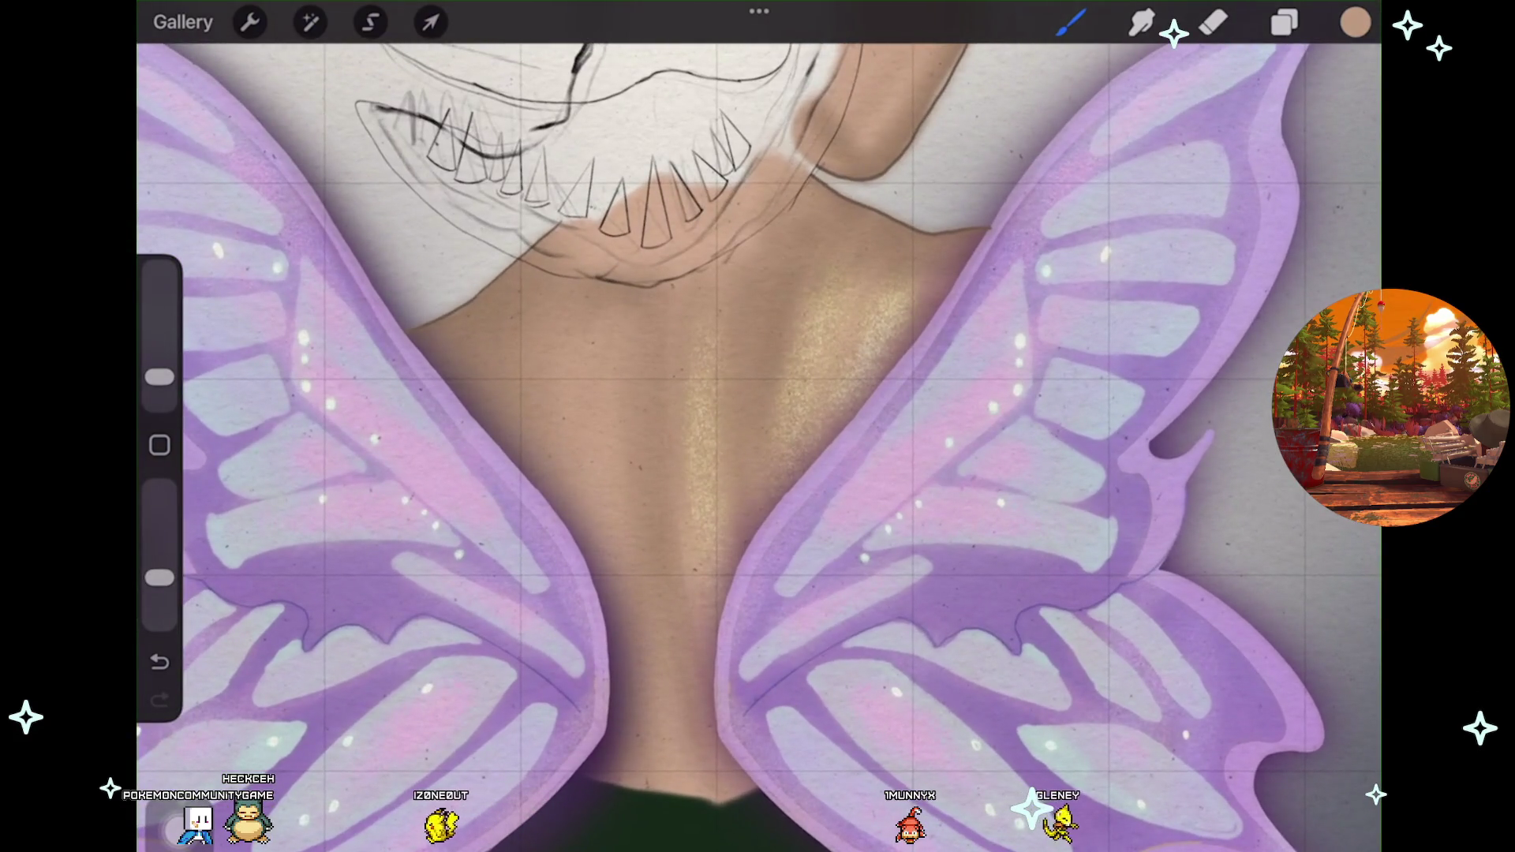
{"action": "left_click", "coordinate": [159, 661]}
{"action": "left_click", "coordinate": [160, 661]}
{"action": "left_click", "coordinate": [1355, 23]}
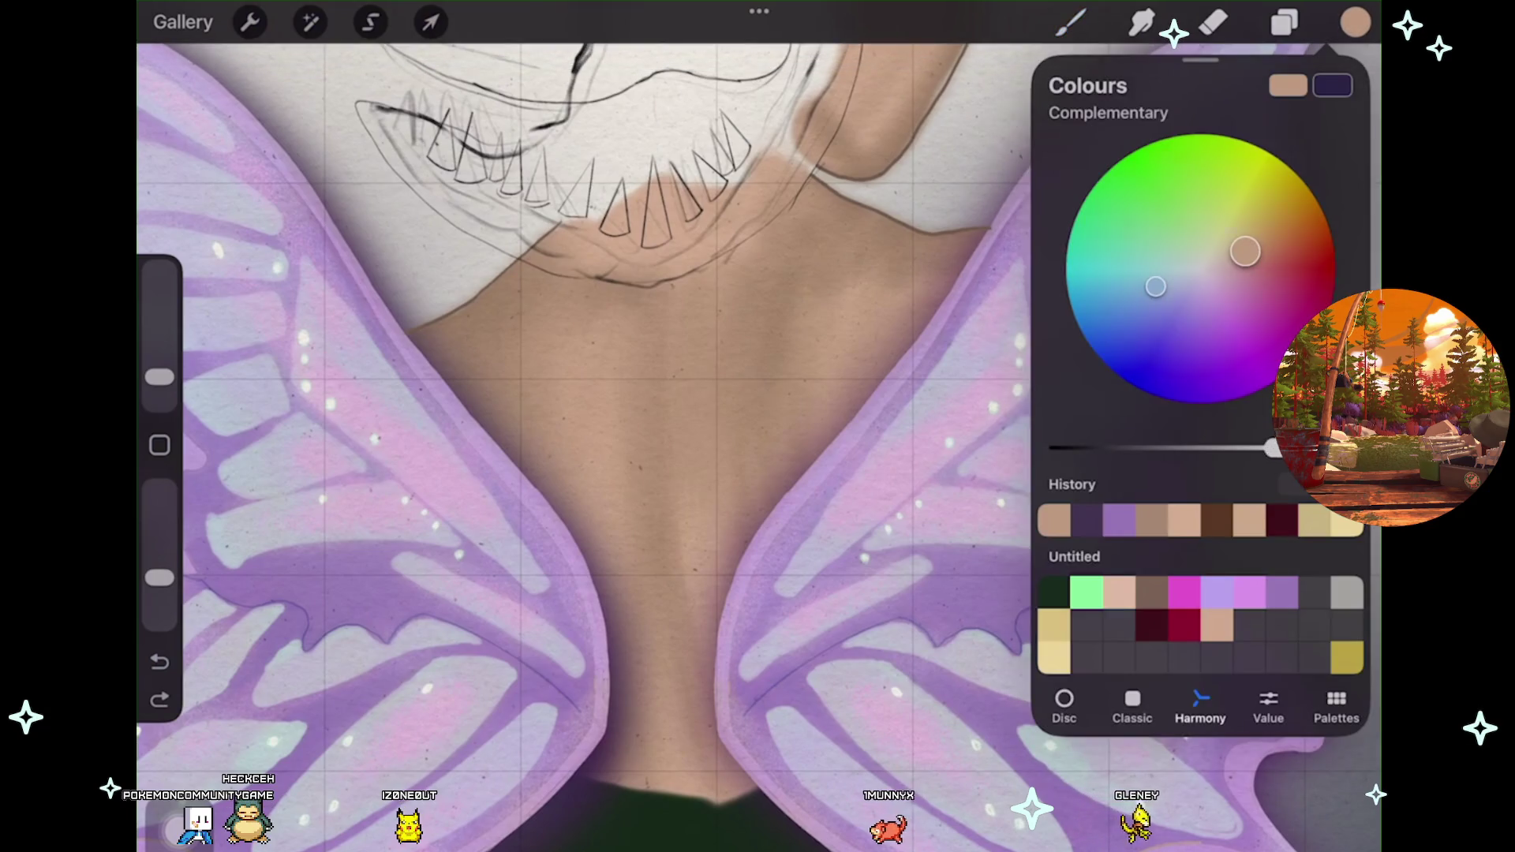
{"action": "left_click_drag", "start_coordinate": [1272, 447], "coordinate": [1309, 448]}
{"action": "scroll", "coordinate": [679, 442], "scroll_direction": "down", "scroll_amount": 2}
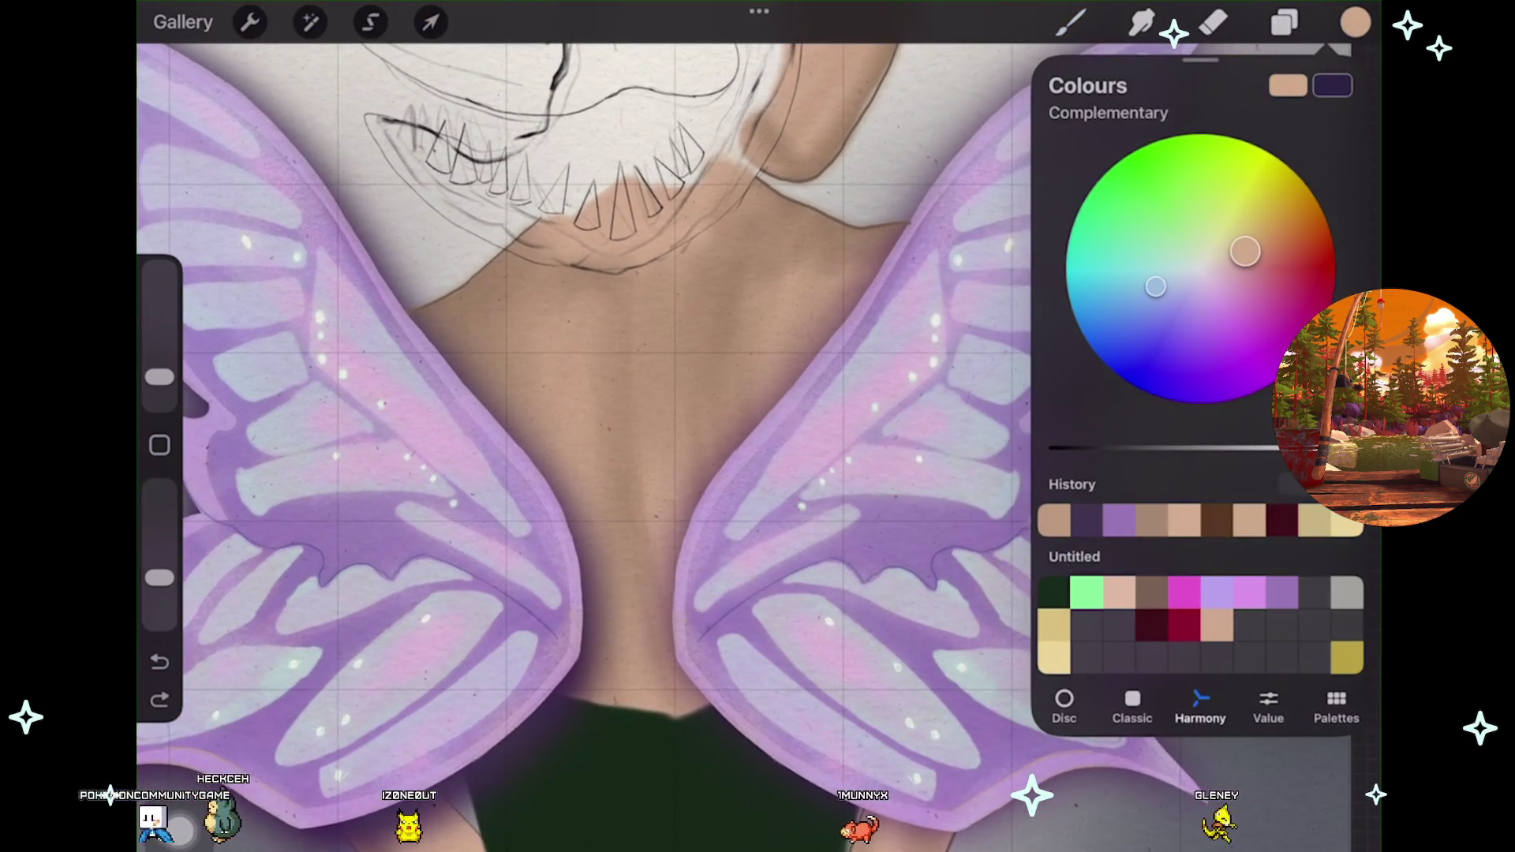
{"action": "left_click", "coordinate": [1071, 22]}
Paint a light gold shimmer on the upper right back, then undo two highlight strokes.
{"action": "left_click_drag", "start_coordinate": [797, 269], "coordinate": [777, 371]}
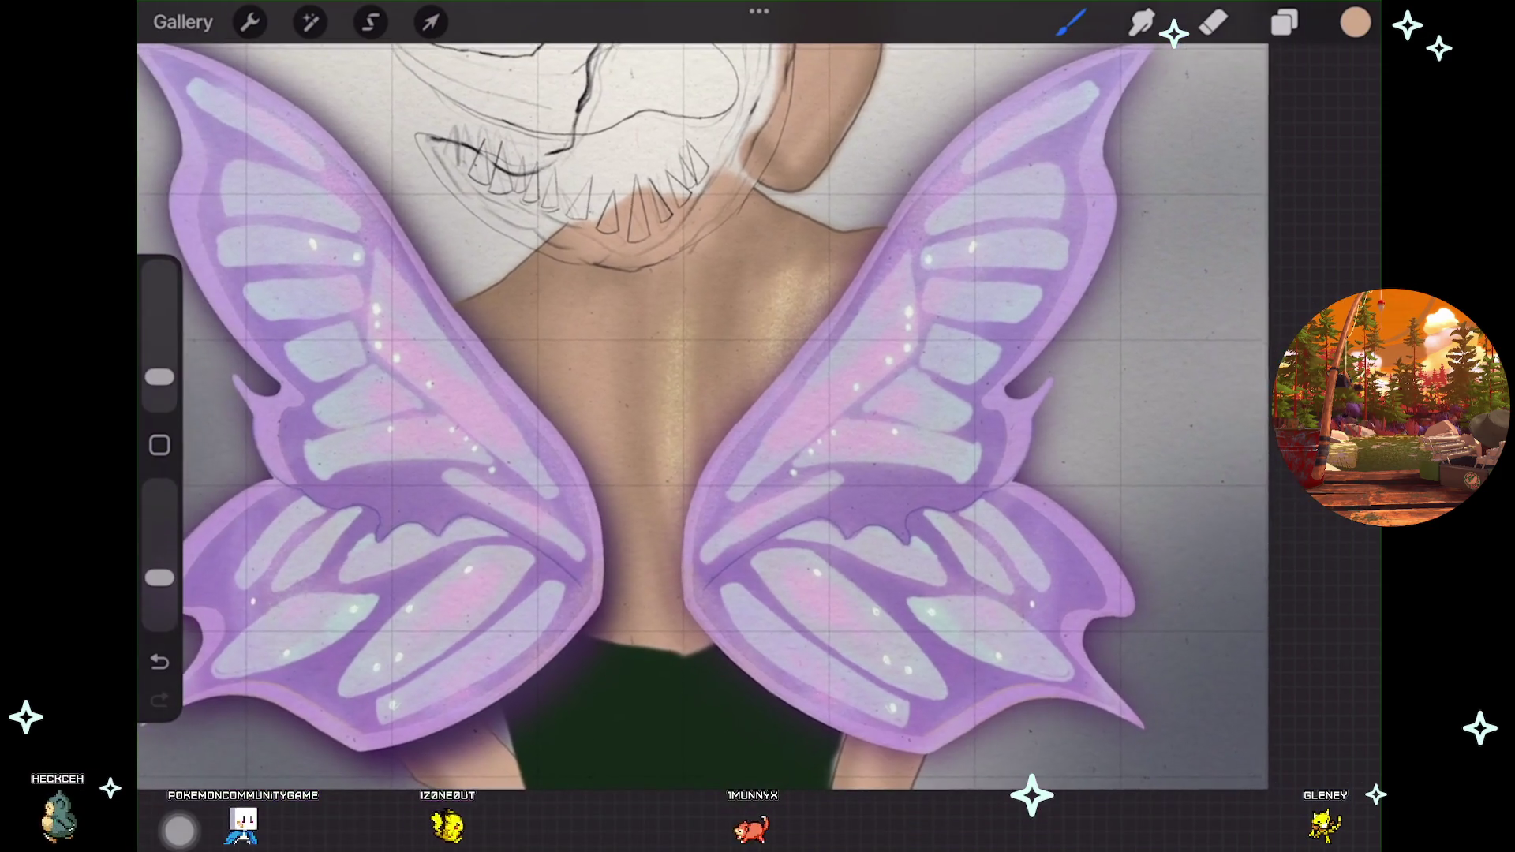
{"action": "scroll", "coordinate": [758, 426], "scroll_direction": "up", "scroll_amount": 2}
{"action": "left_click", "coordinate": [160, 662]}
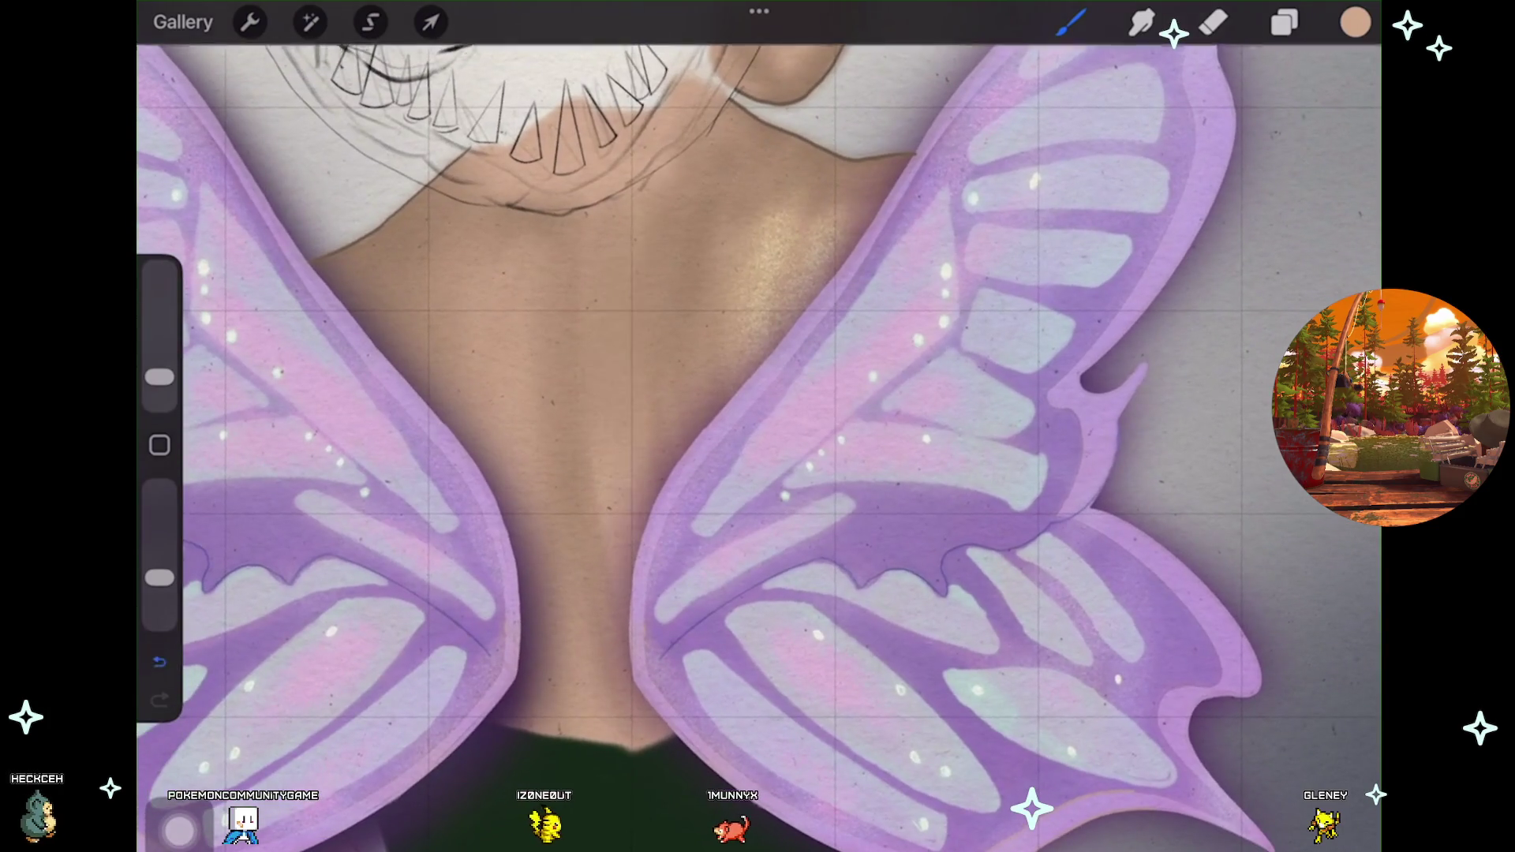
{"action": "left_click", "coordinate": [159, 662]}
{"action": "left_click", "coordinate": [1354, 22]}
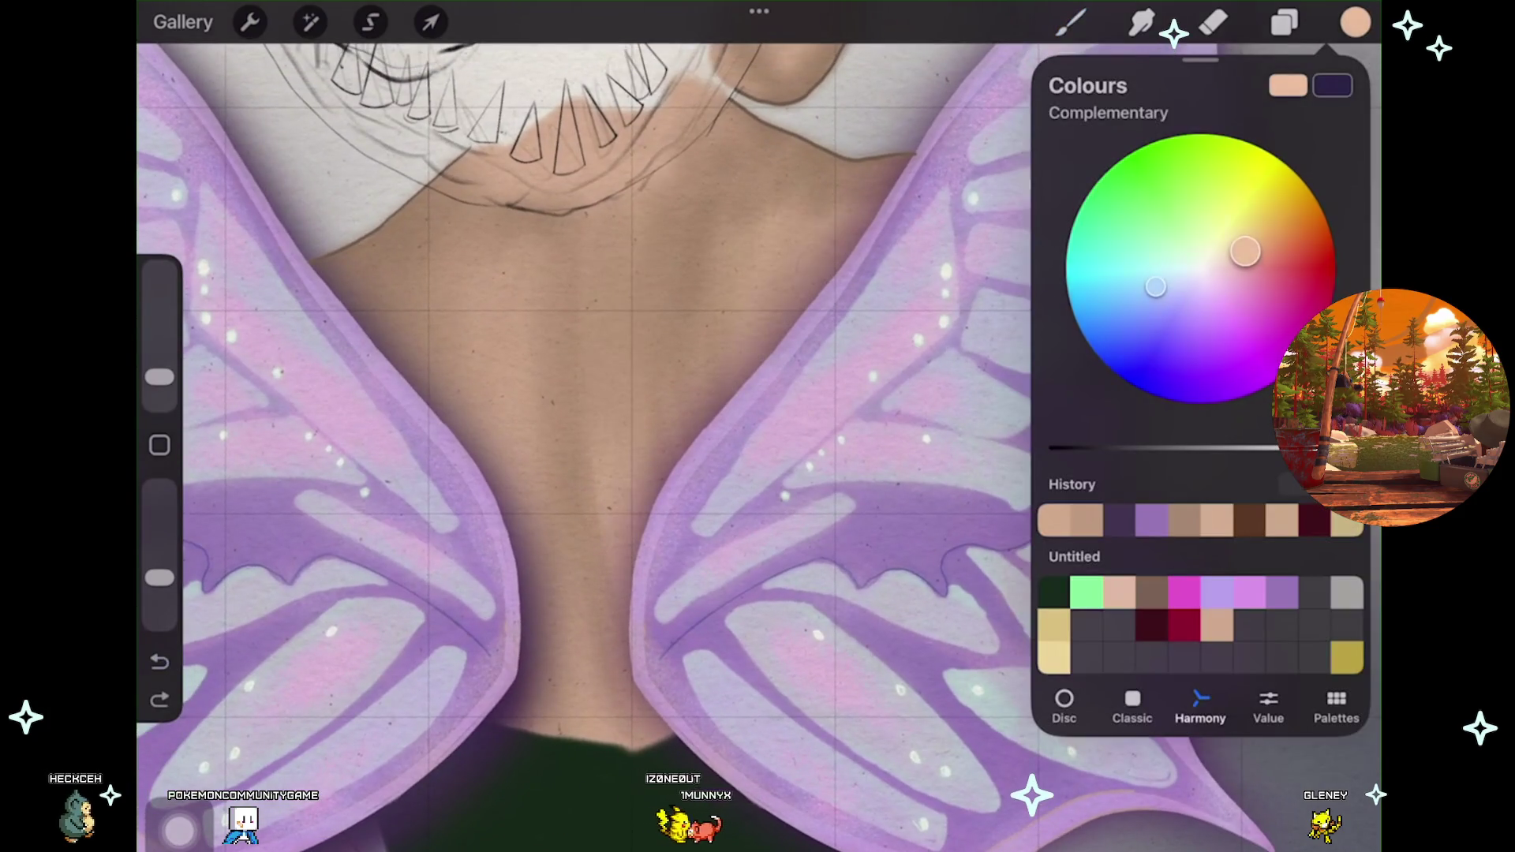
{"action": "left_click", "coordinate": [1071, 22]}
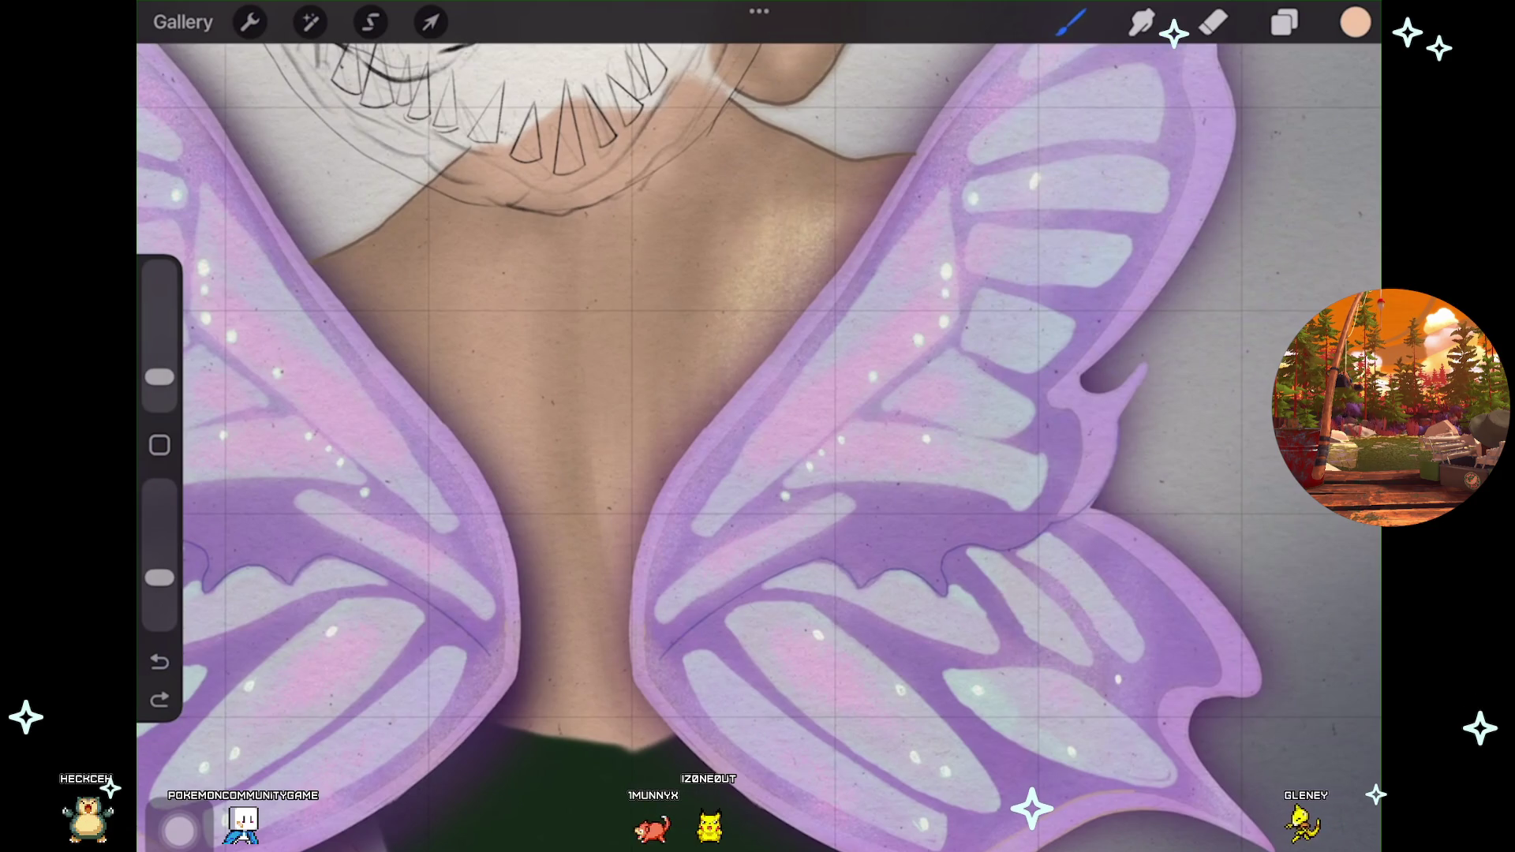
Tilt the canvas slightly and refine the spine and shoulder-blade highlights with undo and redo.
{"action": "scroll", "coordinate": [758, 442], "scroll_direction": "down", "scroll_amount": 2}
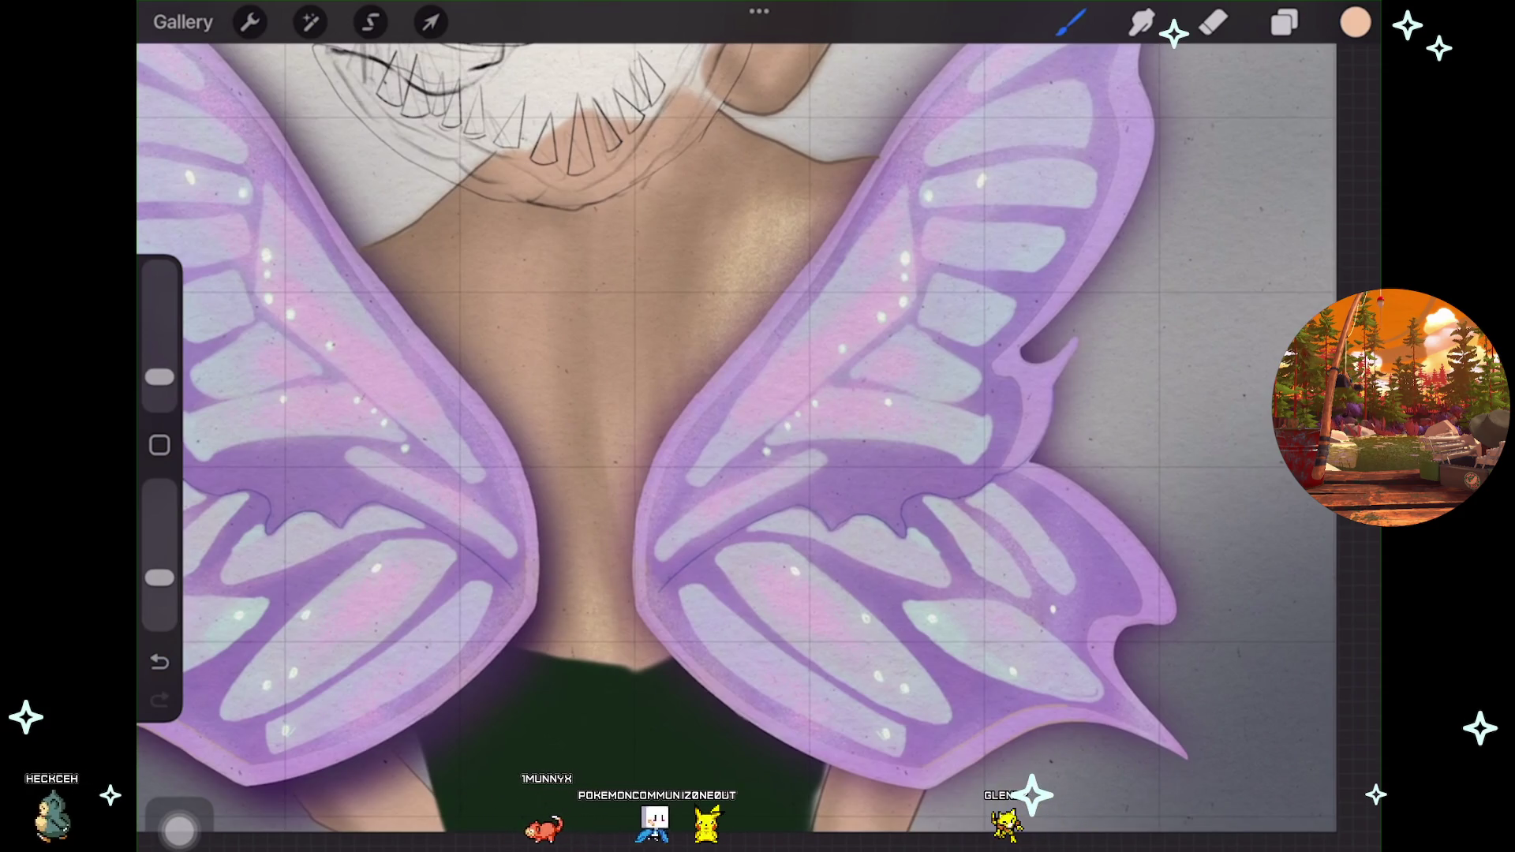
{"action": "mouse_move", "coordinate": [757, 426]}
{"action": "left_mouse_down"}
{"action": "mouse_move", "coordinate": [734, 458]}
{"action": "mouse_move", "coordinate": [781, 411]}
{"action": "left_mouse_up"}
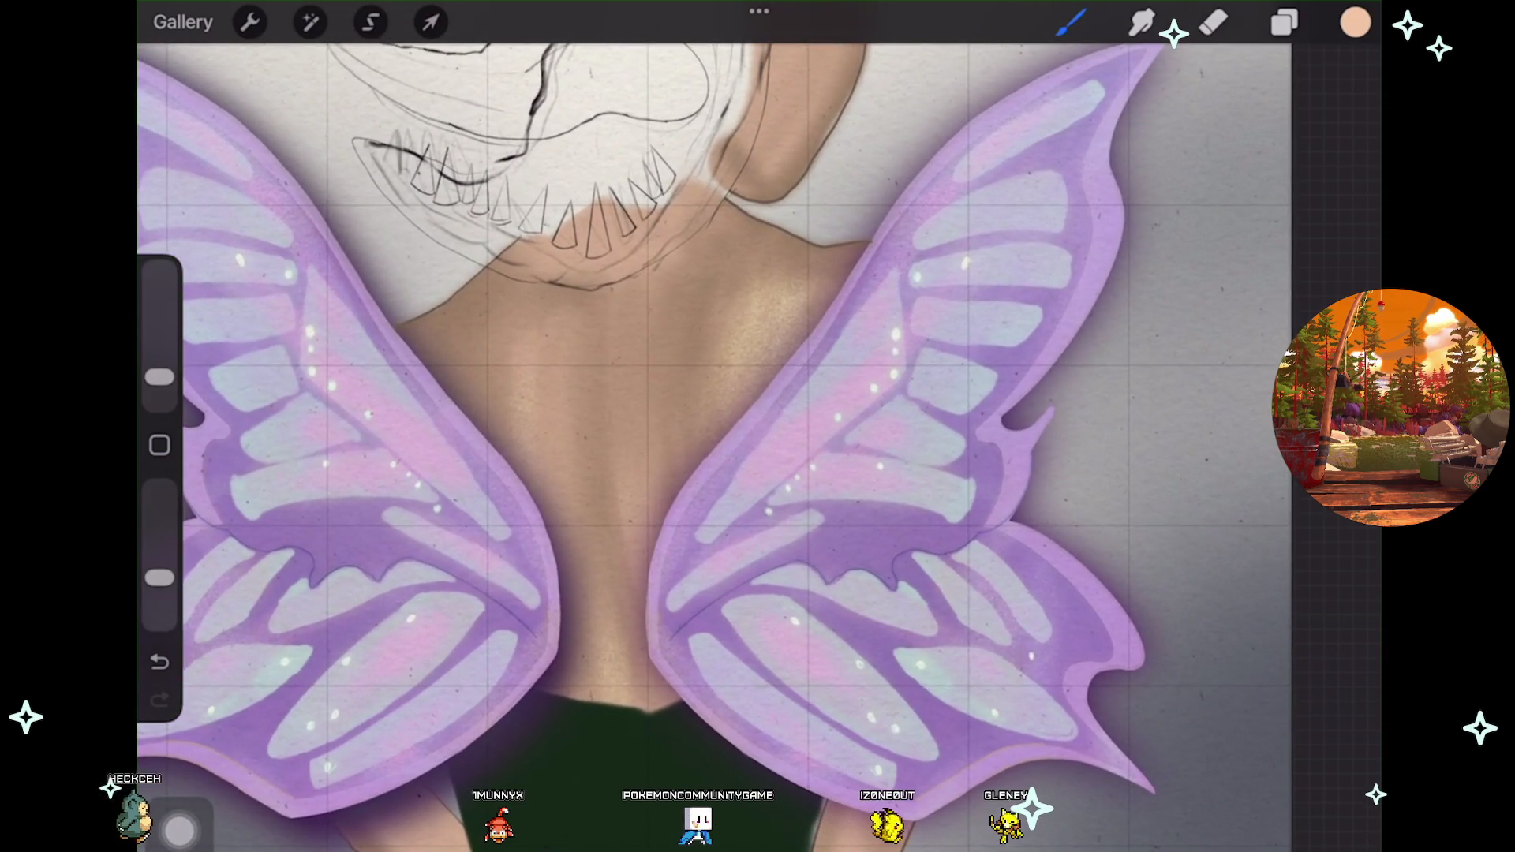
{"action": "scroll", "coordinate": [758, 426], "scroll_direction": "up", "scroll_amount": 2}
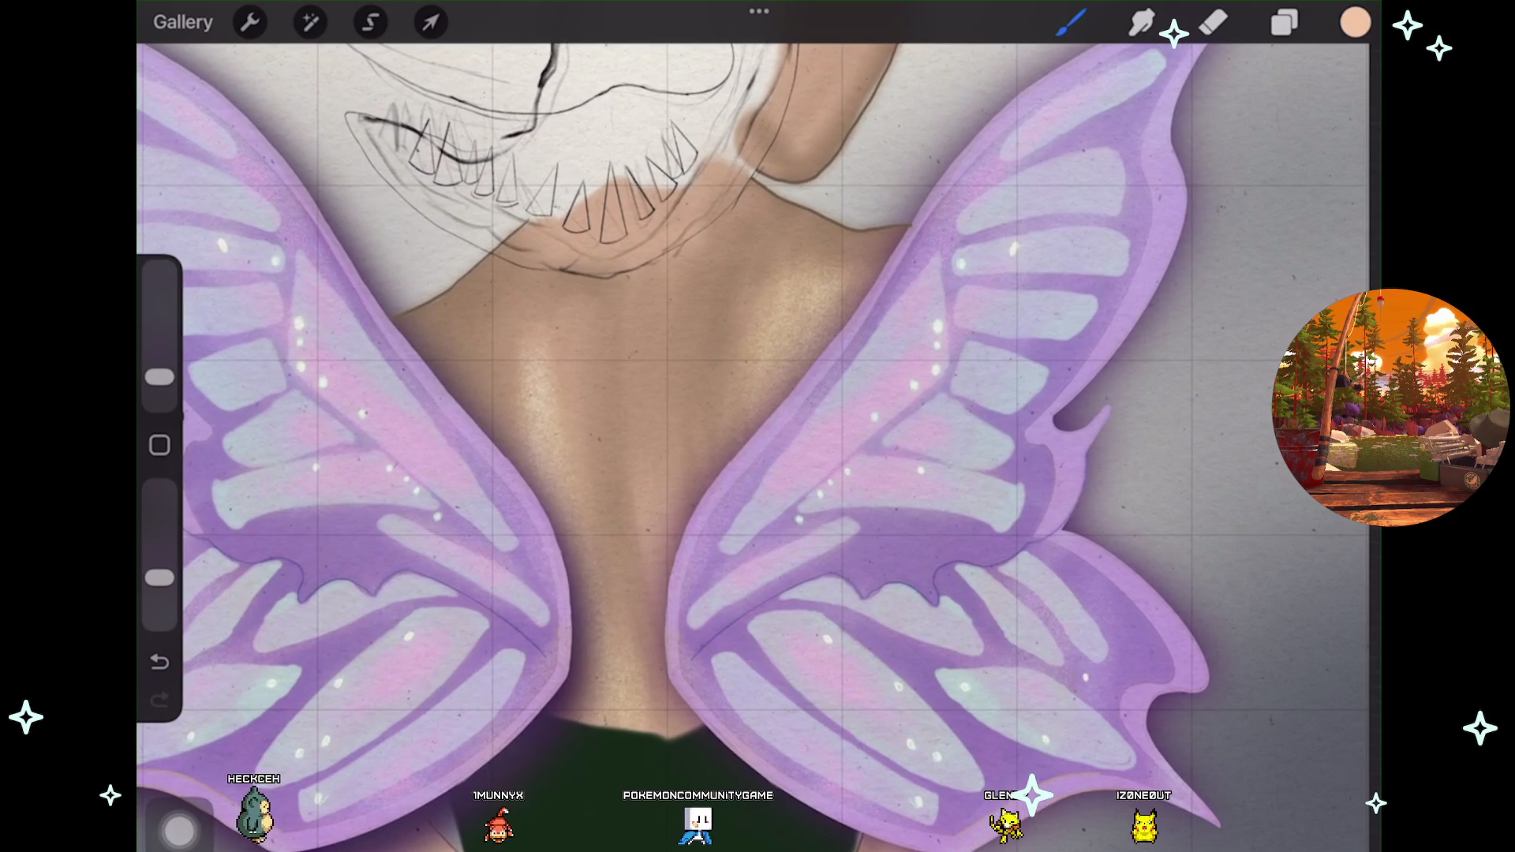
{"action": "key", "text": "ctrl+z"}
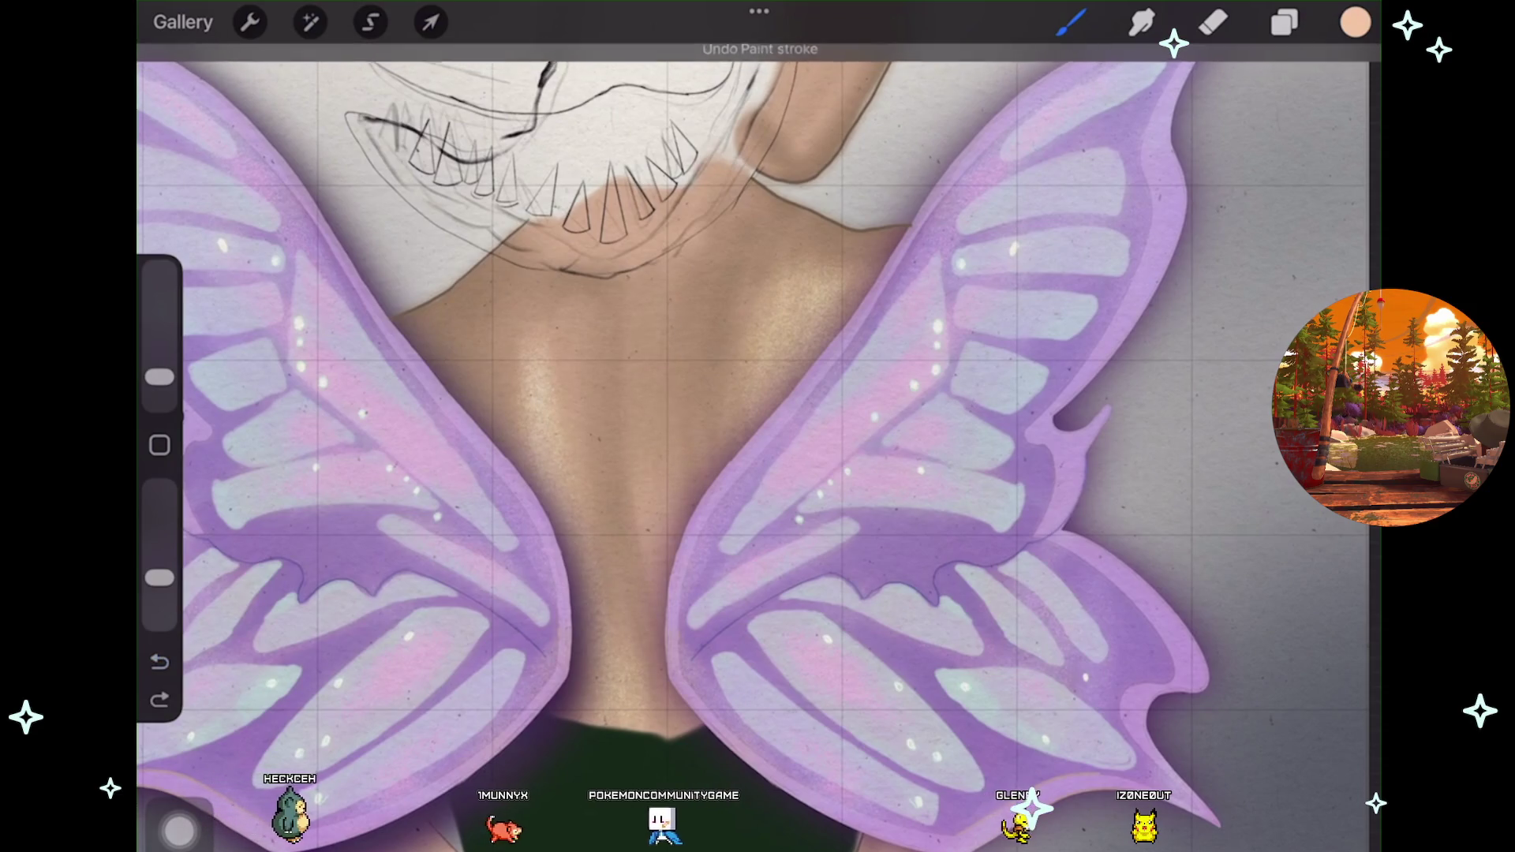
{"action": "key", "text": "ctrl+shift+z"}
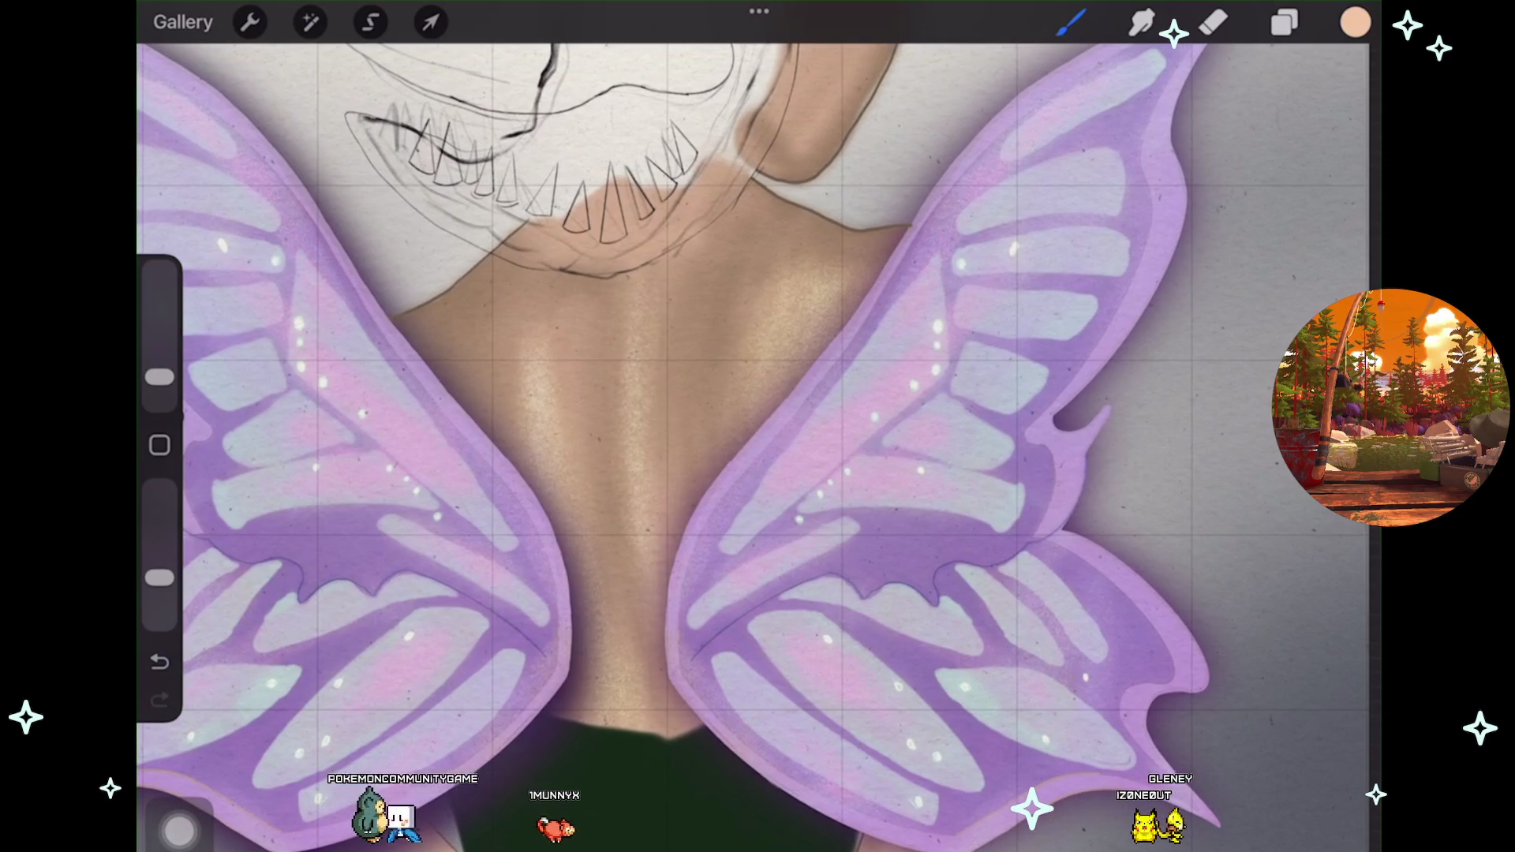
{"action": "scroll", "coordinate": [758, 427], "scroll_direction": "left", "scroll_amount": 2}
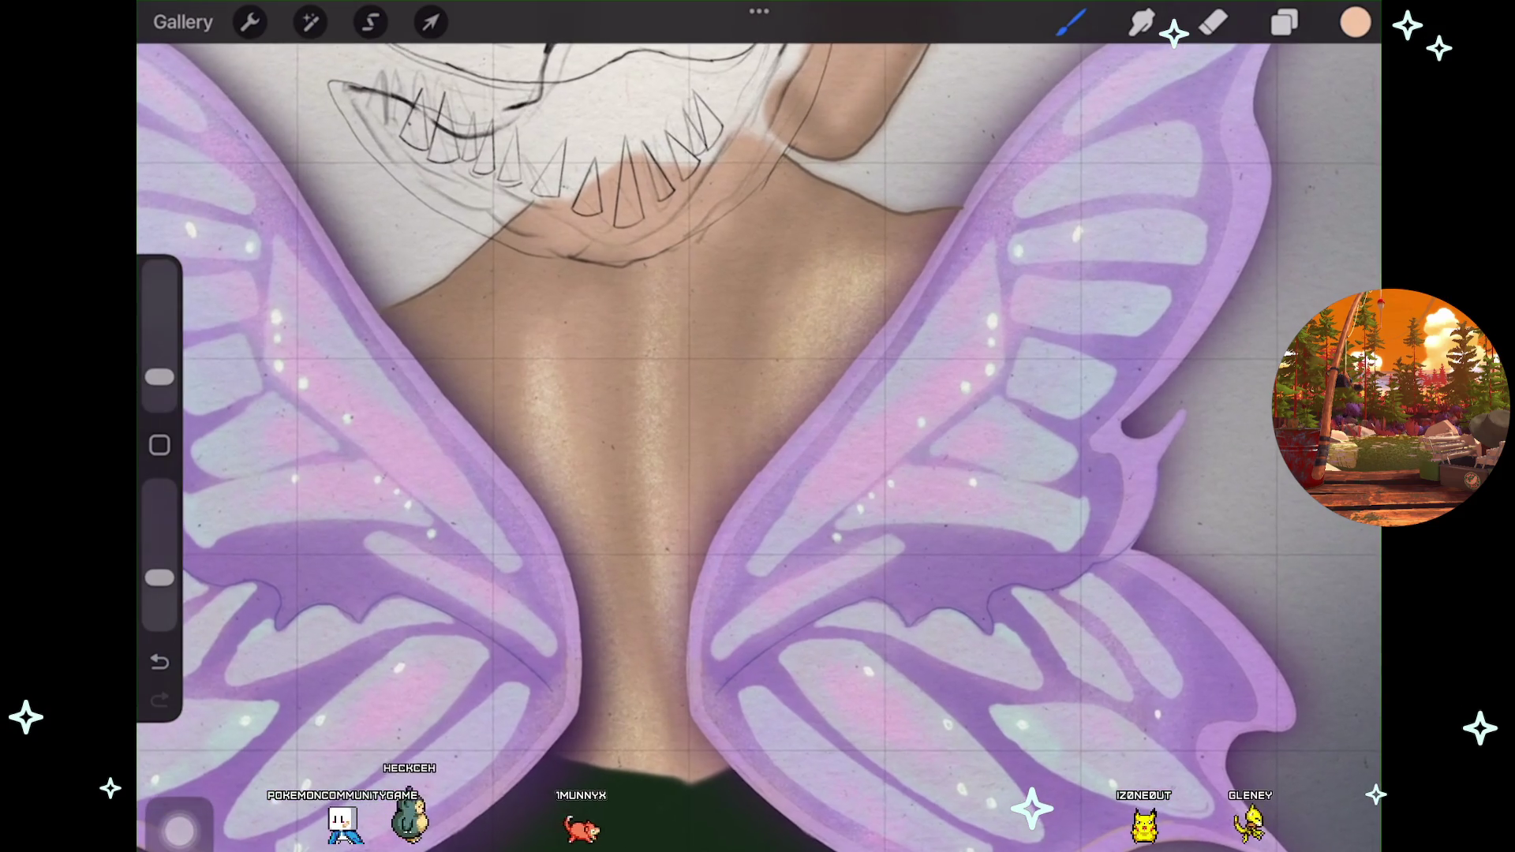
{"action": "scroll", "coordinate": [698, 393], "scroll_direction": "down", "scroll_amount": 3}
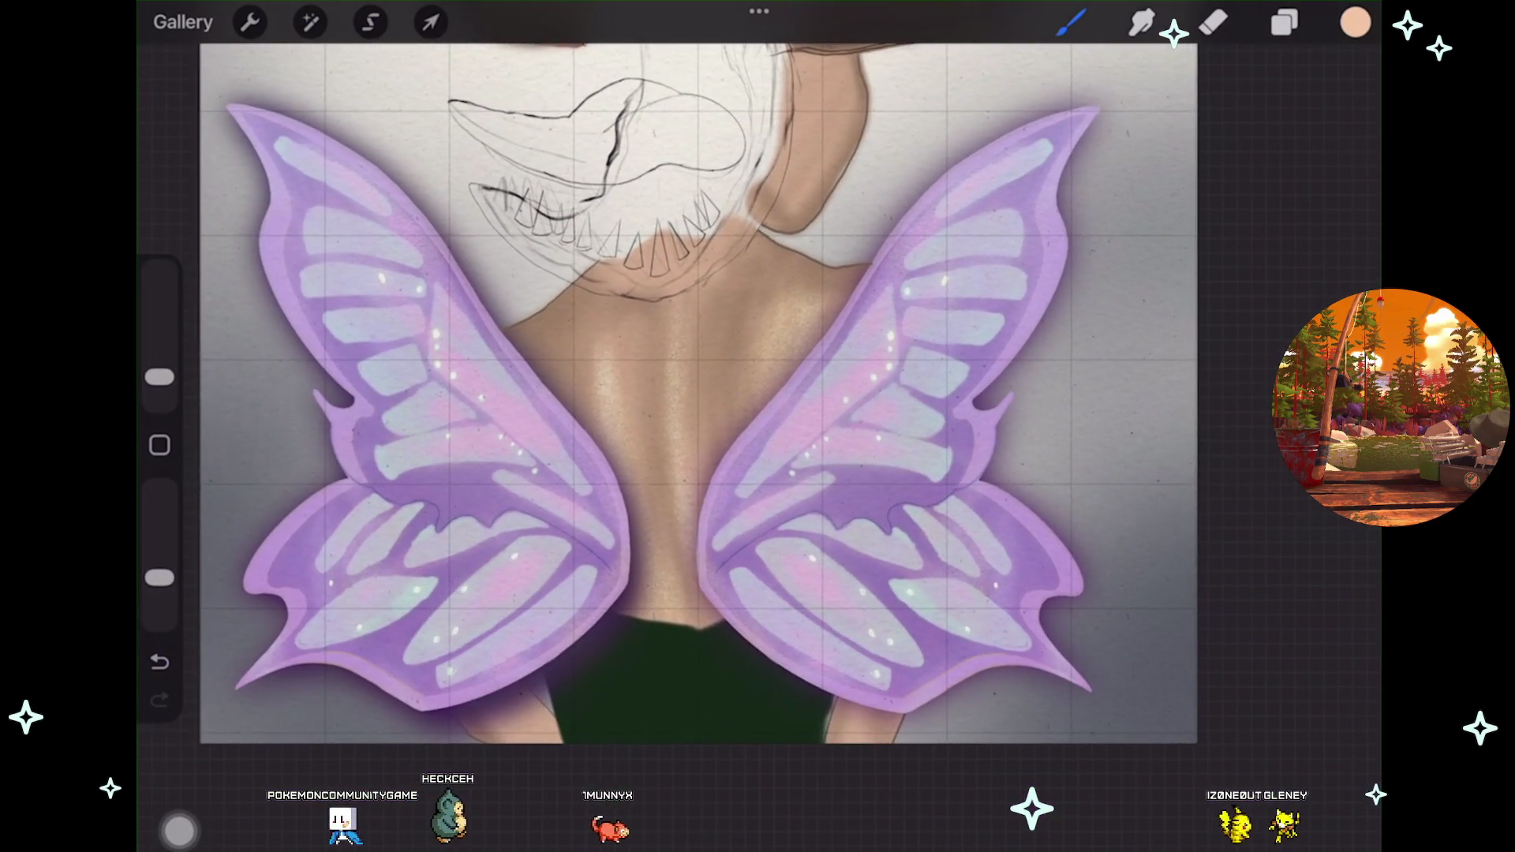
{"action": "scroll", "coordinate": [711, 395], "scroll_direction": "up", "scroll_amount": 3}
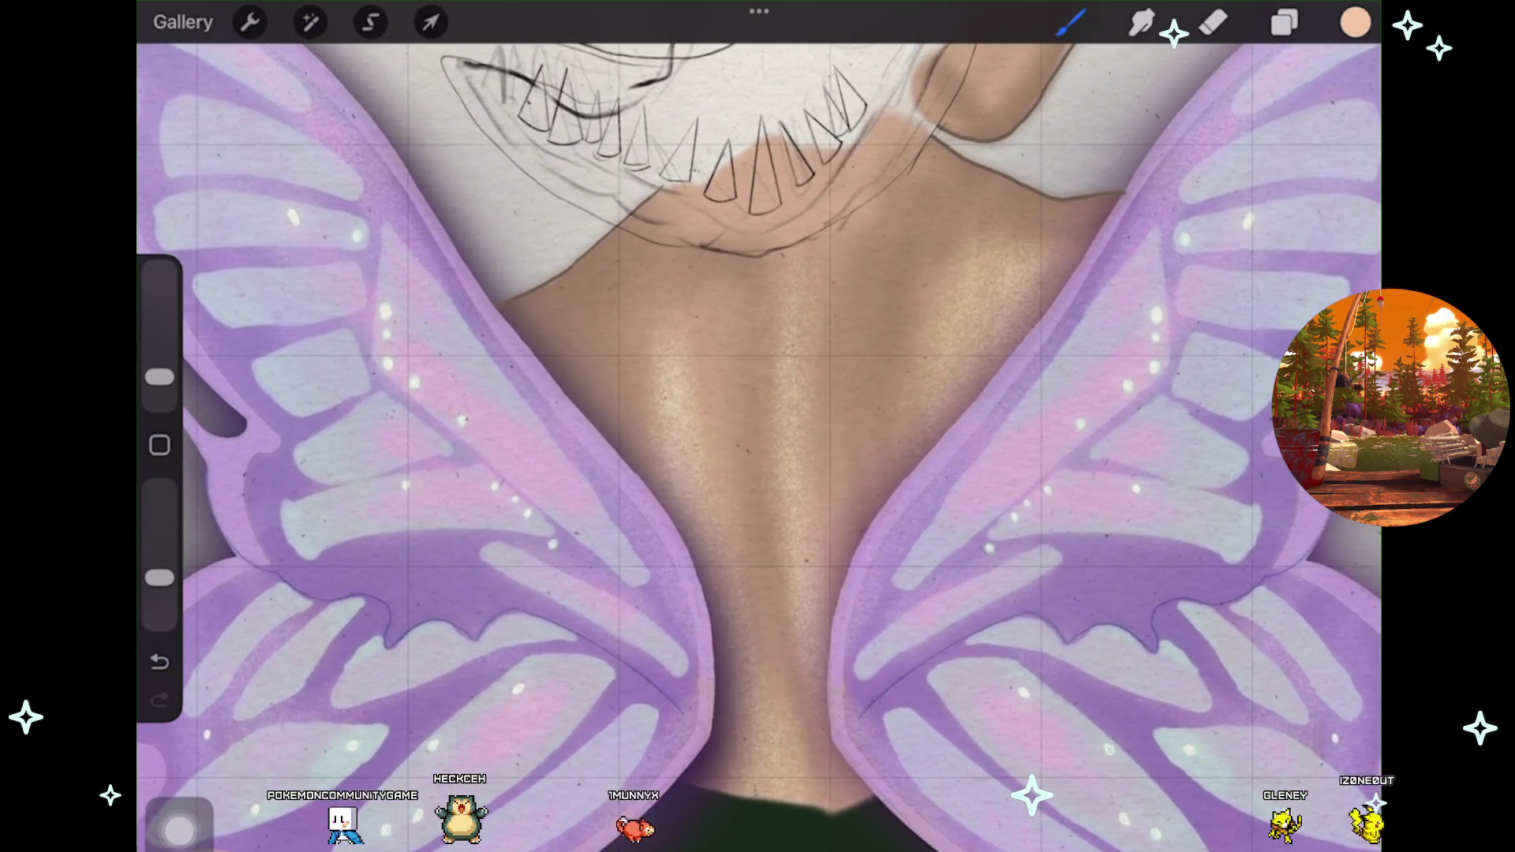
{"action": "key", "text": "ctrl+z"}
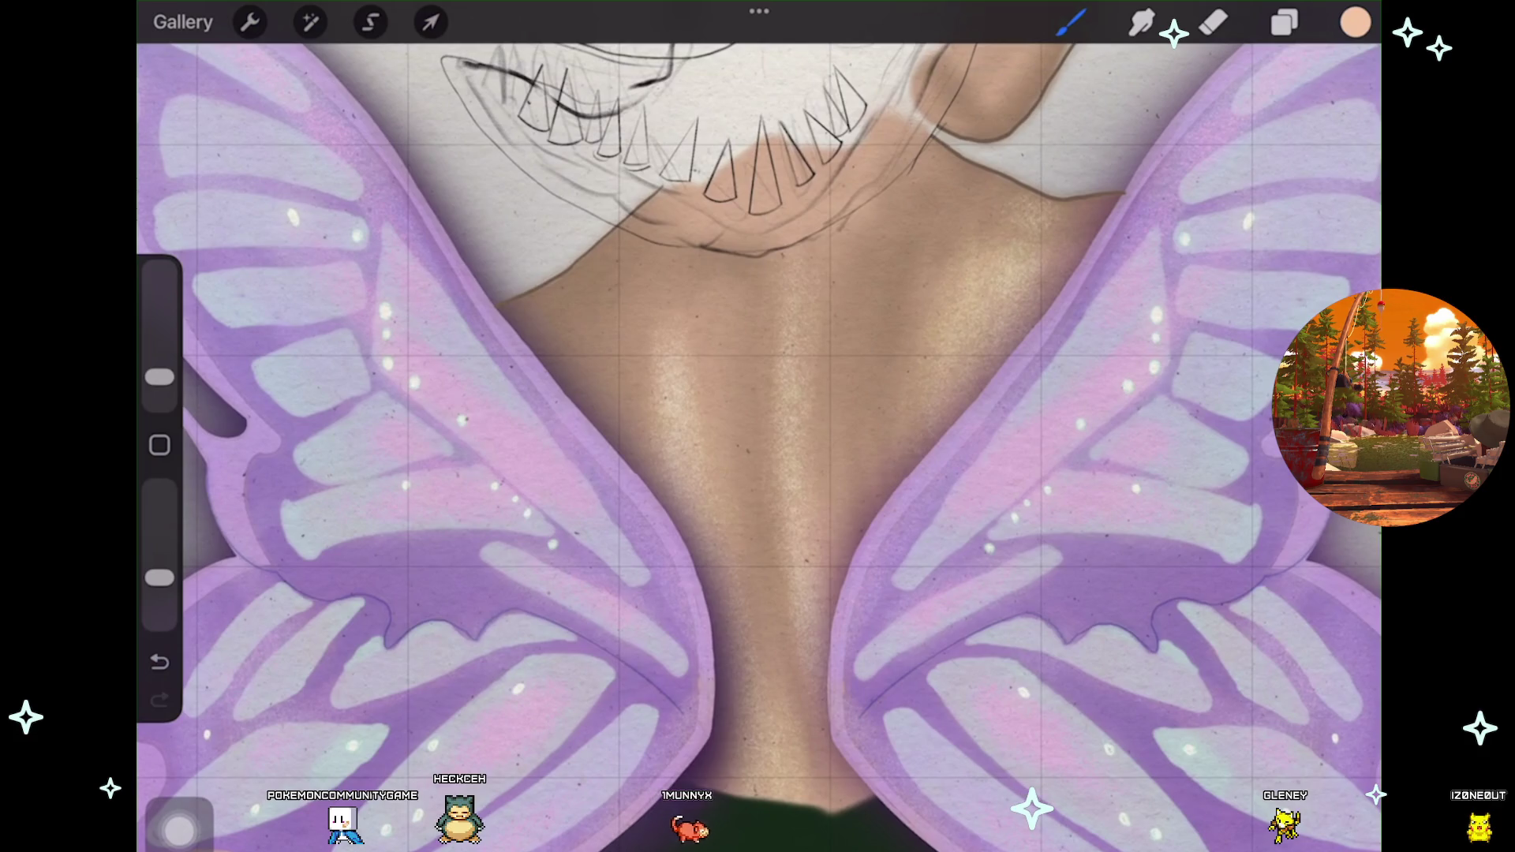
{"action": "scroll", "coordinate": [759, 442], "scroll_direction": "down", "scroll_amount": 2}
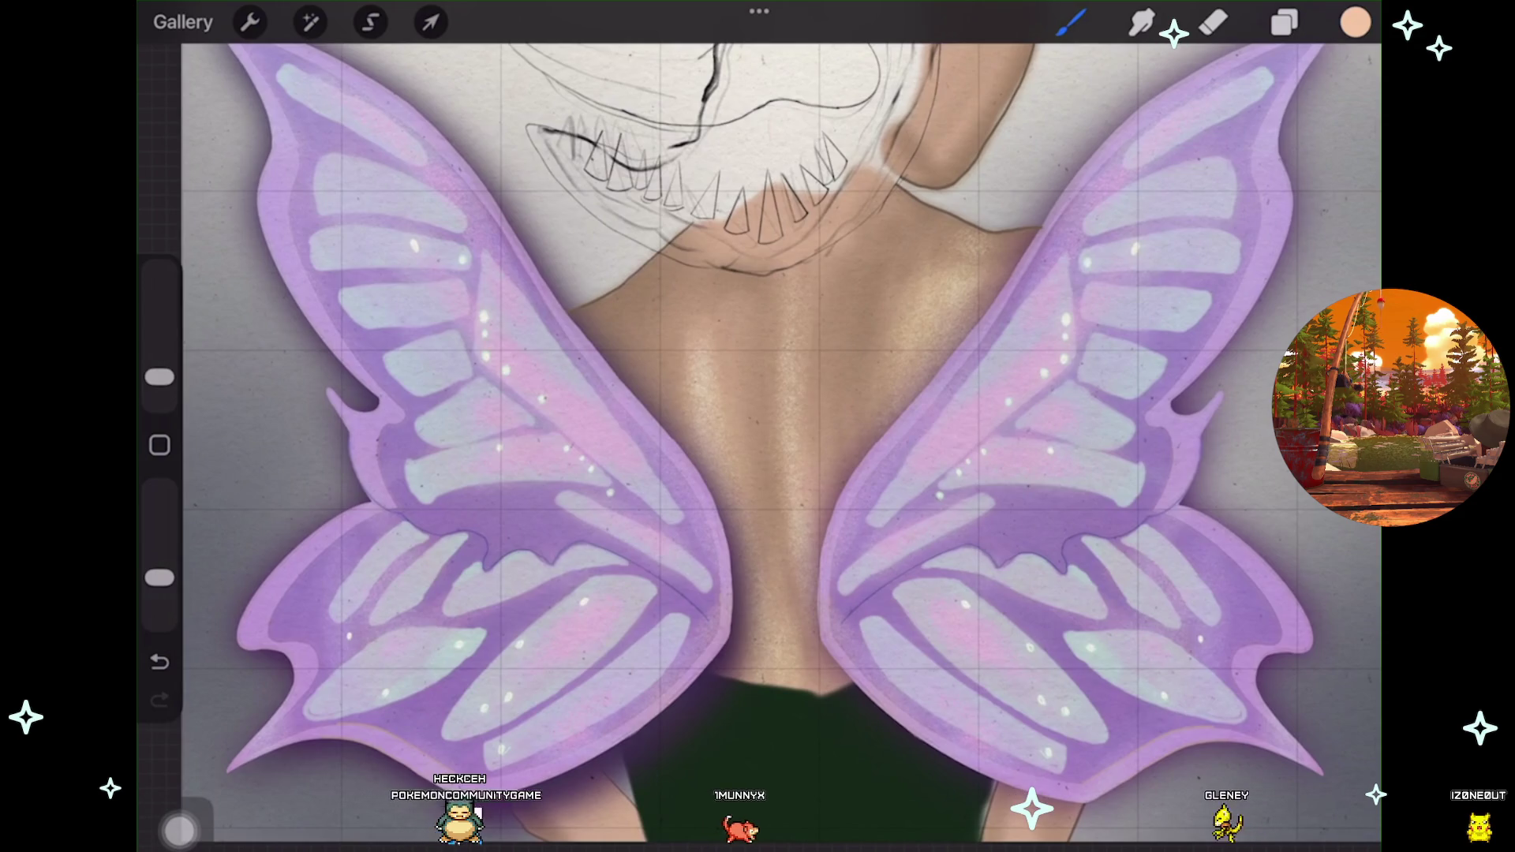
{"action": "scroll", "coordinate": [759, 442], "scroll_direction": "down", "scroll_amount": 3}
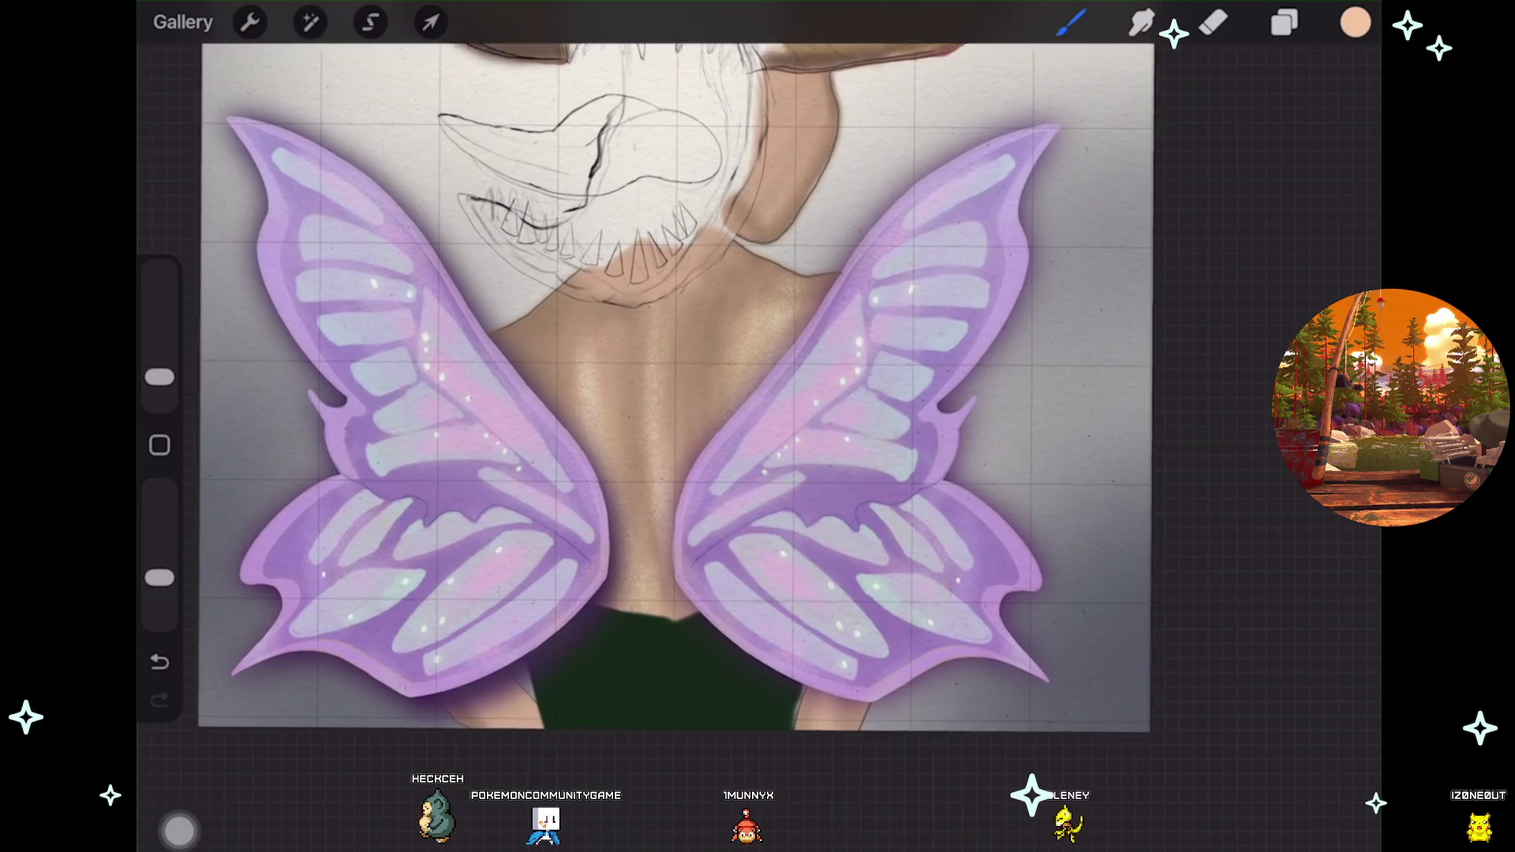
{"action": "scroll", "coordinate": [679, 394], "scroll_direction": "up", "scroll_amount": 5}
Soften Layer 42's shimmer highlights with a roughly 13% Gaussian Blur, then reopen the Layers list.
{"action": "left_click", "coordinate": [310, 23]}
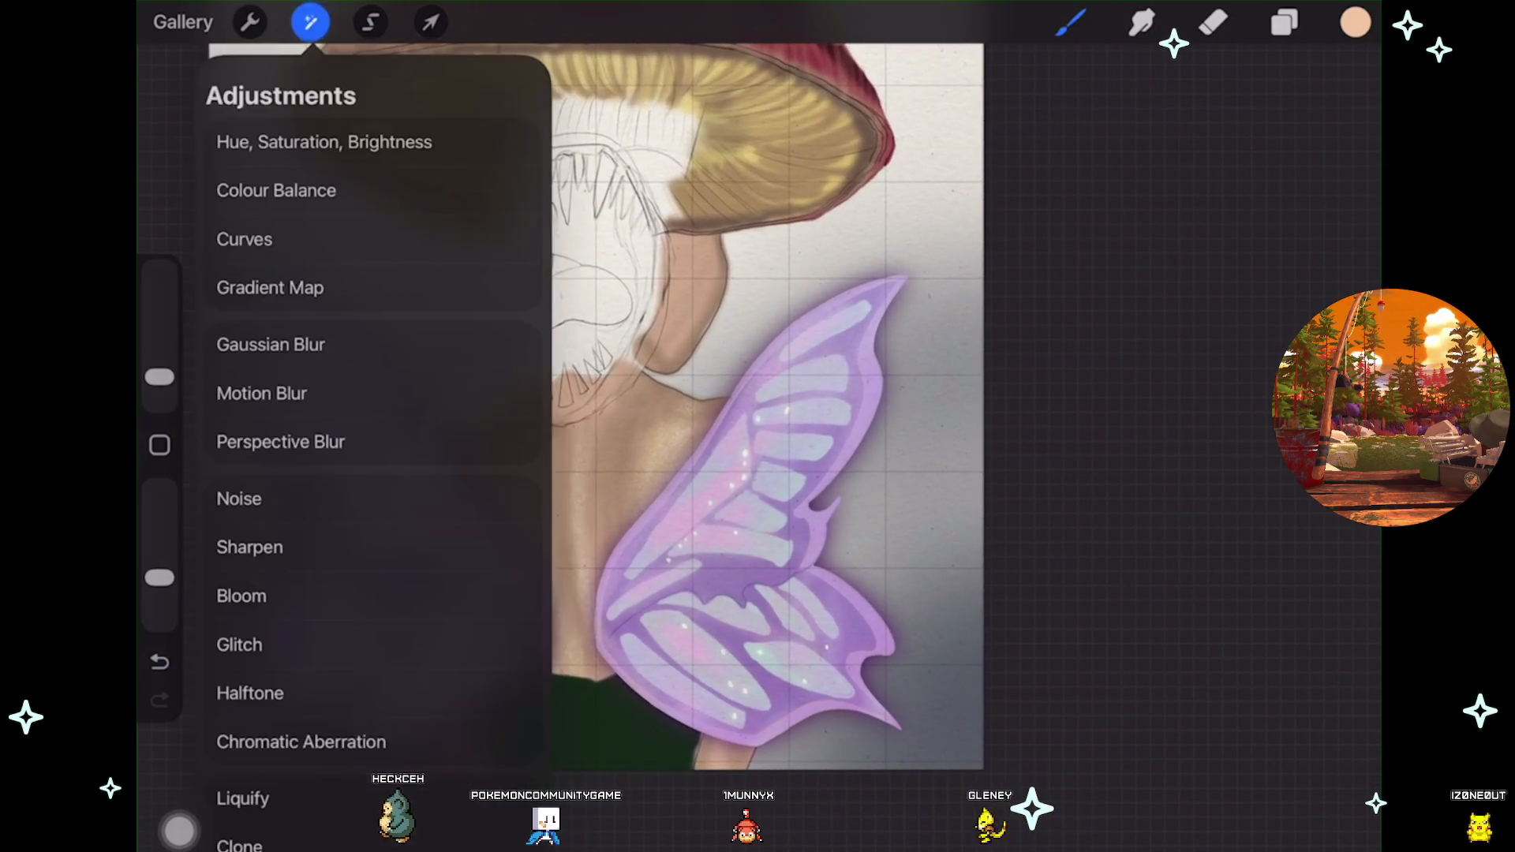
{"action": "left_click", "coordinate": [271, 344]}
{"action": "left_click_drag", "start_coordinate": [552, 395], "coordinate": [631, 394]}
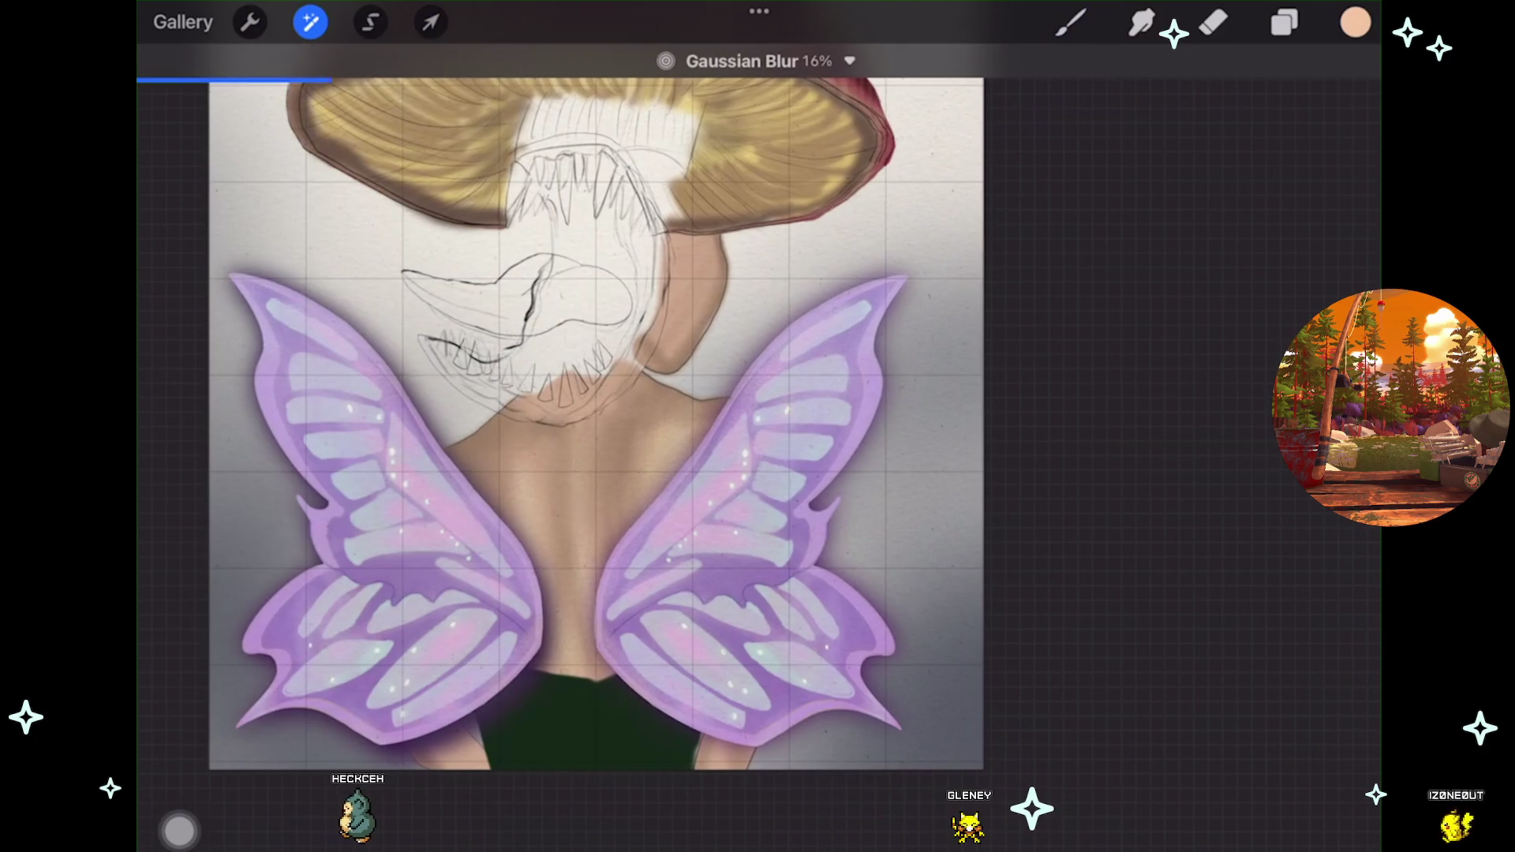
{"action": "scroll", "coordinate": [600, 426], "scroll_direction": "up", "scroll_amount": 2}
{"action": "scroll", "coordinate": [599, 426], "scroll_direction": "up", "scroll_amount": 3}
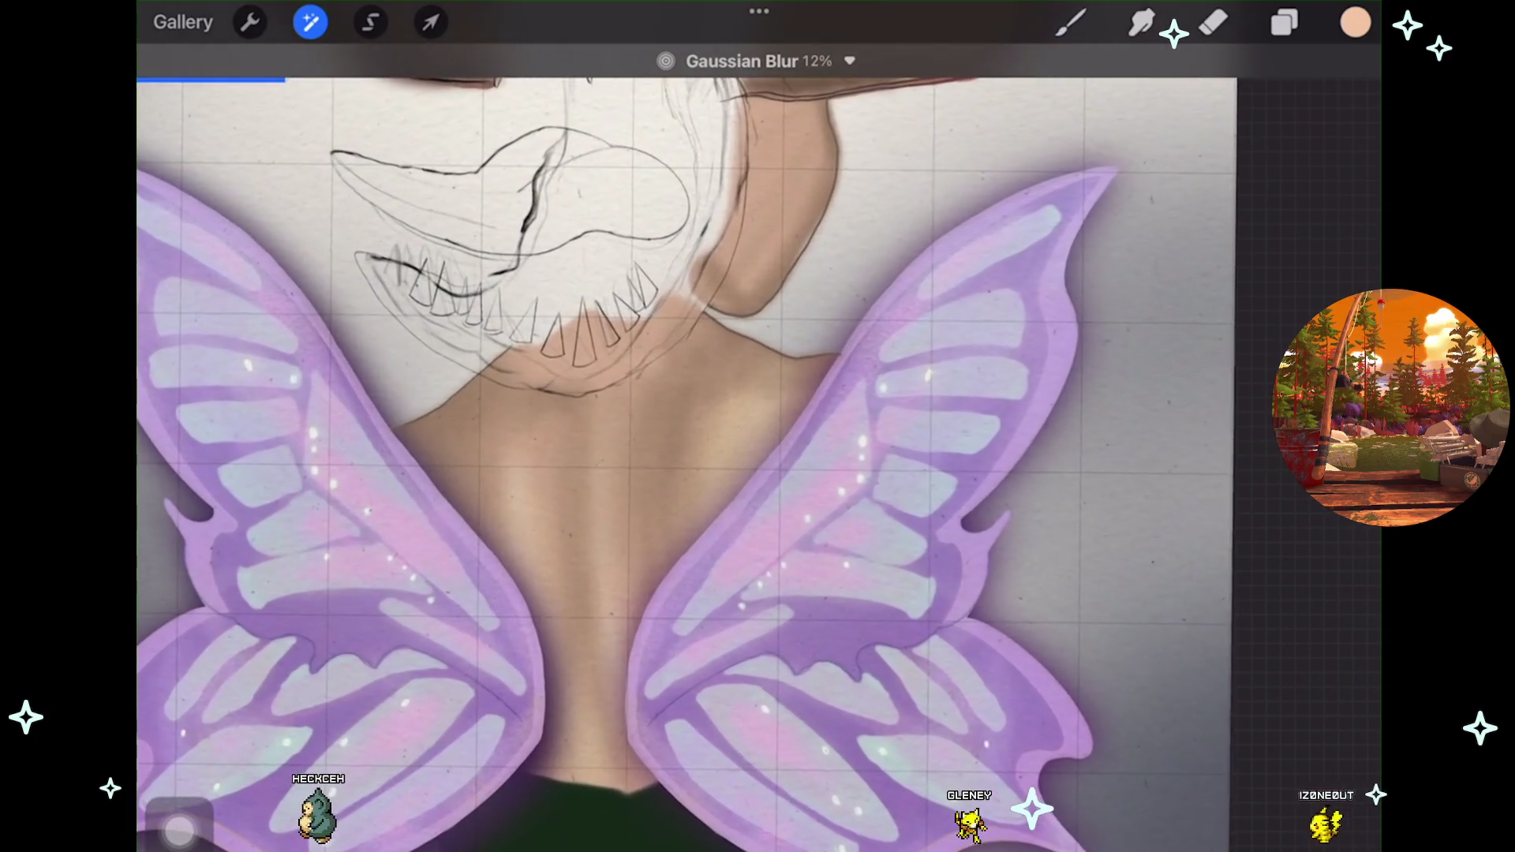
{"action": "scroll", "coordinate": [600, 427], "scroll_direction": "up", "scroll_amount": 1}
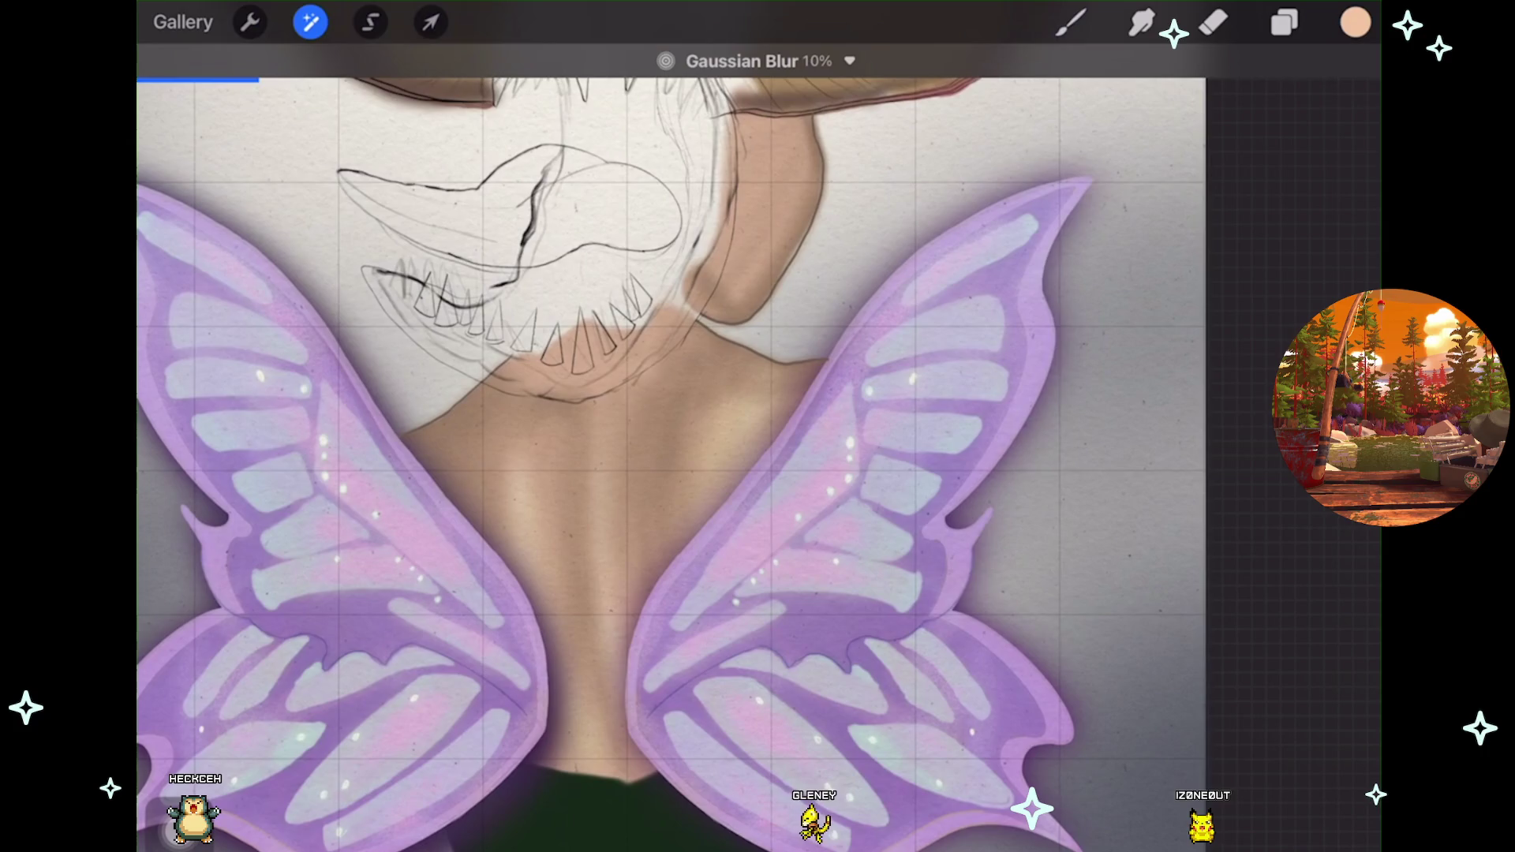
{"action": "left_click_drag", "start_coordinate": [671, 426], "coordinate": [659, 426]}
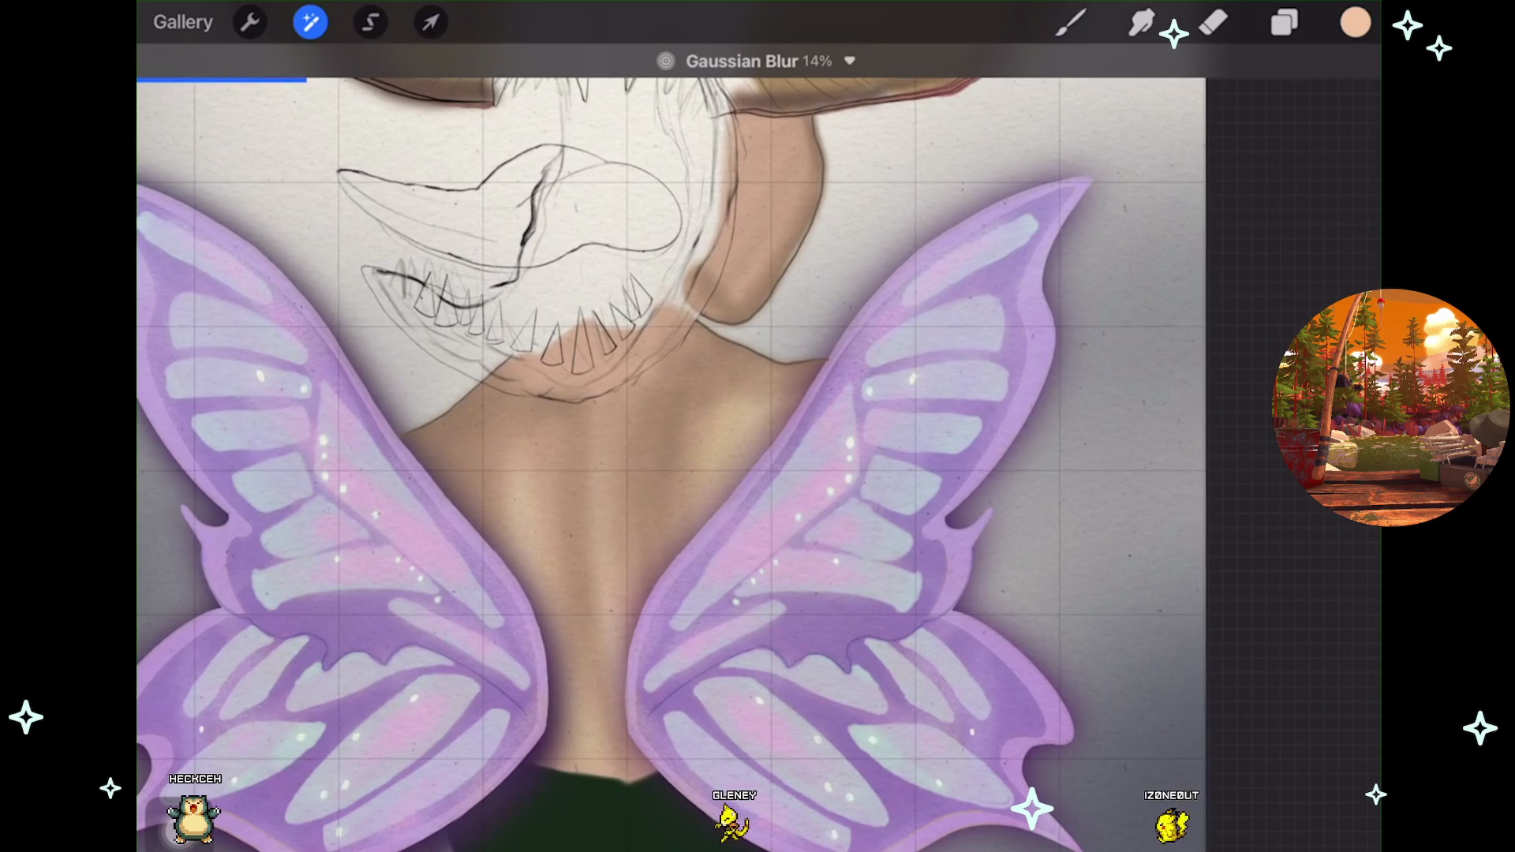
{"action": "left_click", "coordinate": [1071, 22]}
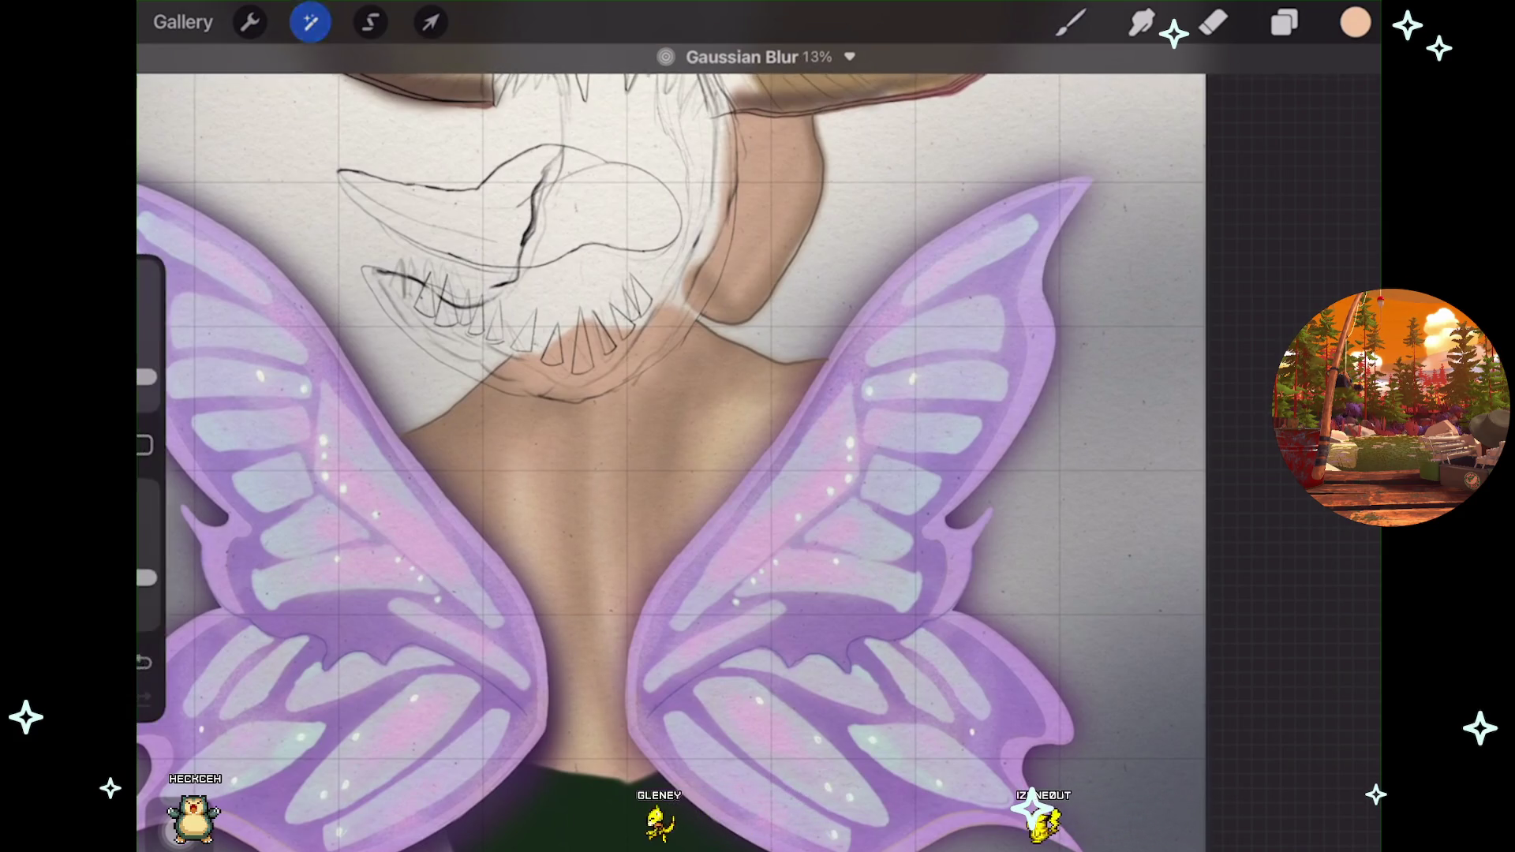
{"action": "scroll", "coordinate": [667, 438], "scroll_direction": "down", "scroll_amount": 2}
{"action": "left_click", "coordinate": [1283, 22]}
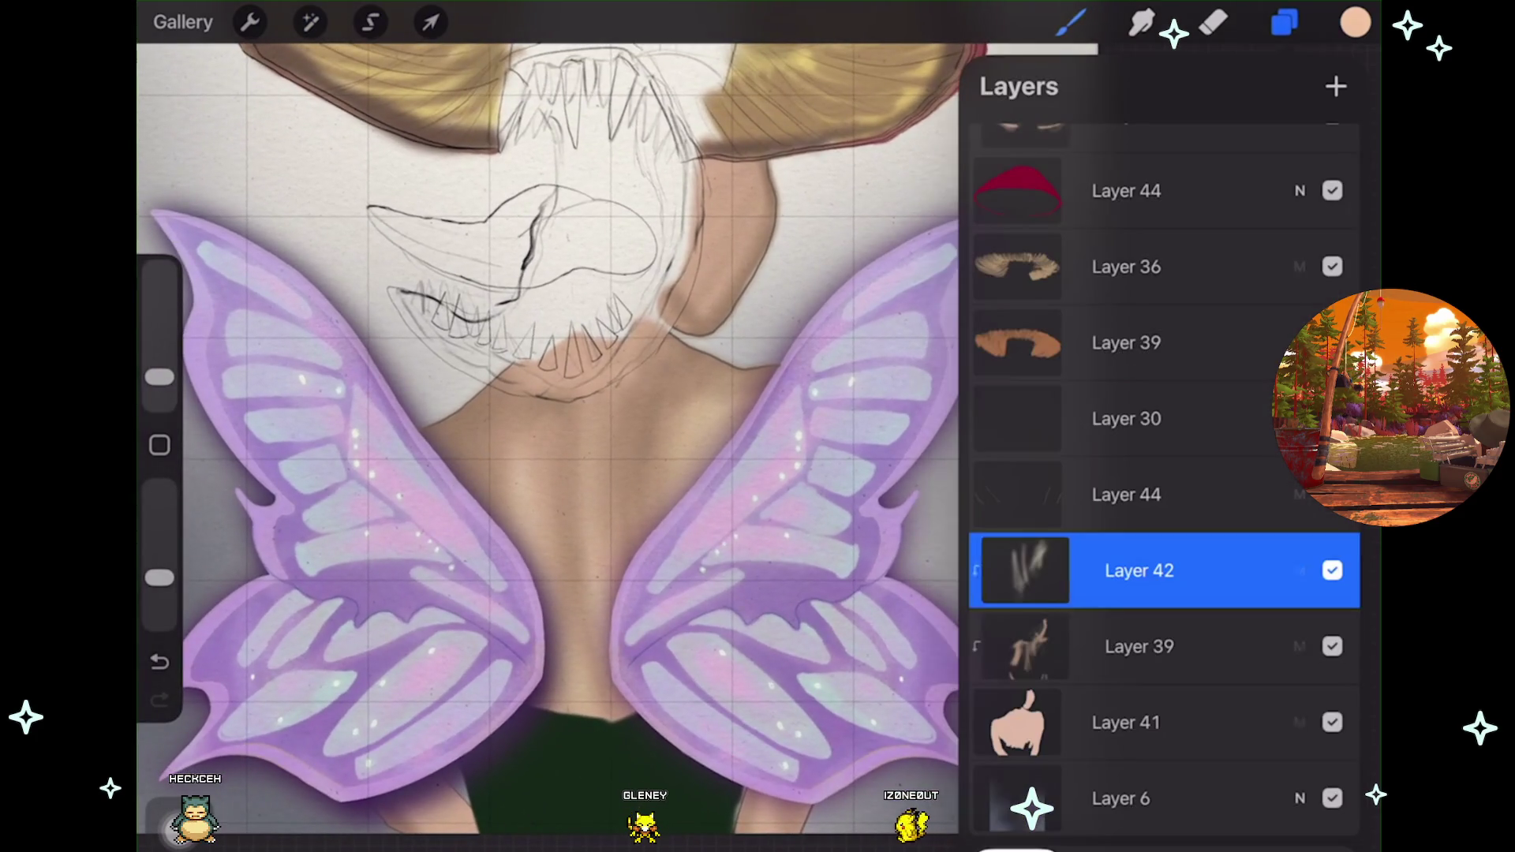
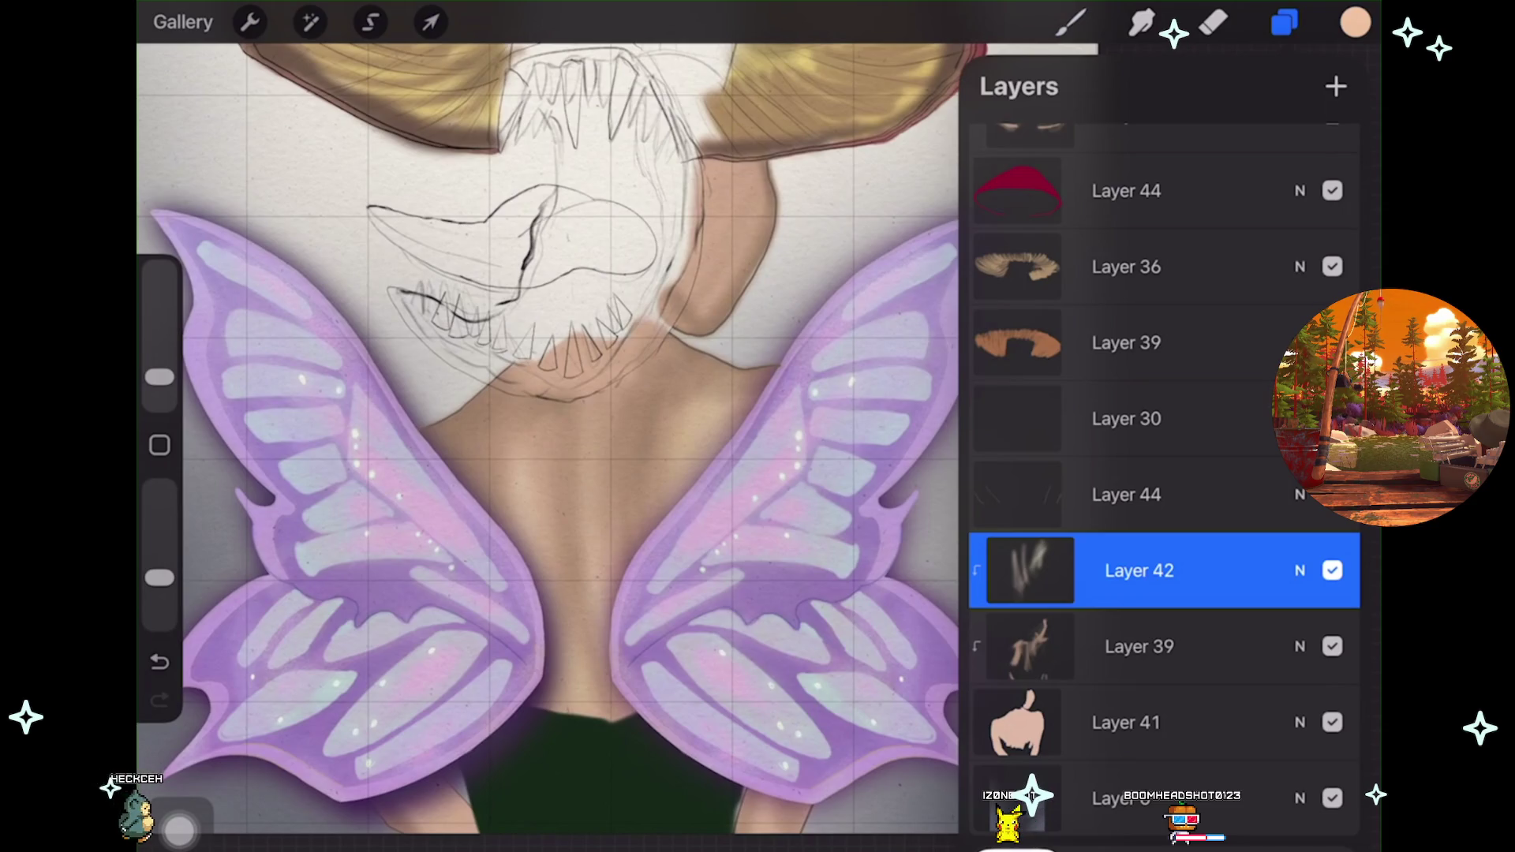
Zoom around the painting and hide then show a layer to compare the result.
{"action": "scroll", "coordinate": [552, 442], "scroll_direction": "up", "scroll_amount": 2}
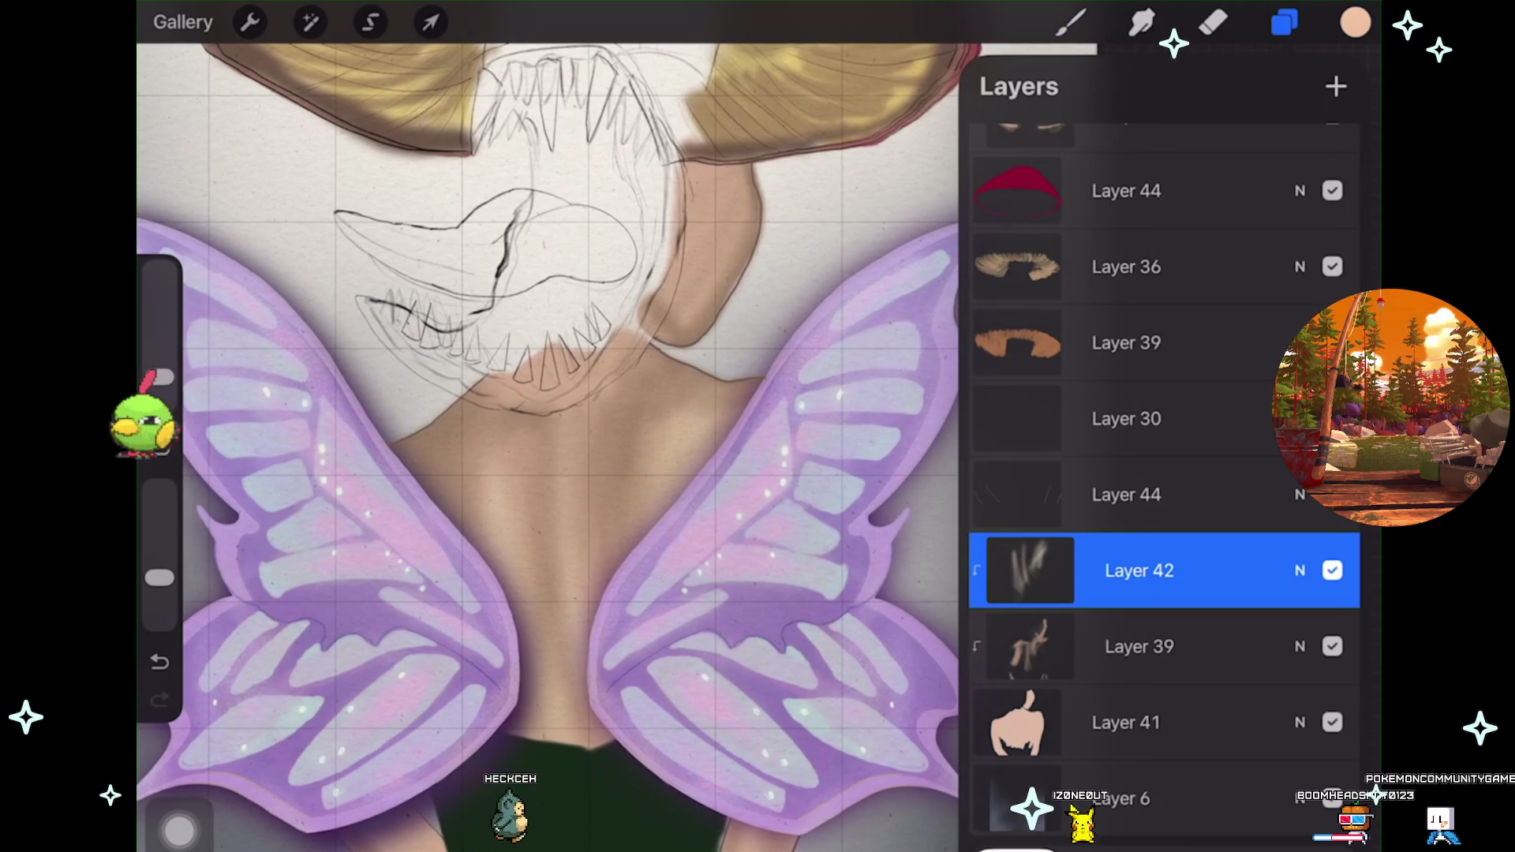
{"action": "scroll", "coordinate": [545, 426], "scroll_direction": "down", "scroll_amount": 3}
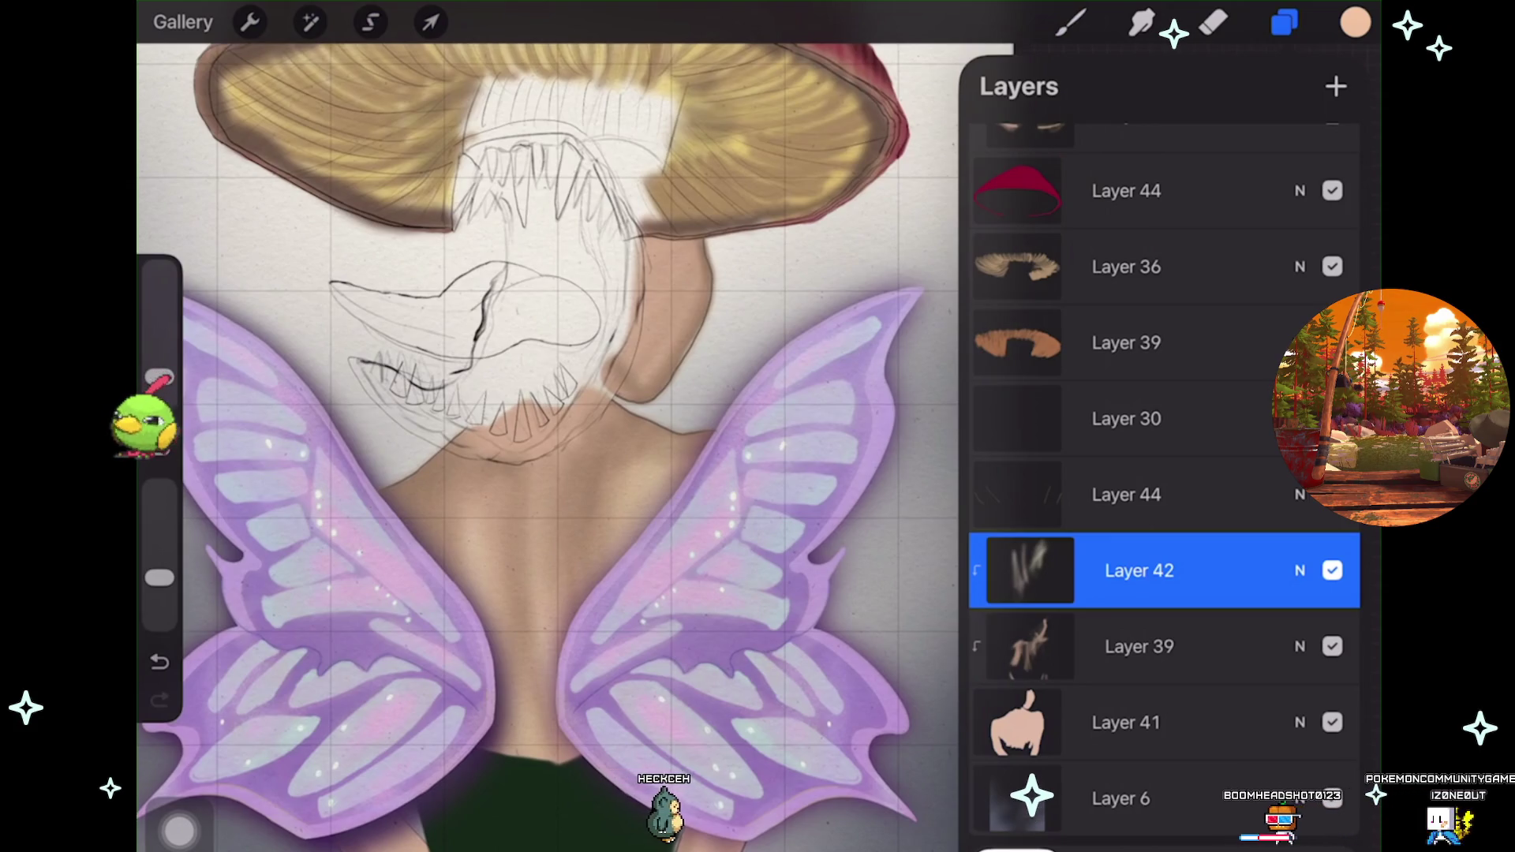
{"action": "scroll", "coordinate": [552, 434], "scroll_direction": "down", "scroll_amount": 3}
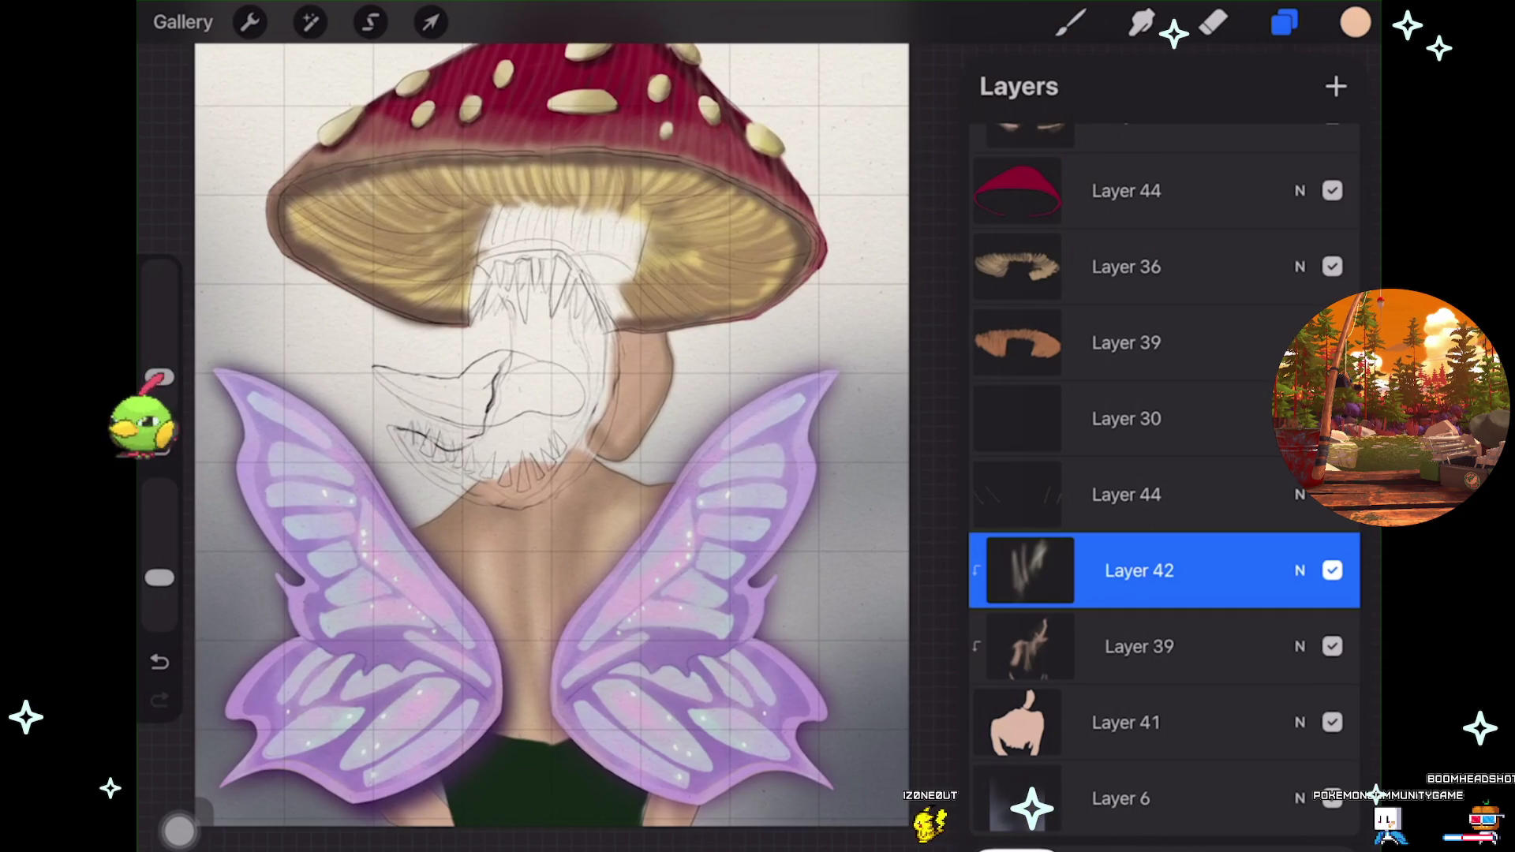
{"action": "scroll", "coordinate": [553, 434], "scroll_direction": "up", "scroll_amount": 1}
{"action": "scroll", "coordinate": [552, 434], "scroll_direction": "up", "scroll_amount": 1}
{"action": "scroll", "coordinate": [552, 434], "scroll_direction": "up", "scroll_amount": 1}
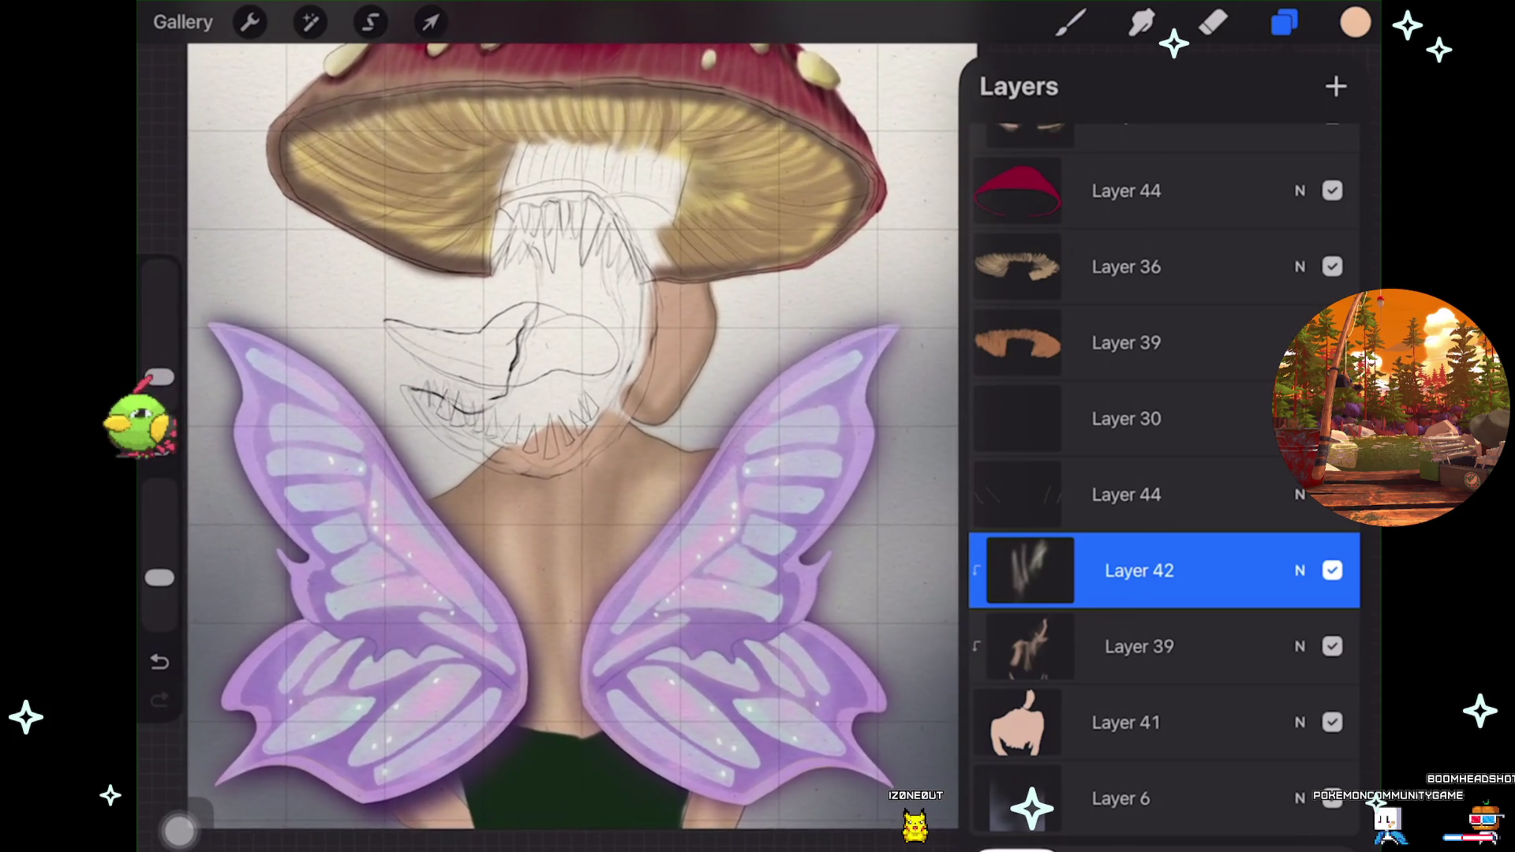
{"action": "left_click_drag", "start_coordinate": [1164, 647], "coordinate": [1164, 616]}
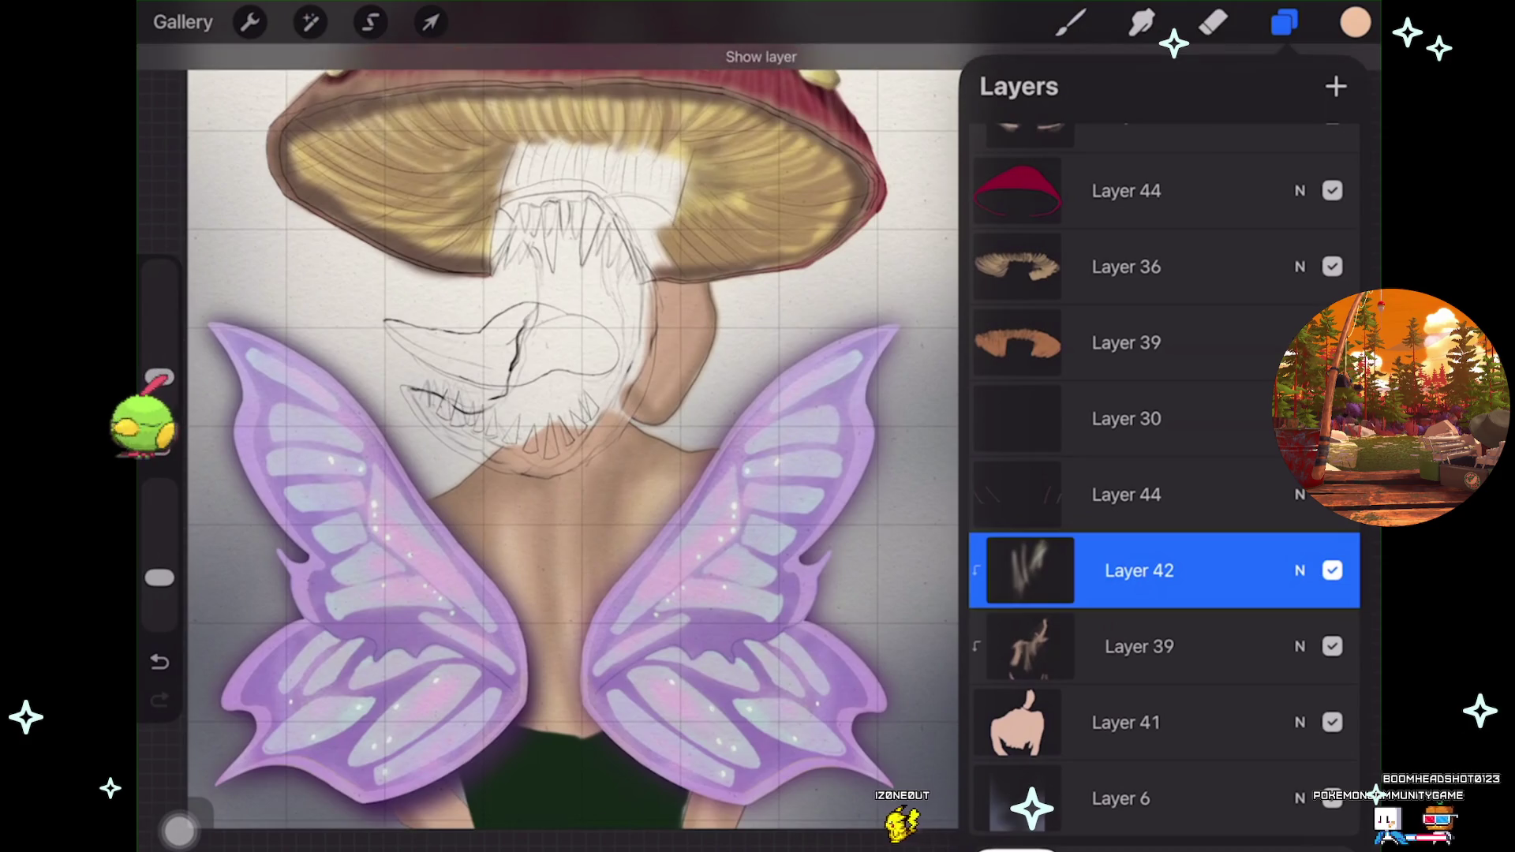
{"action": "scroll", "coordinate": [552, 434], "scroll_direction": "down", "scroll_amount": 3}
{"action": "left_click", "coordinate": [1332, 494]}
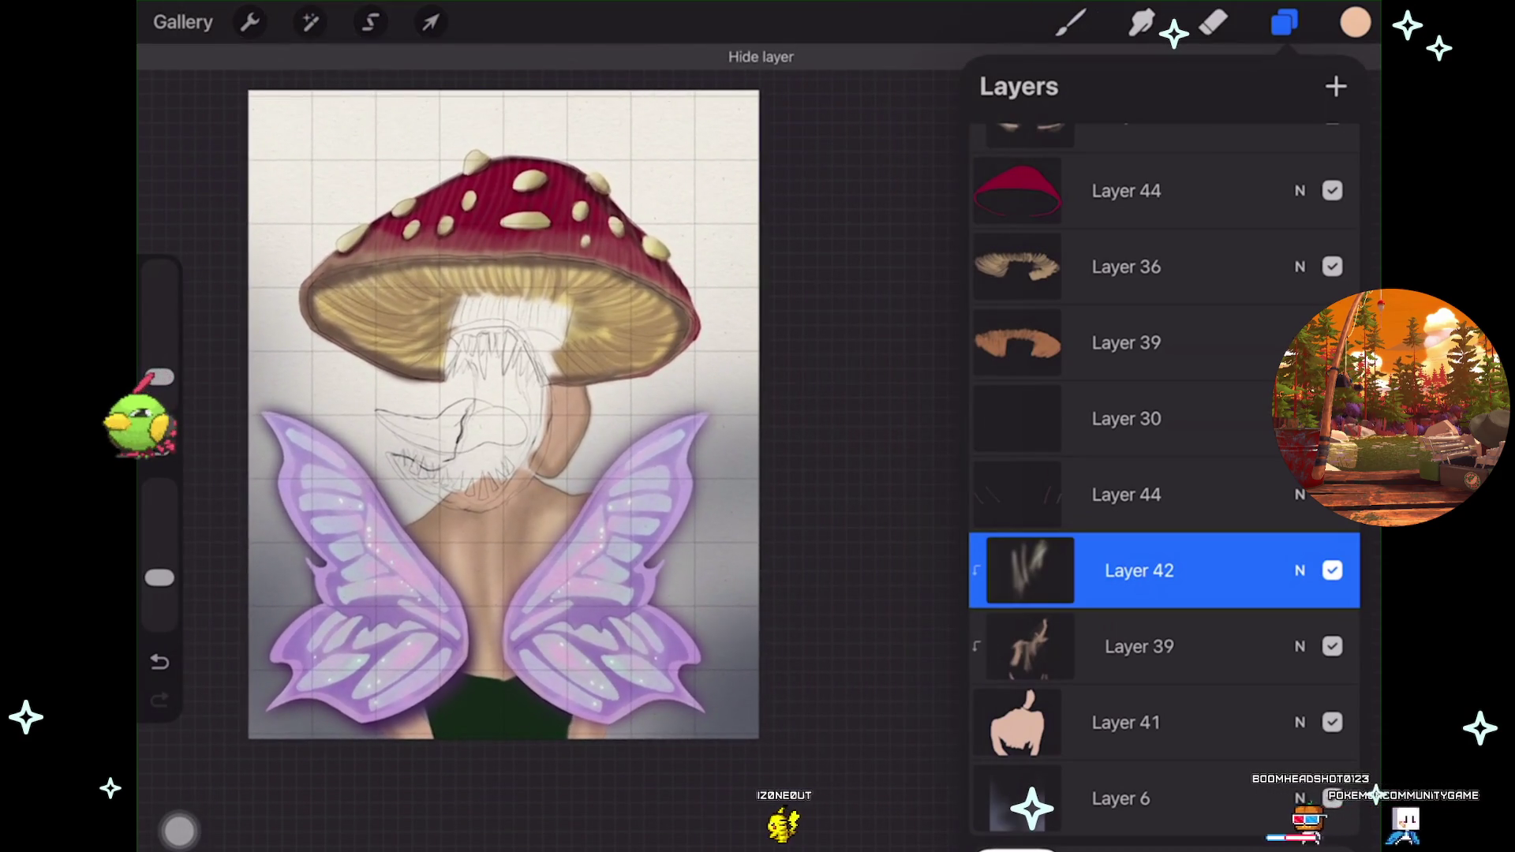
{"action": "left_click", "coordinate": [1332, 494]}
Toggle the brown cap rim band layer off and on, leaving it visible.
{"action": "scroll", "coordinate": [505, 418], "scroll_direction": "up", "scroll_amount": 2}
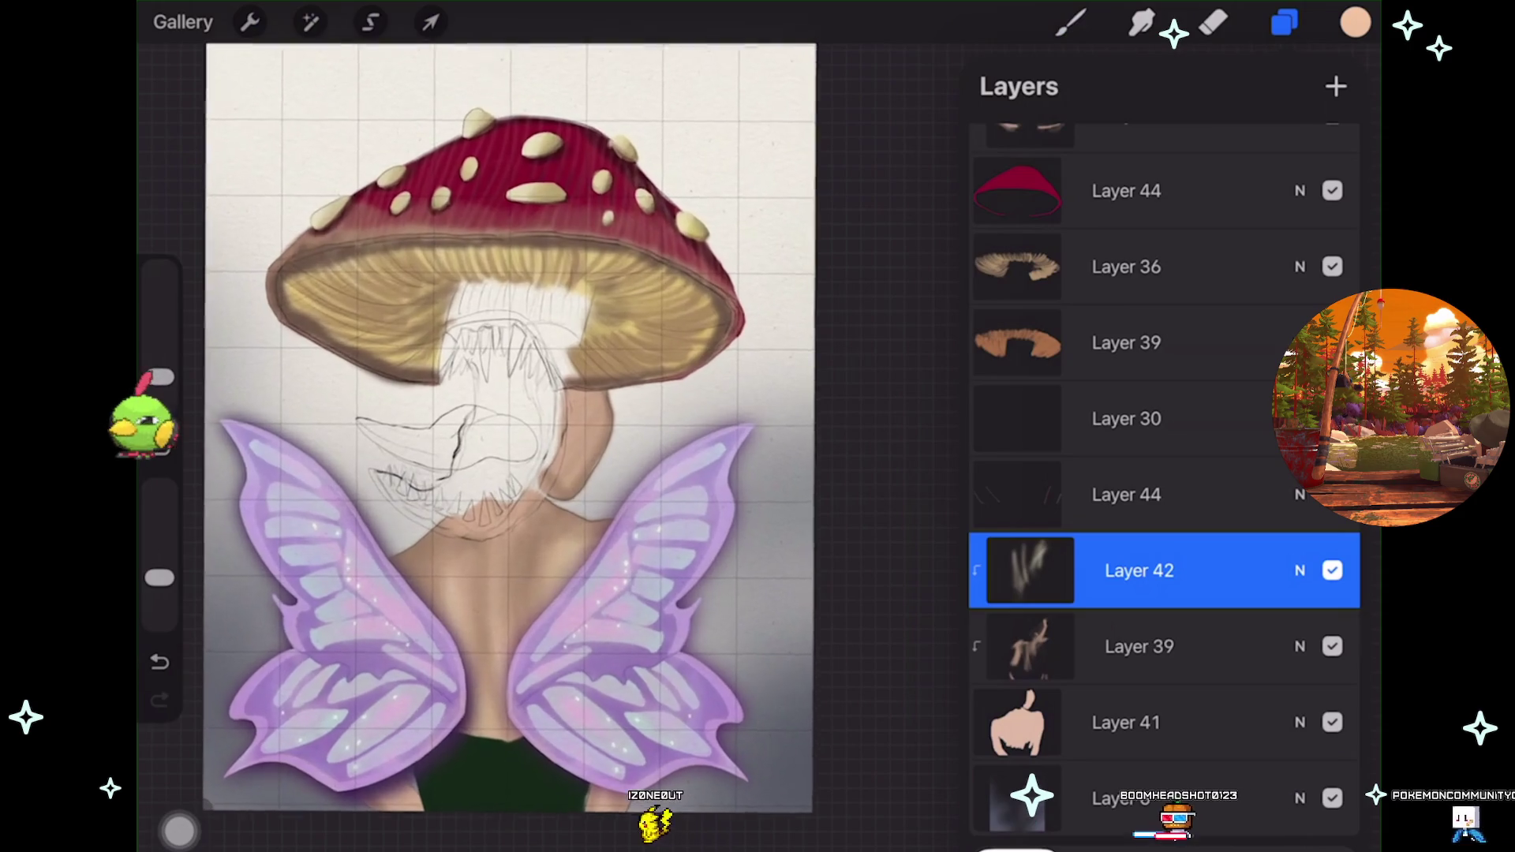
{"action": "scroll", "coordinate": [505, 331], "scroll_direction": "up", "scroll_amount": 5}
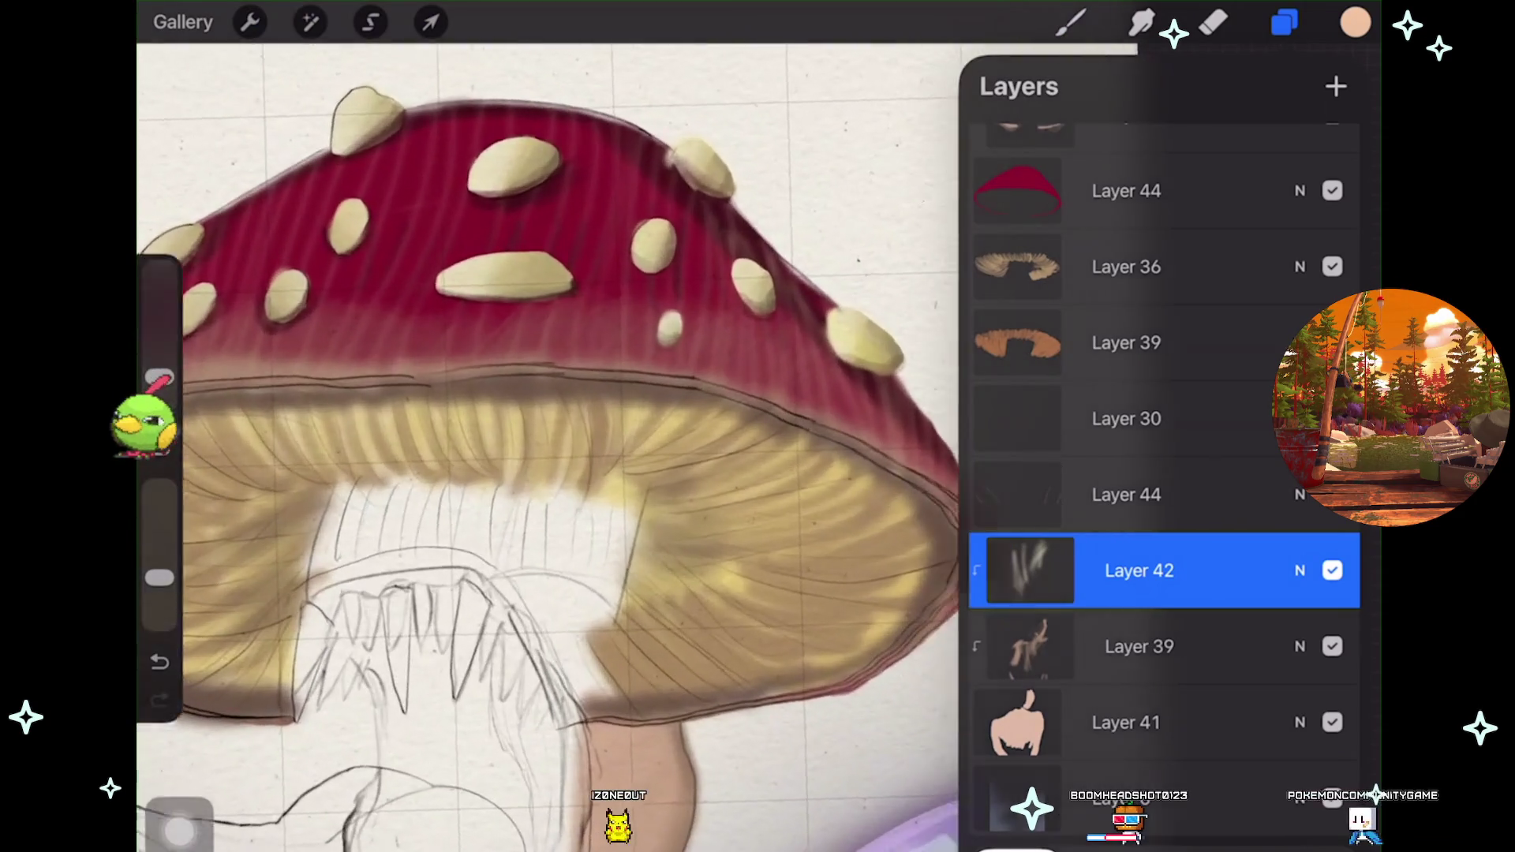
{"action": "scroll", "coordinate": [544, 474], "scroll_direction": "up", "scroll_amount": 1}
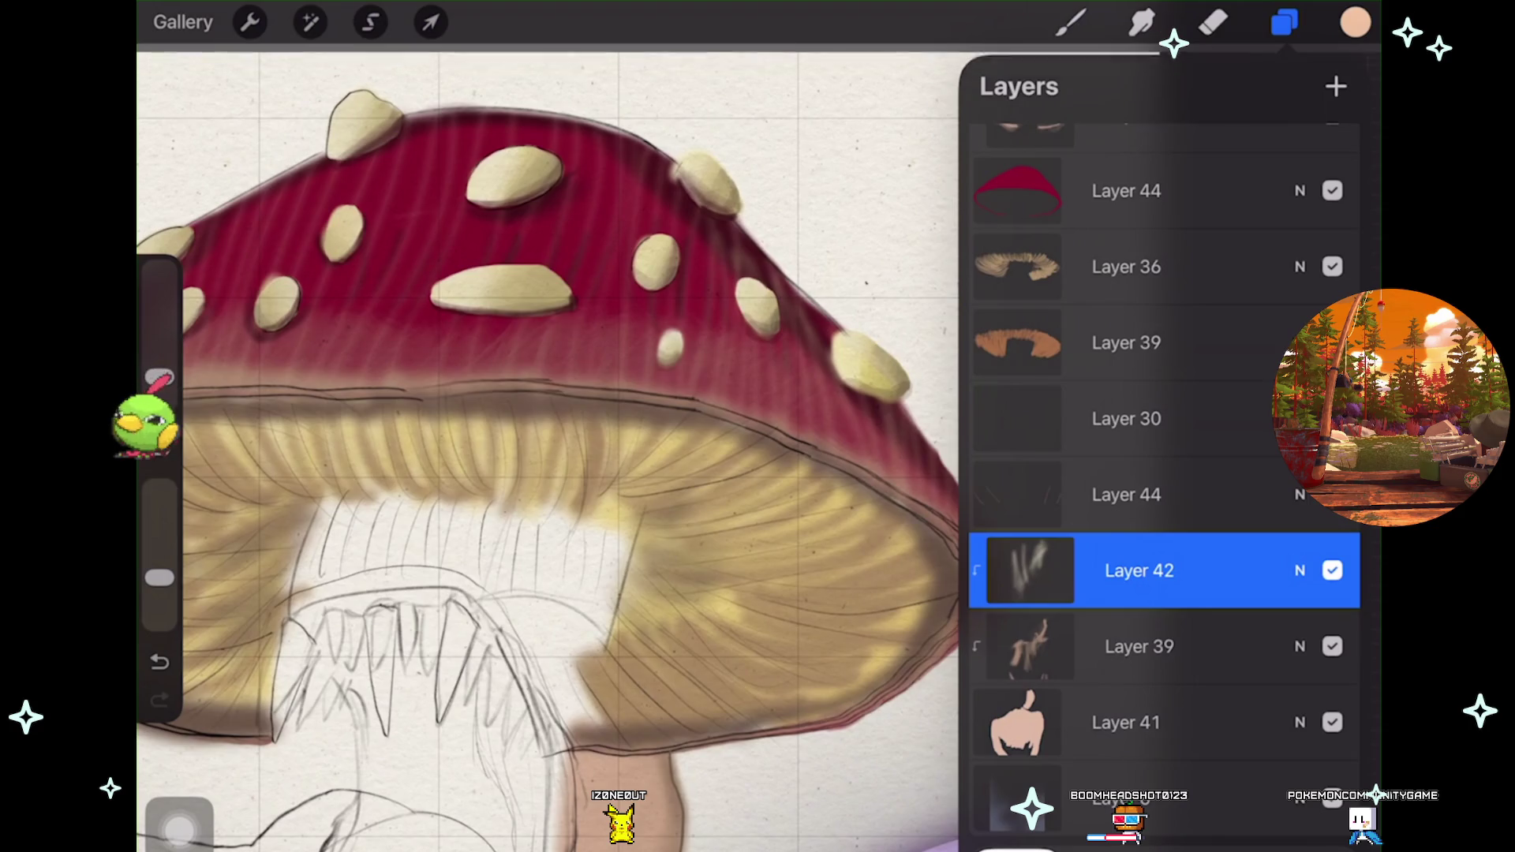
{"action": "scroll", "coordinate": [553, 442], "scroll_direction": "down", "scroll_amount": 2}
{"action": "scroll", "coordinate": [552, 442], "scroll_direction": "left", "scroll_amount": 5}
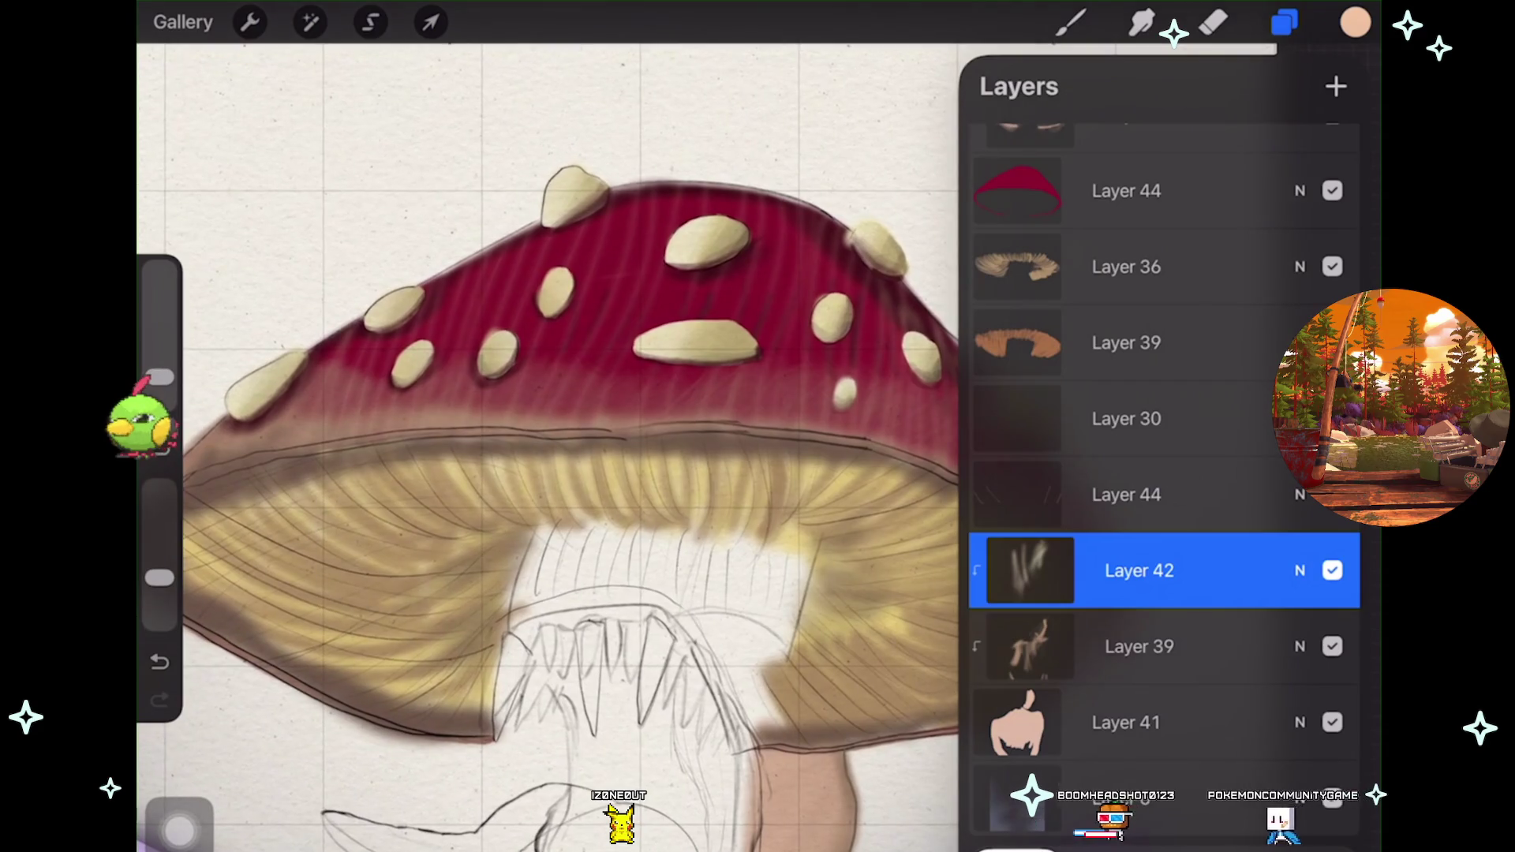
{"action": "scroll", "coordinate": [1164, 474], "scroll_direction": "up", "scroll_amount": 2}
{"action": "left_click", "coordinate": [1332, 493]}
{"action": "left_click", "coordinate": [1332, 493]}
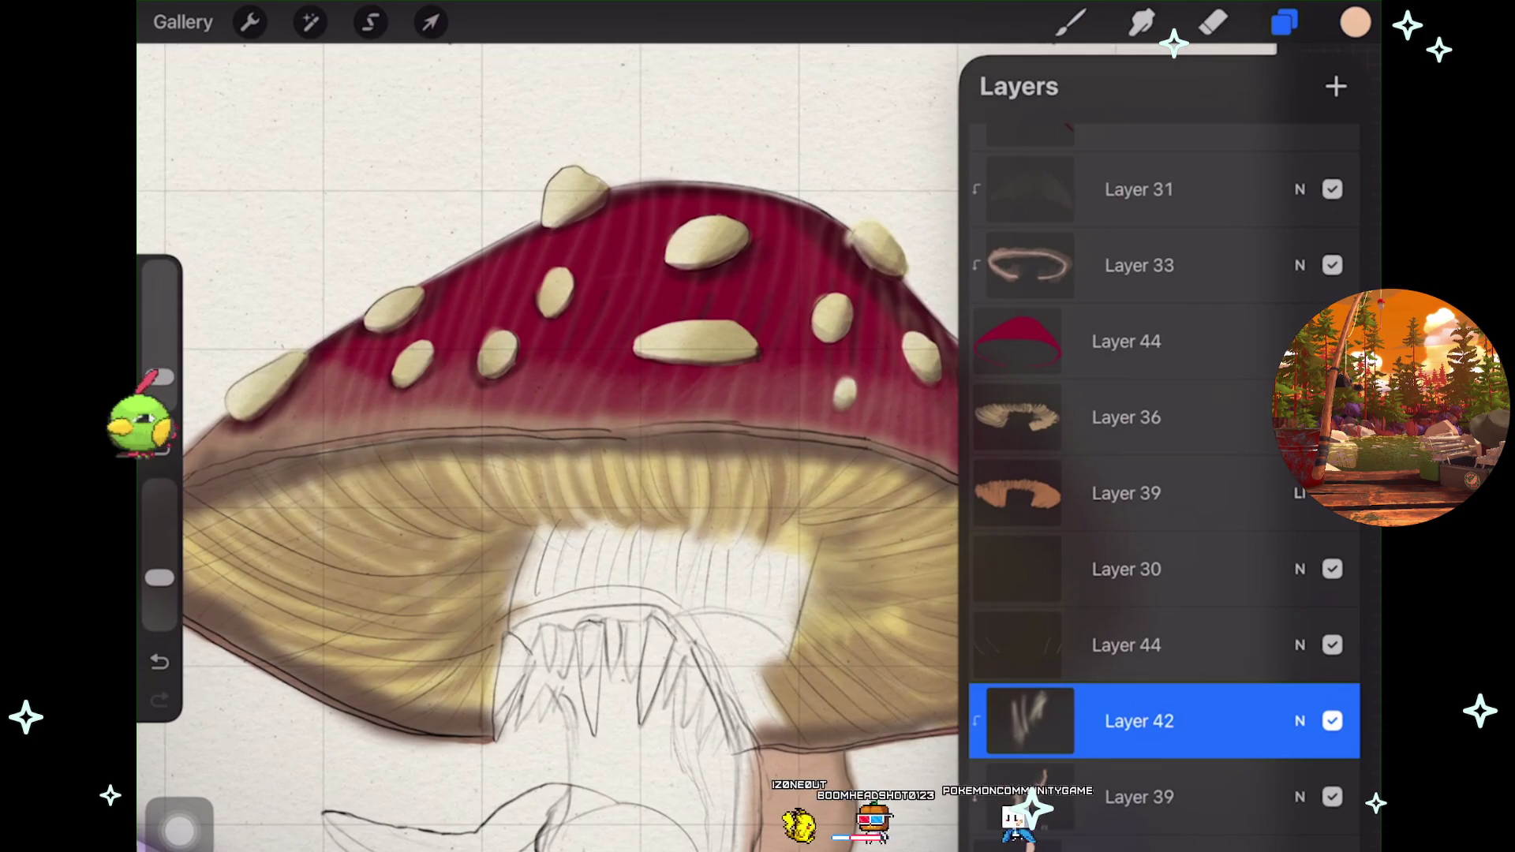
{"action": "scroll", "coordinate": [1164, 473], "scroll_direction": "up", "scroll_amount": 2}
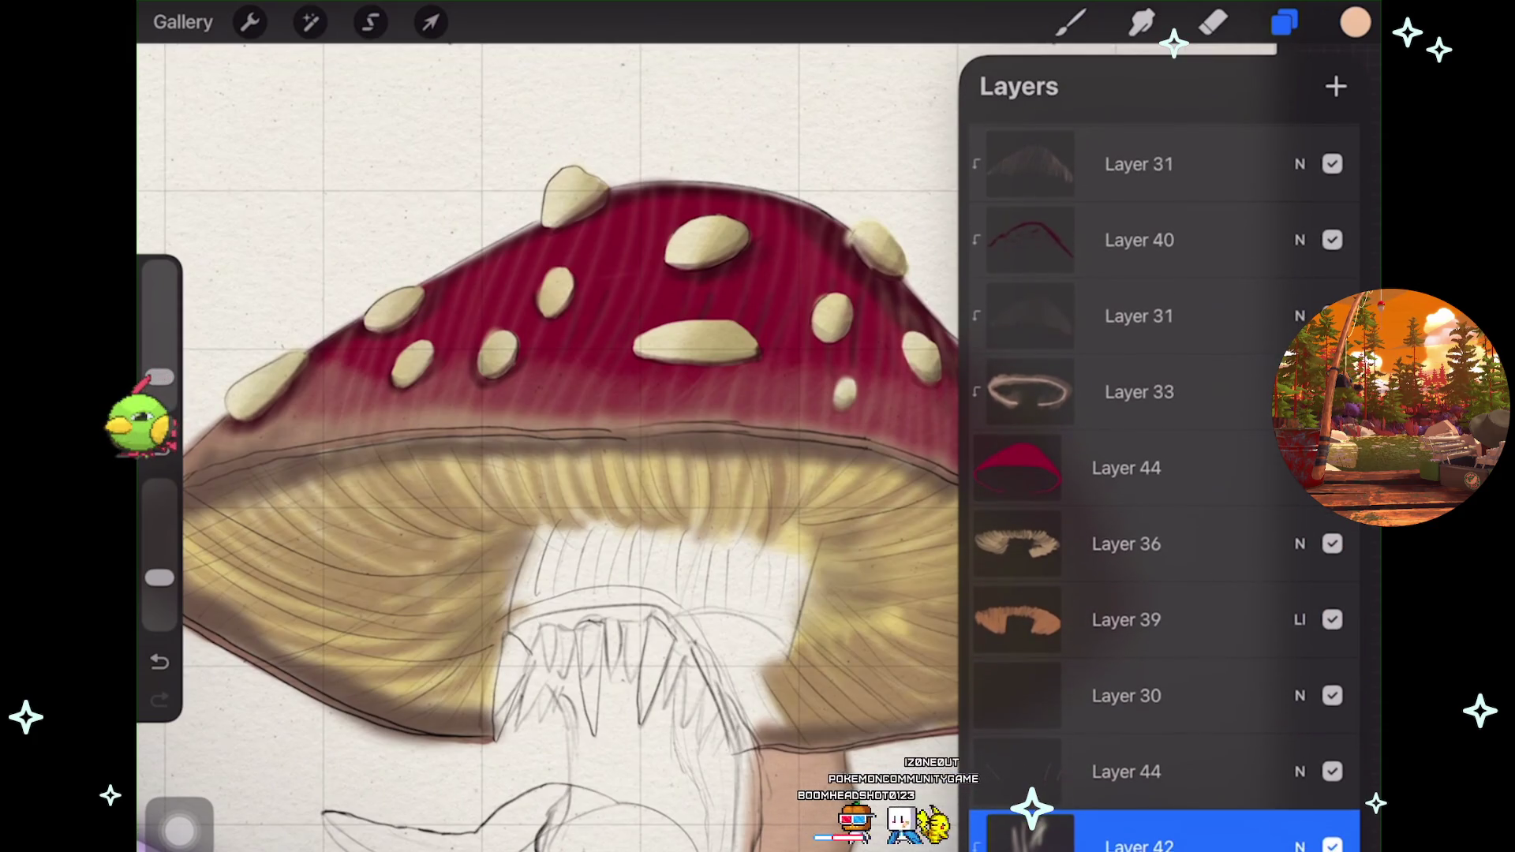
{"action": "left_click", "coordinate": [1332, 469]}
{"action": "left_click", "coordinate": [1332, 469]}
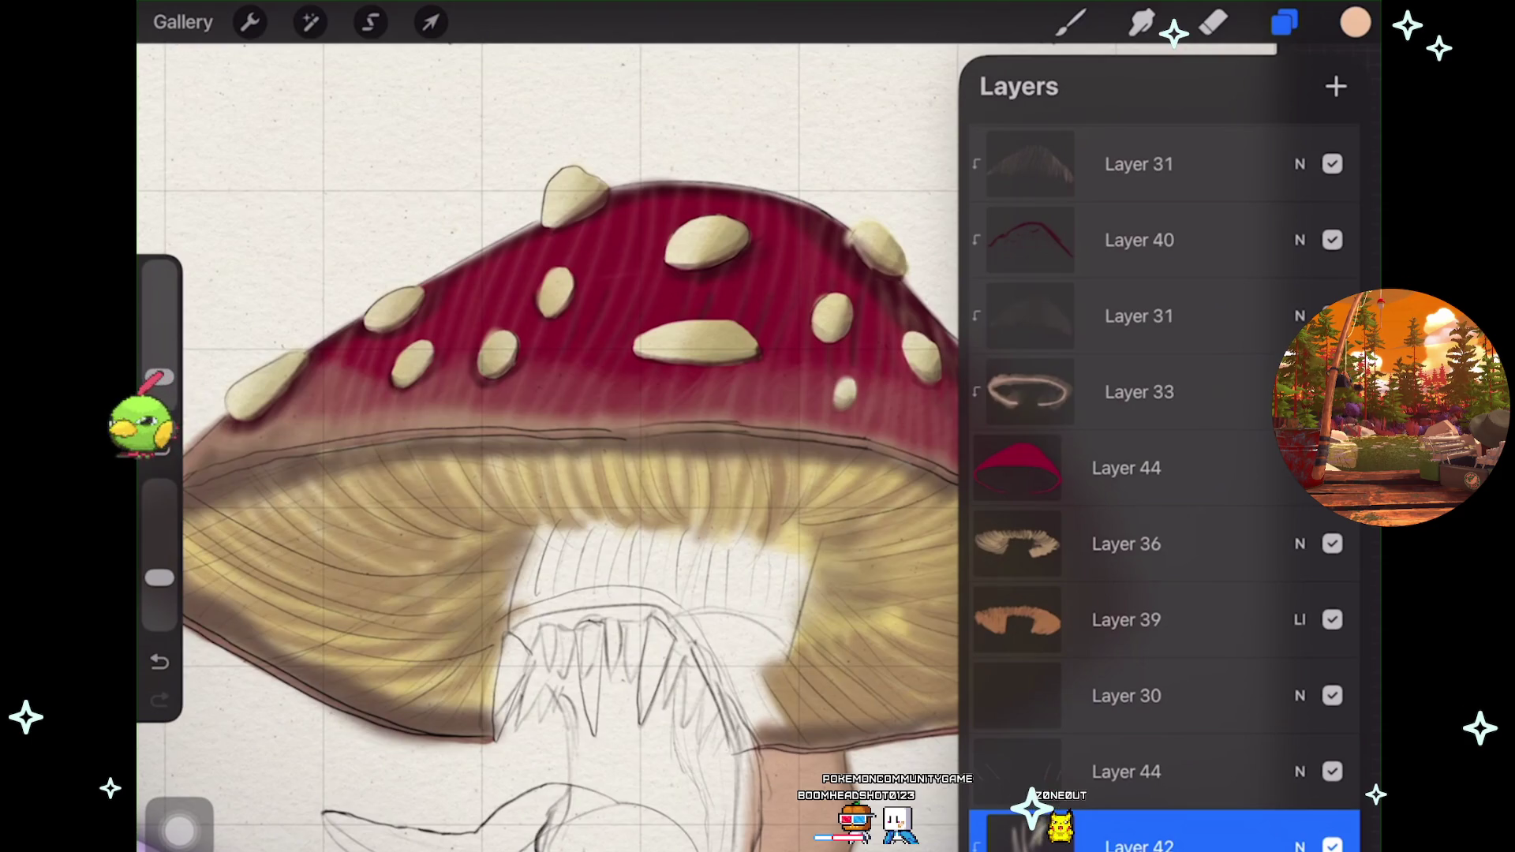
{"action": "left_click", "coordinate": [1332, 469]}
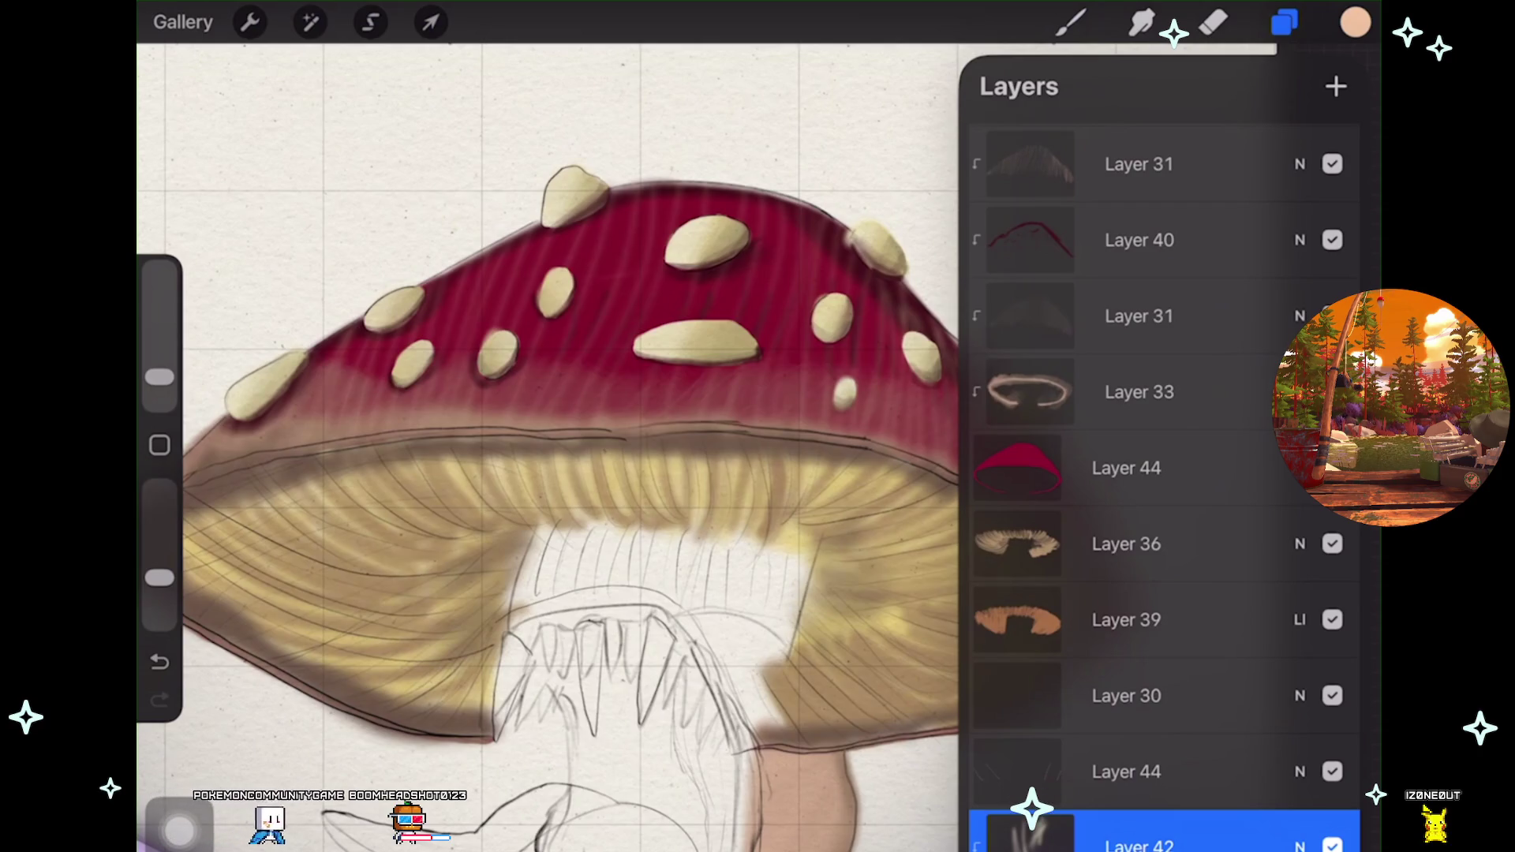
Zoom out to fit the whole canvas and open a new Firefox tab.
{"action": "scroll", "coordinate": [545, 474], "scroll_direction": "down", "scroll_amount": 5}
{"action": "scroll", "coordinate": [532, 481], "scroll_direction": "down", "scroll_amount": 2}
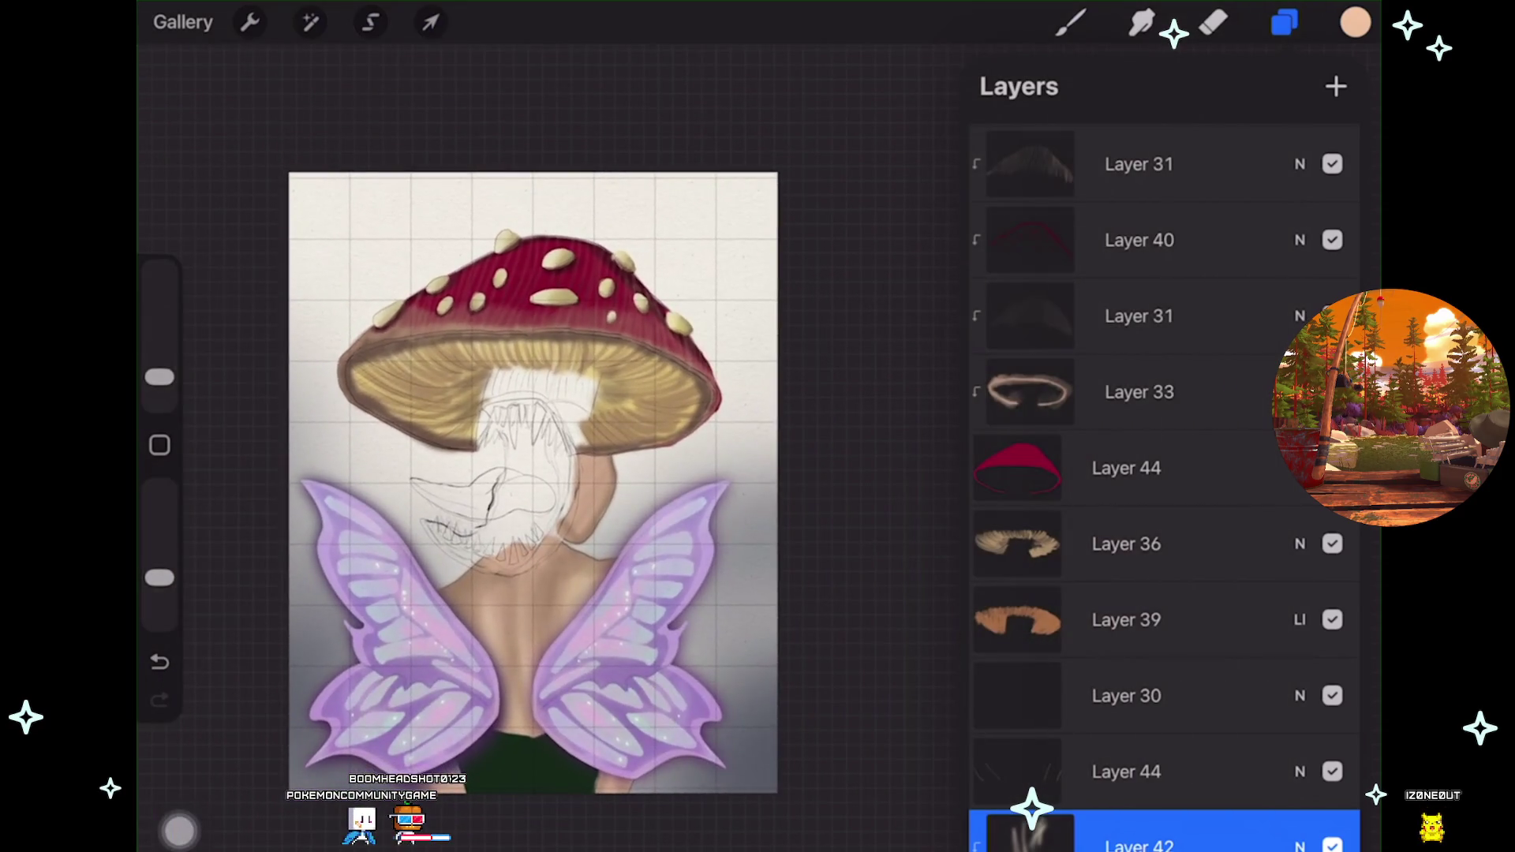
{"action": "scroll", "coordinate": [544, 473], "scroll_direction": "up", "scroll_amount": 1}
{"action": "scroll", "coordinate": [544, 473], "scroll_direction": "up", "scroll_amount": 2}
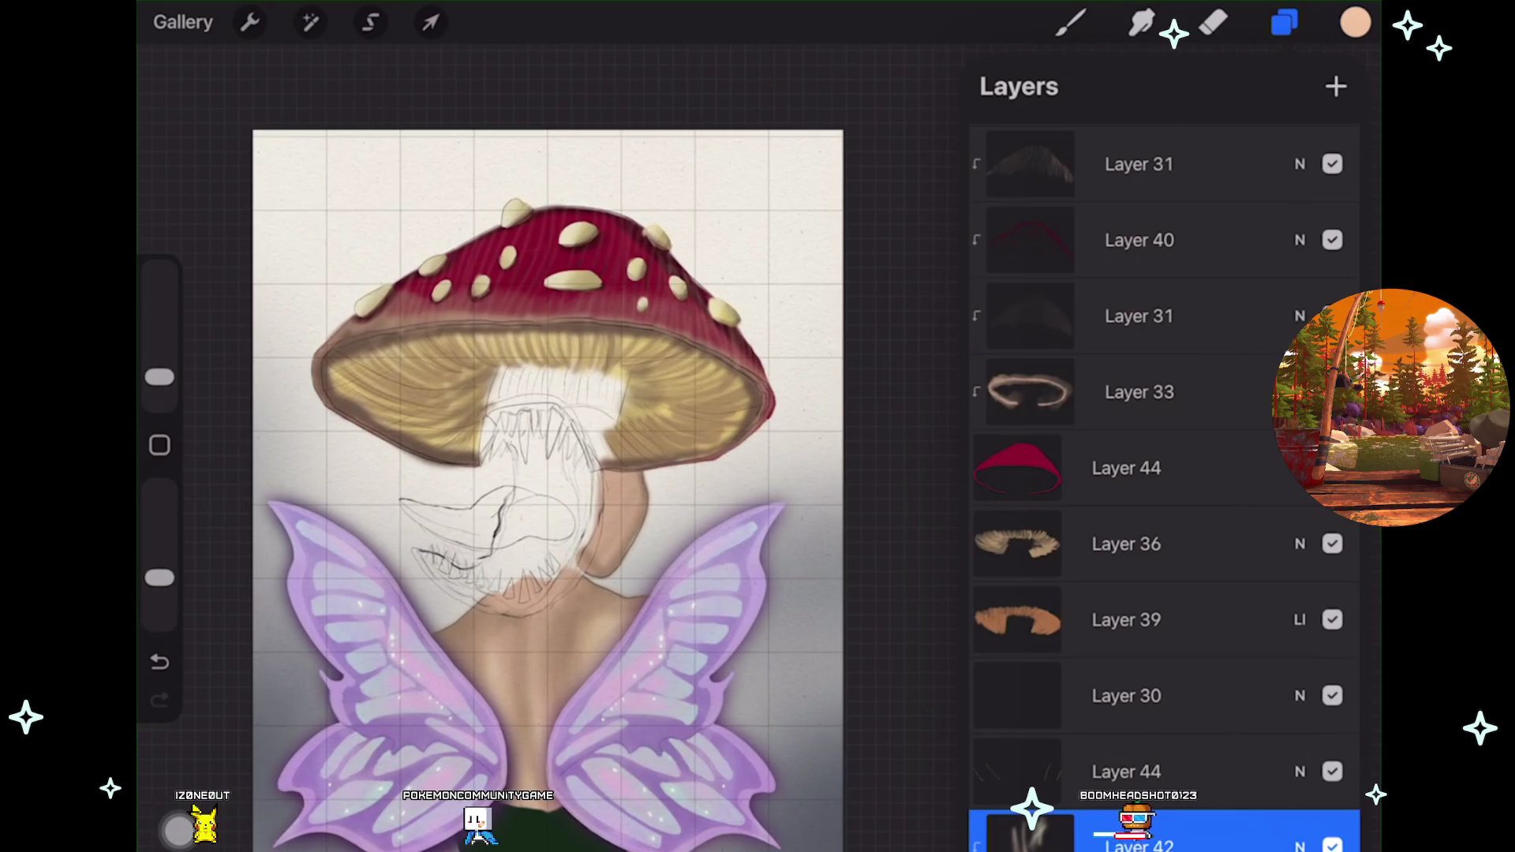
{"action": "scroll", "coordinate": [534, 474], "scroll_direction": "down", "scroll_amount": 3}
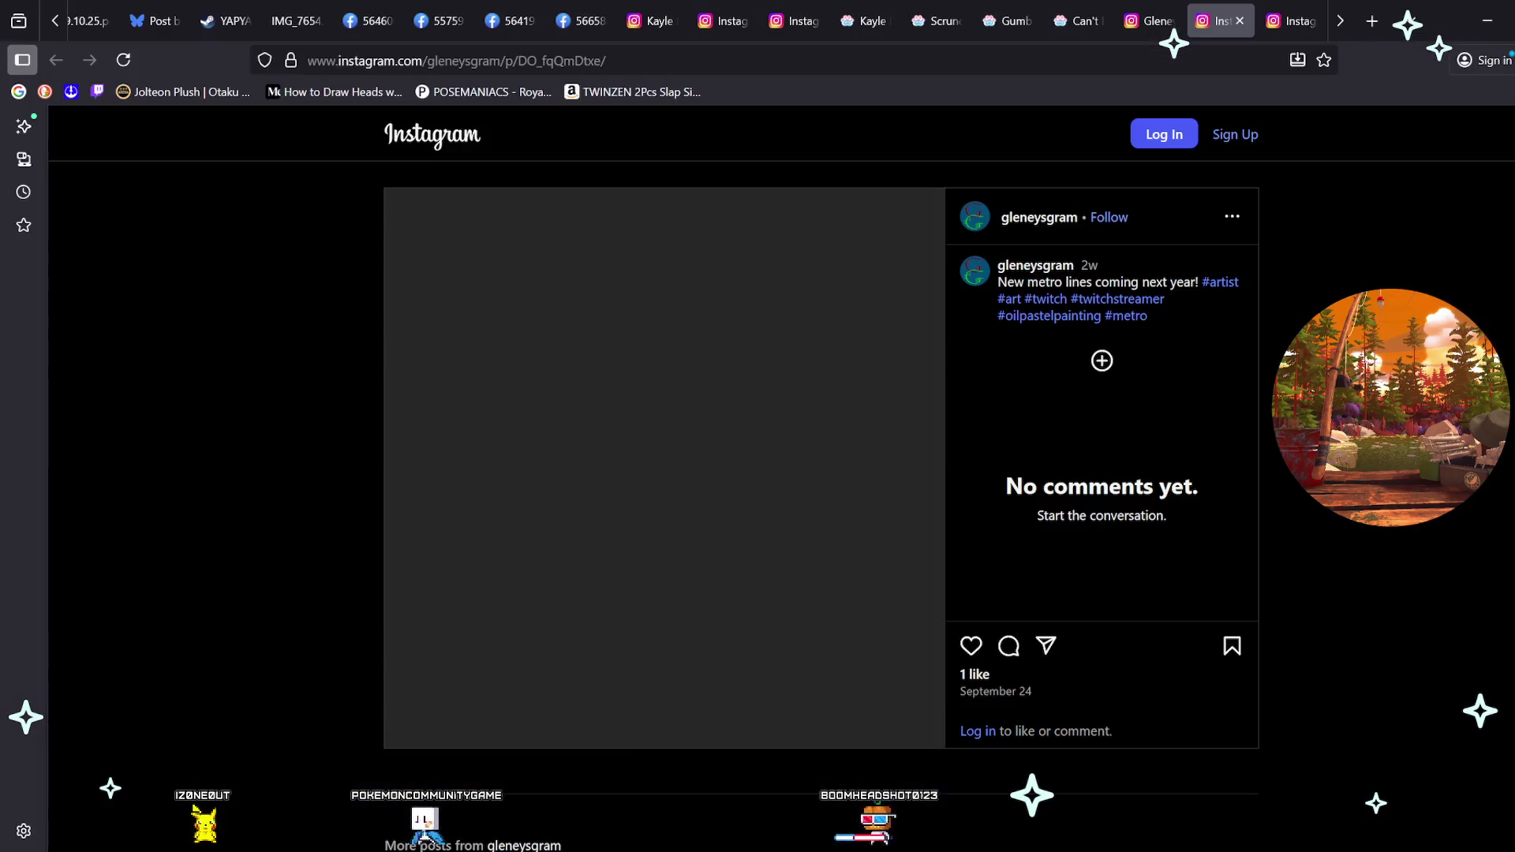
{"action": "key", "text": "ctrl+t"}
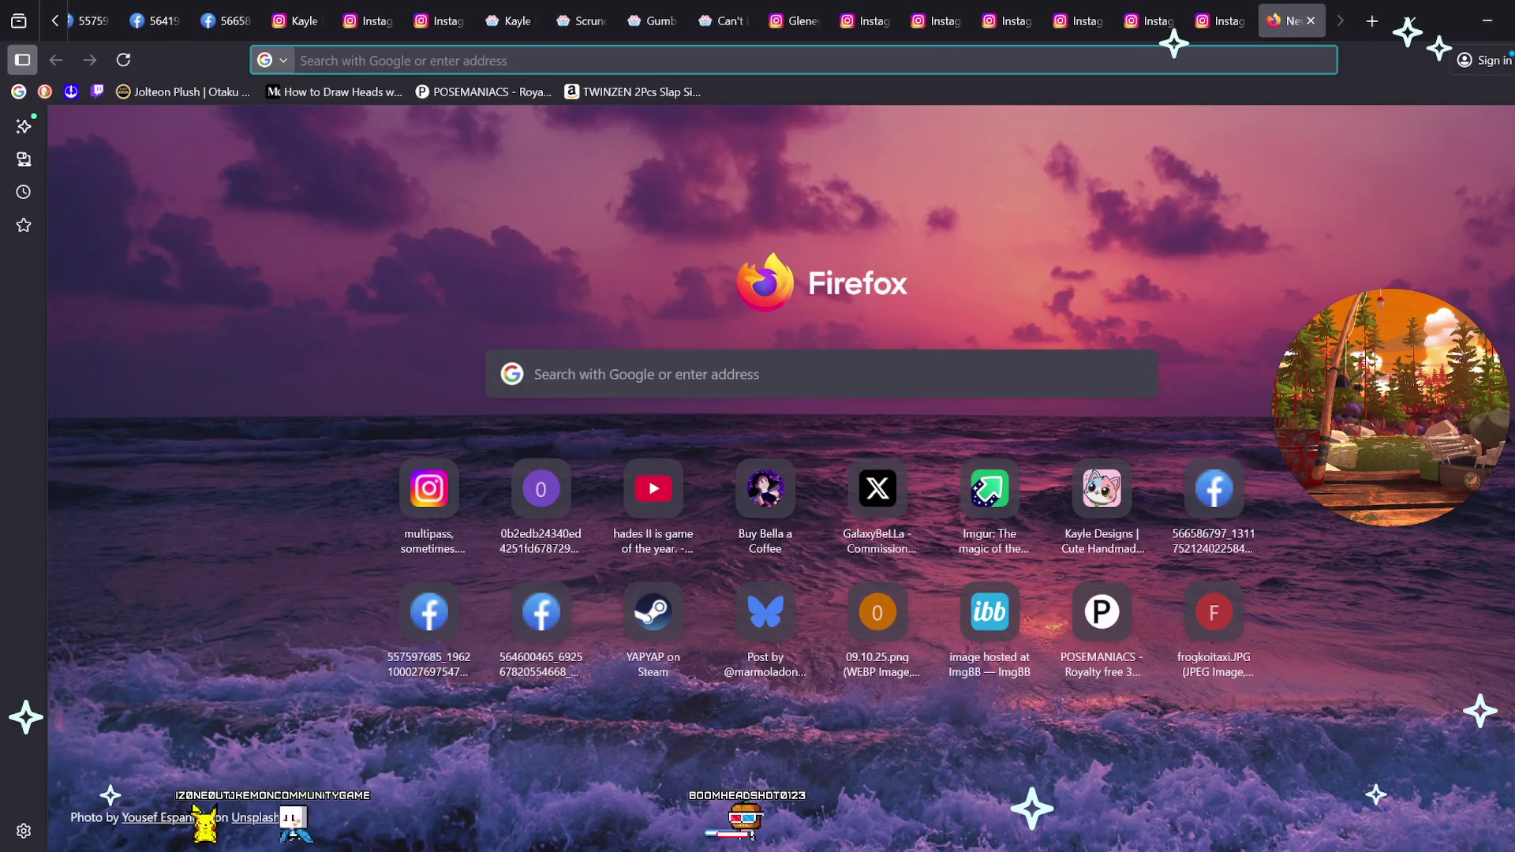
Search Google for 'coin toss' and flip the coin again, landing on Tails.
{"action": "type", "text": "c"}
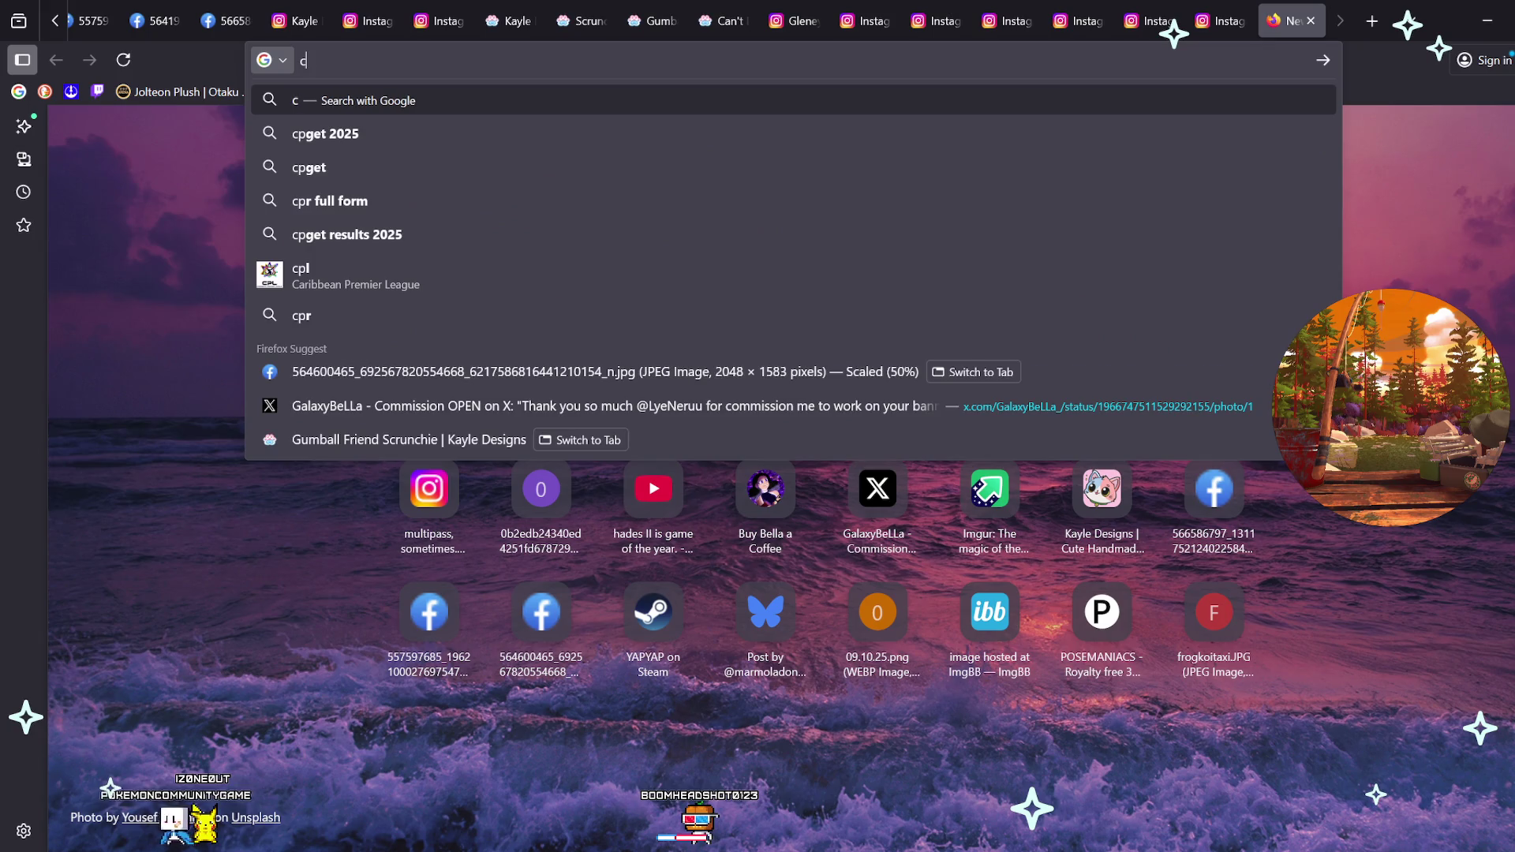
{"action": "type", "text": "poin toss"}
{"action": "key", "text": "Return"}
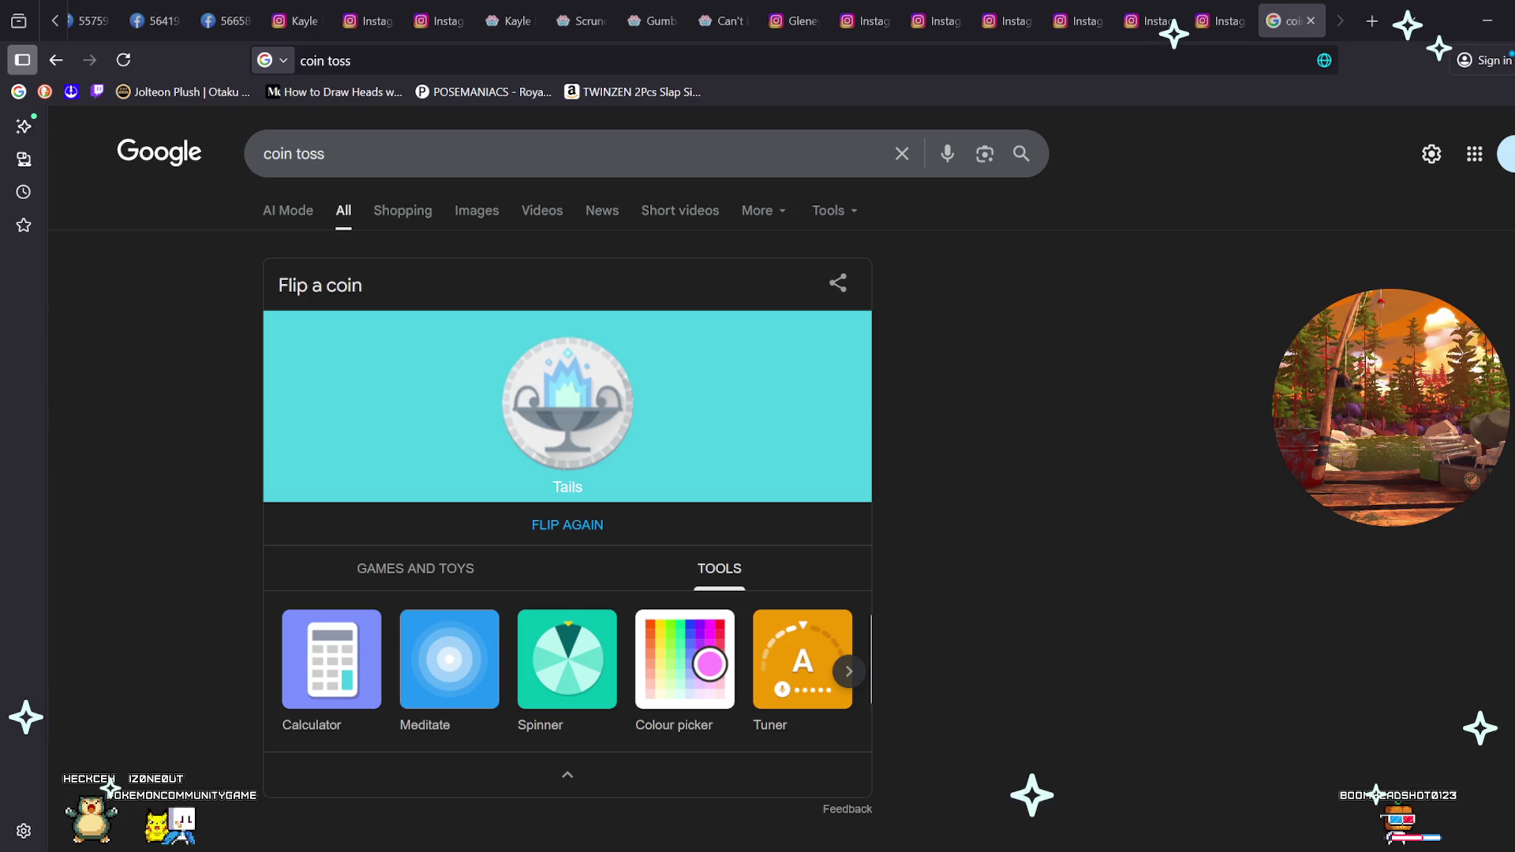
{"action": "key", "text": "Return"}
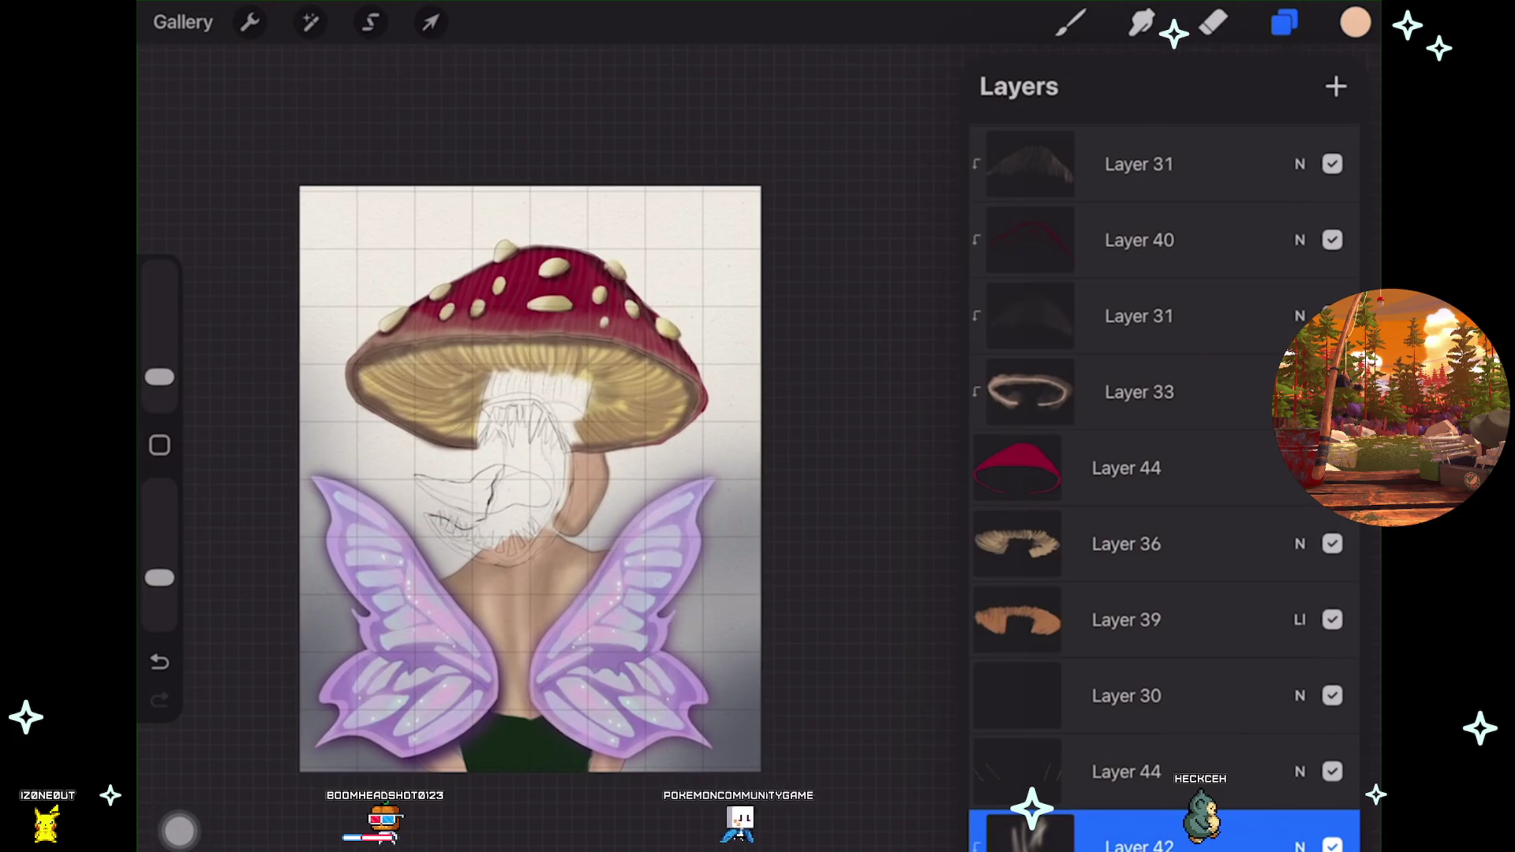
{"action": "scroll", "coordinate": [530, 479], "scroll_direction": "up", "scroll_amount": 3}
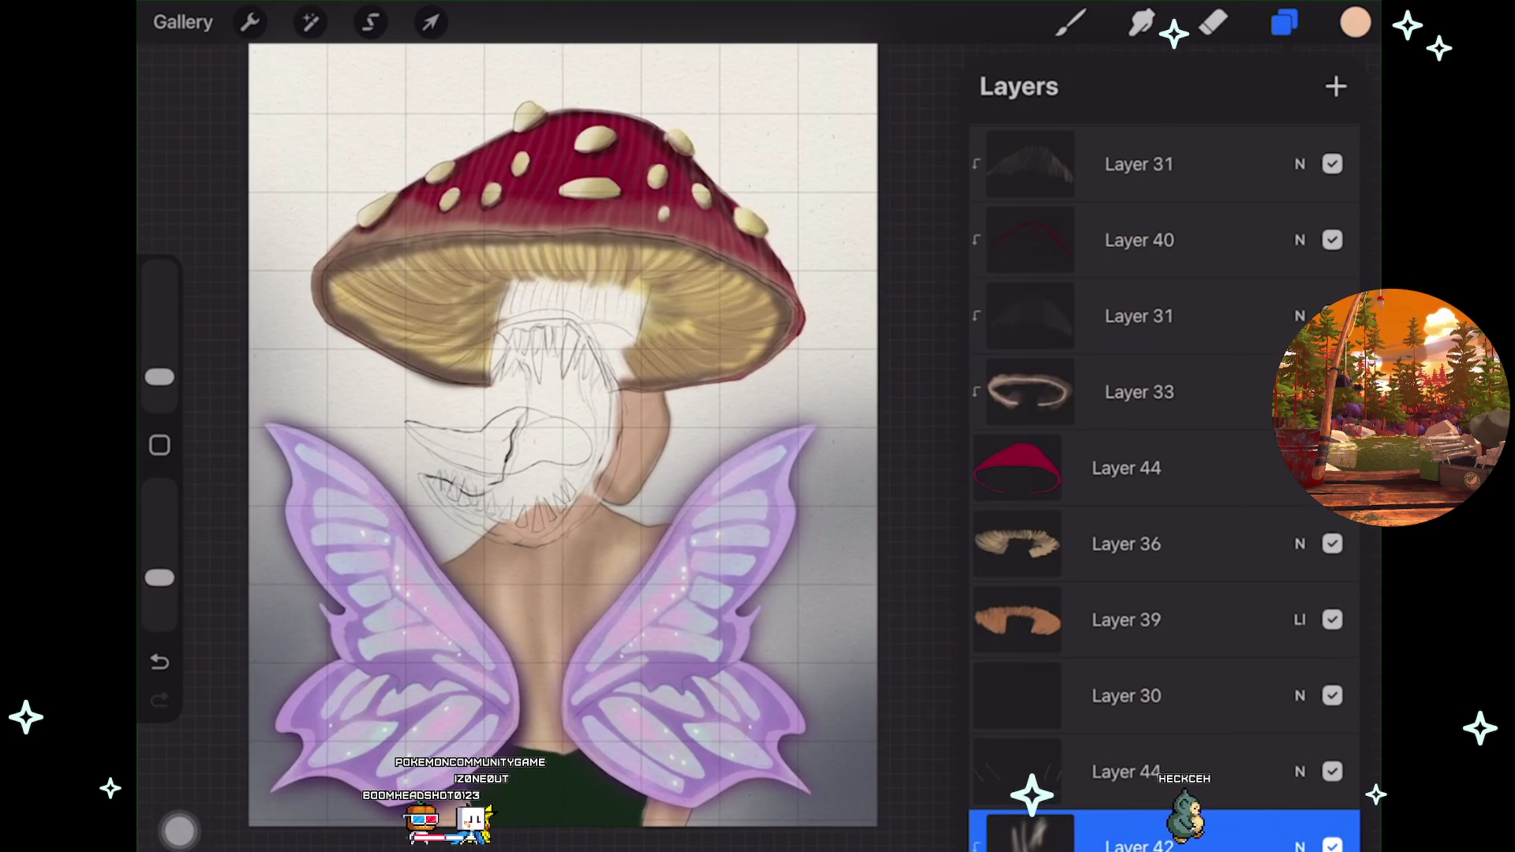
{"action": "scroll", "coordinate": [555, 430], "scroll_direction": "down", "scroll_amount": 1}
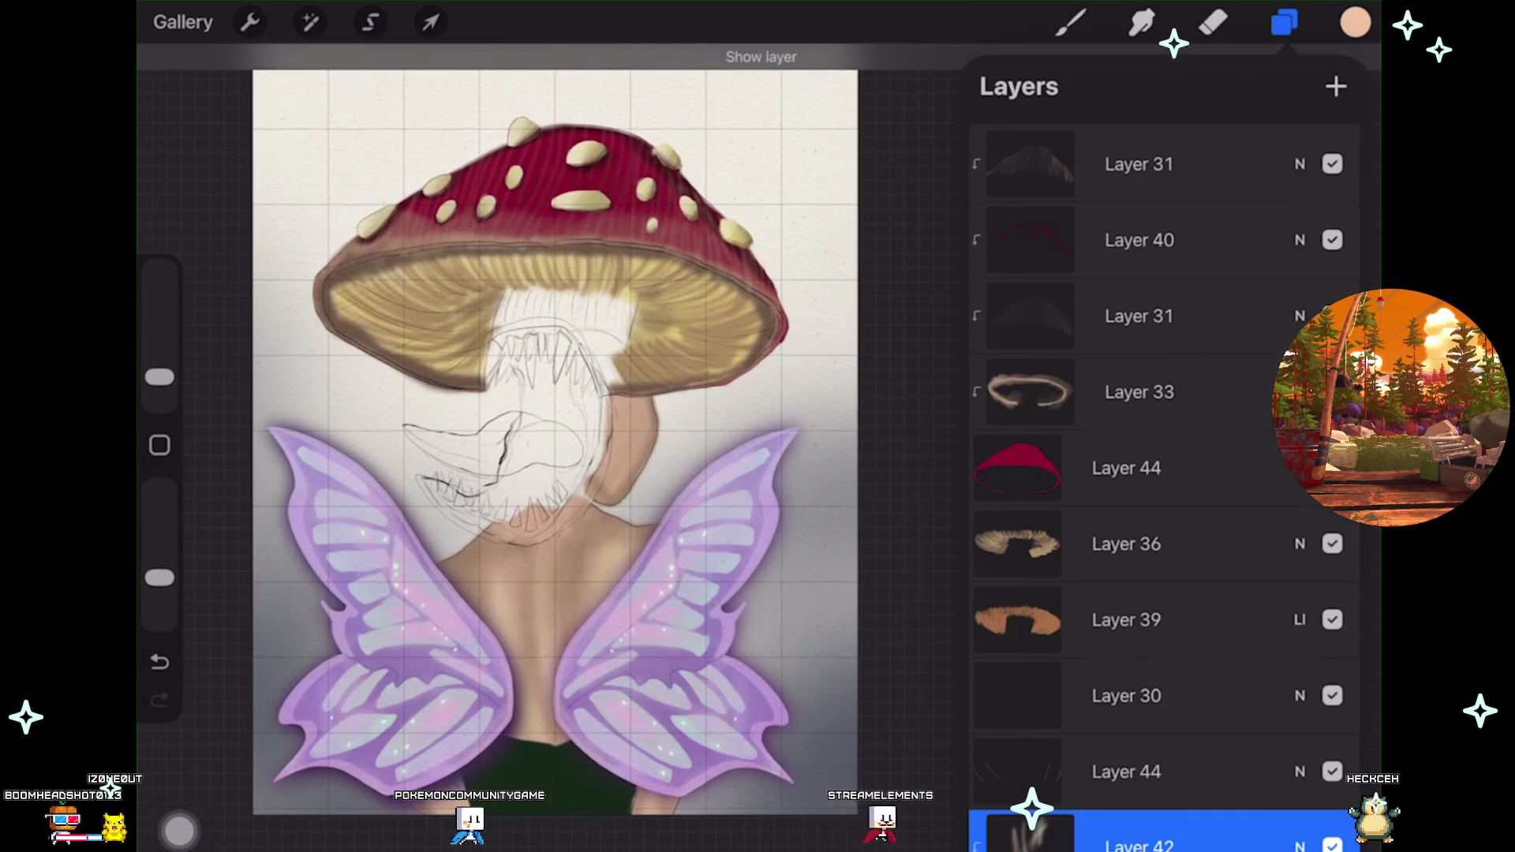
Make Layer 38 the active layer in the Layers panel.
{"action": "scroll", "coordinate": [1164, 473], "scroll_direction": "up", "scroll_amount": 3}
{"action": "scroll", "coordinate": [1164, 473], "scroll_direction": "up", "scroll_amount": 2}
{"action": "left_click", "coordinate": [1127, 384]}
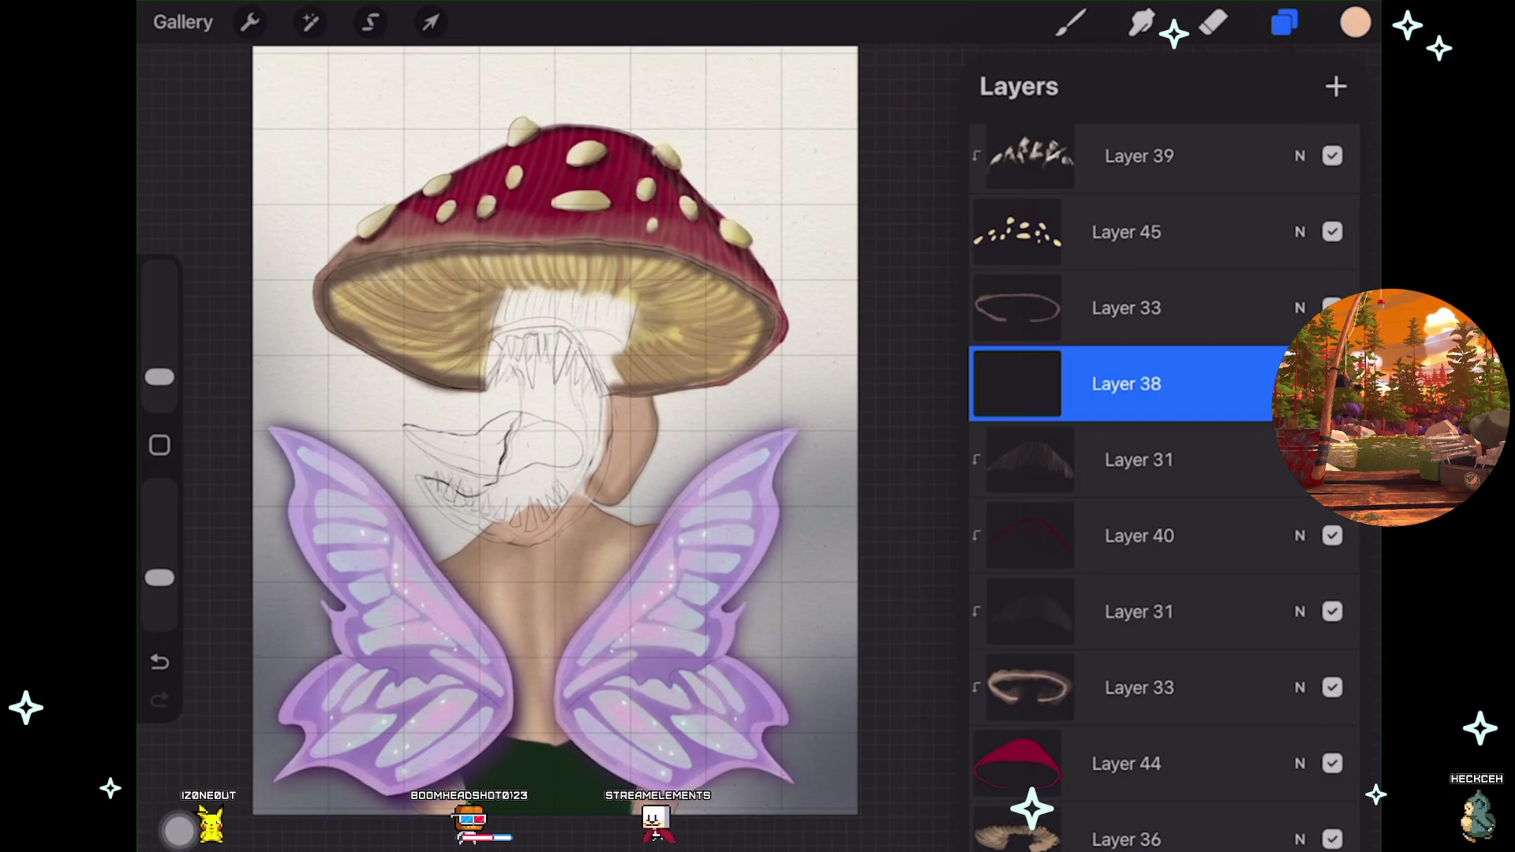
Load the Pencil Soft brush from the recent brushes.
{"action": "left_click", "coordinate": [1071, 22]}
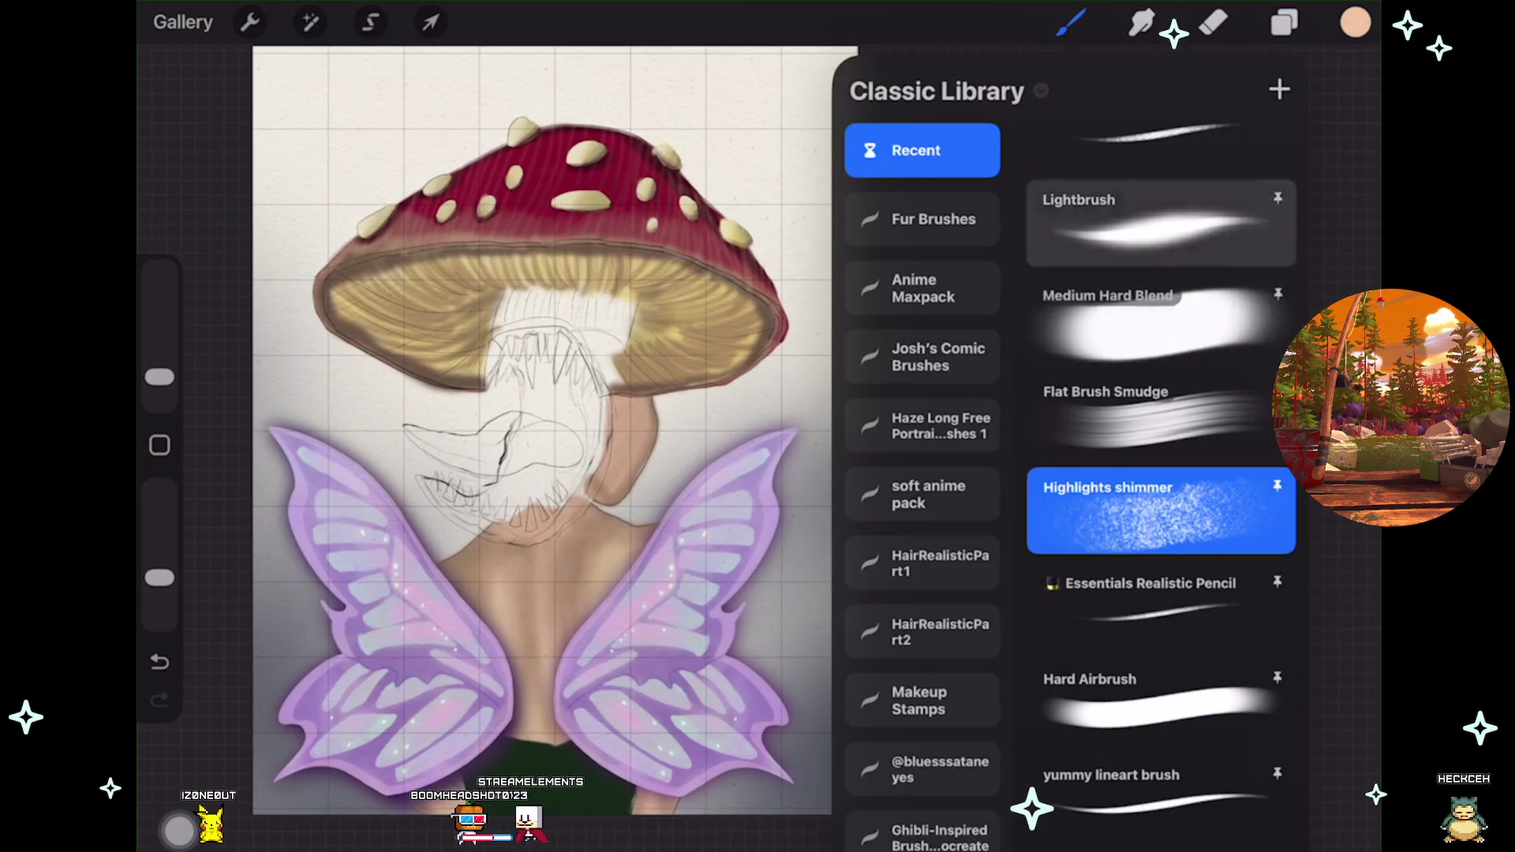
{"action": "scroll", "coordinate": [1160, 473], "scroll_direction": "up", "scroll_amount": 3}
{"action": "left_click", "coordinate": [1160, 328]}
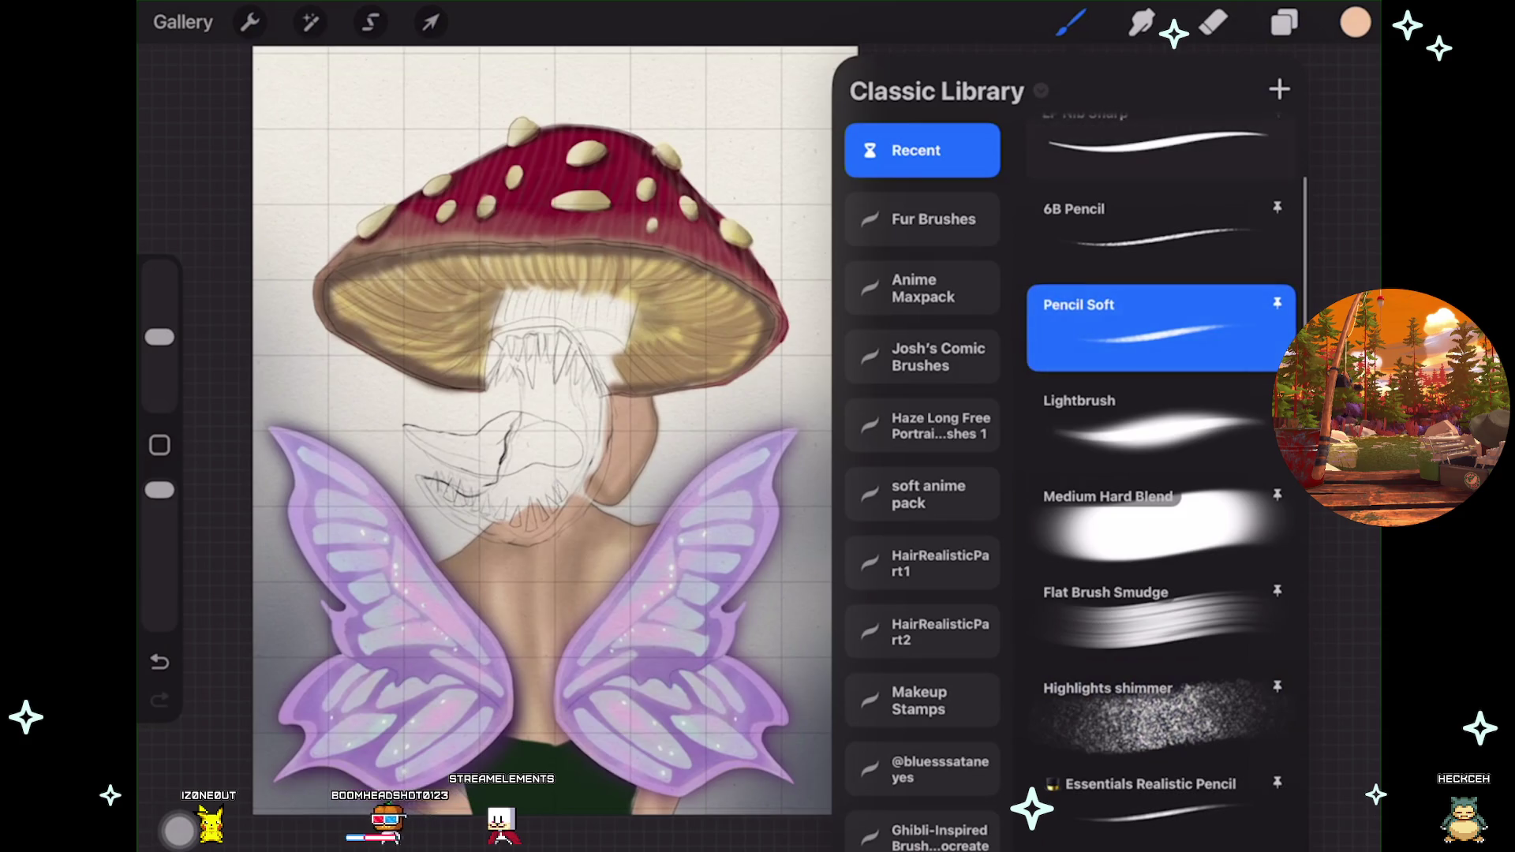
{"action": "scroll", "coordinate": [552, 474], "scroll_direction": "up", "scroll_amount": 5}
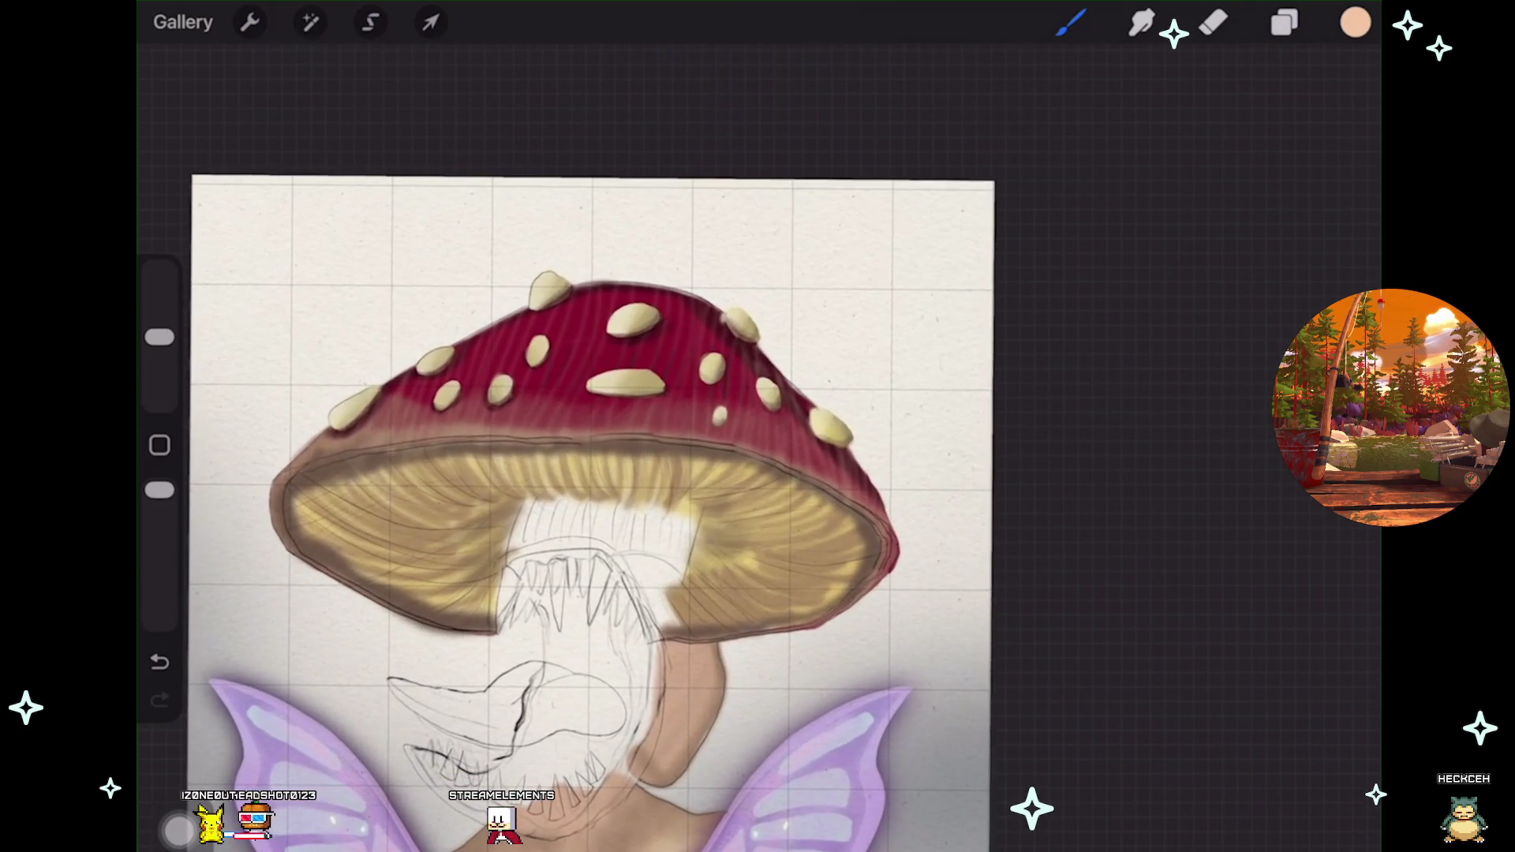
Handwrite 'BRB' in peach in the canvas's top-left corner, then zoom out.
{"action": "mouse_move", "coordinate": [298, 349]}
{"action": "left_mouse_down"}
{"action": "mouse_move", "coordinate": [359, 320]}
{"action": "mouse_move", "coordinate": [404, 249]}
{"action": "mouse_move", "coordinate": [365, 316]}
{"action": "left_mouse_up"}
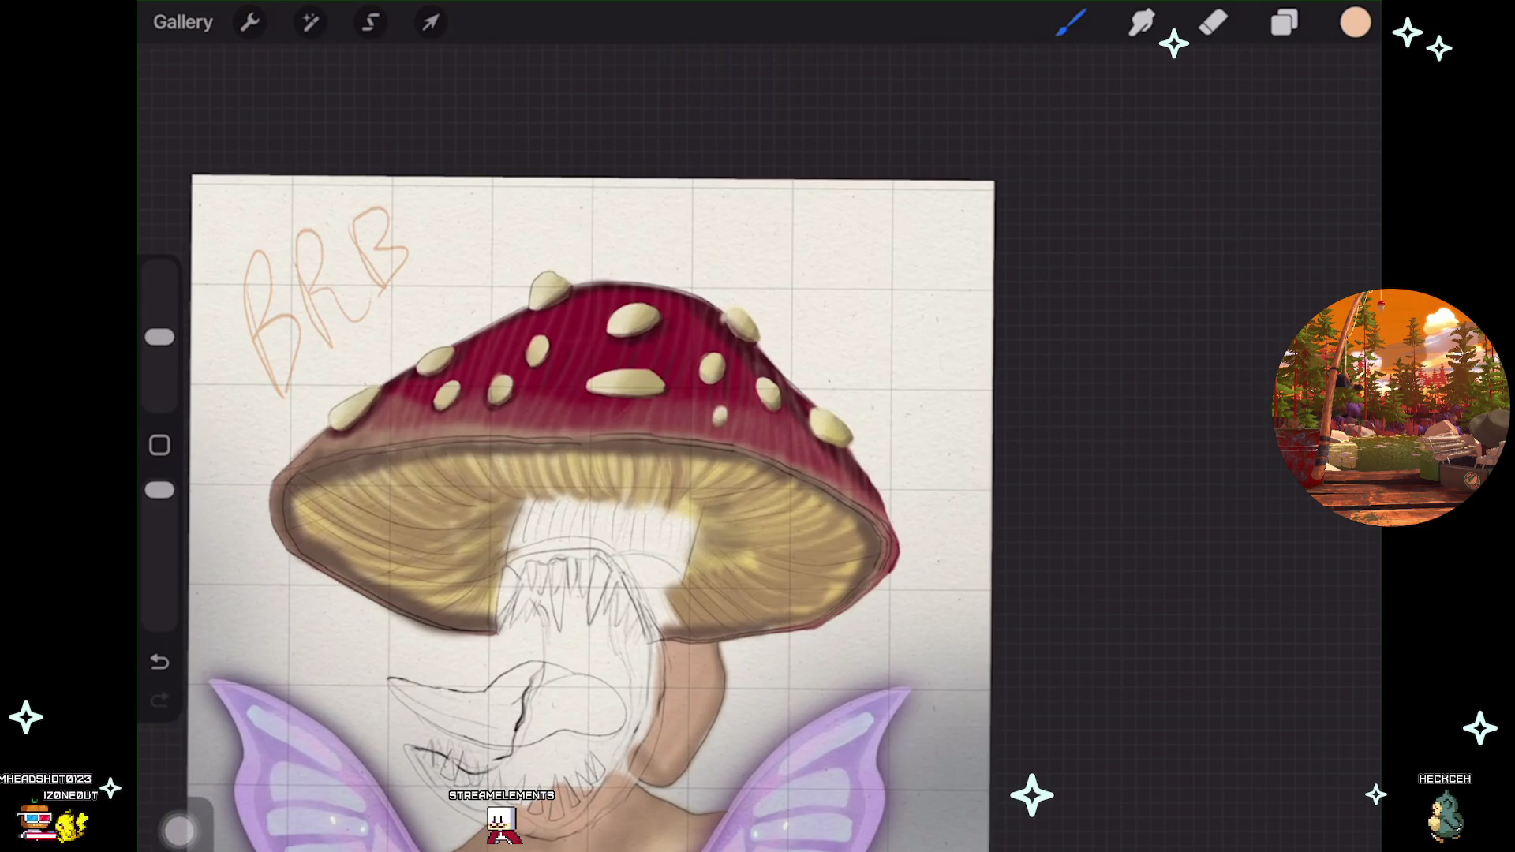
{"action": "scroll", "coordinate": [592, 513], "scroll_direction": "down", "scroll_amount": 2}
{"action": "scroll", "coordinate": [592, 489], "scroll_direction": "down", "scroll_amount": 3}
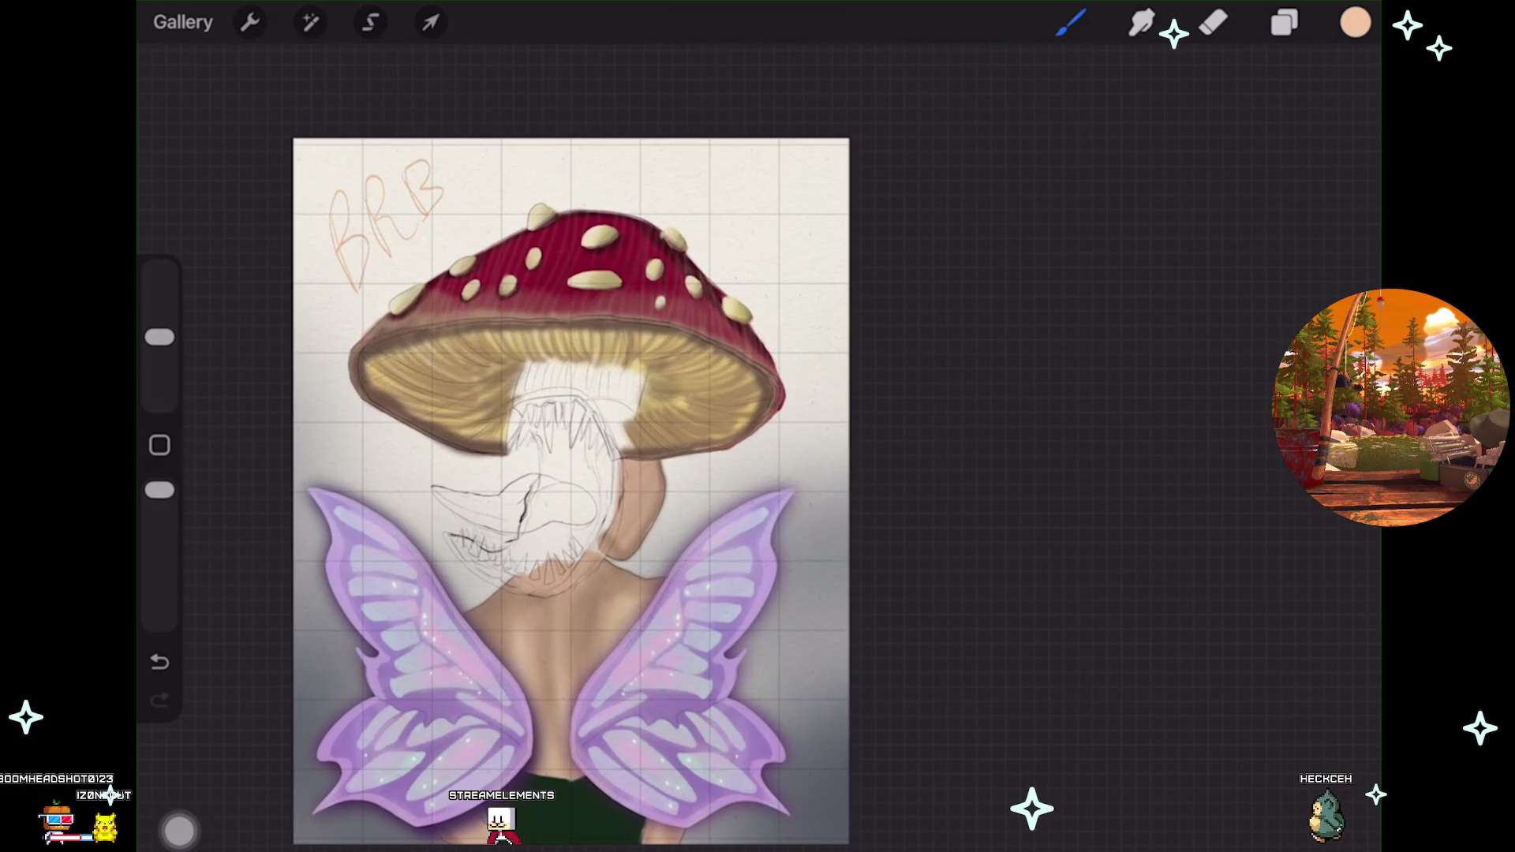
{"action": "scroll", "coordinate": [568, 490], "scroll_direction": "down", "scroll_amount": 1}
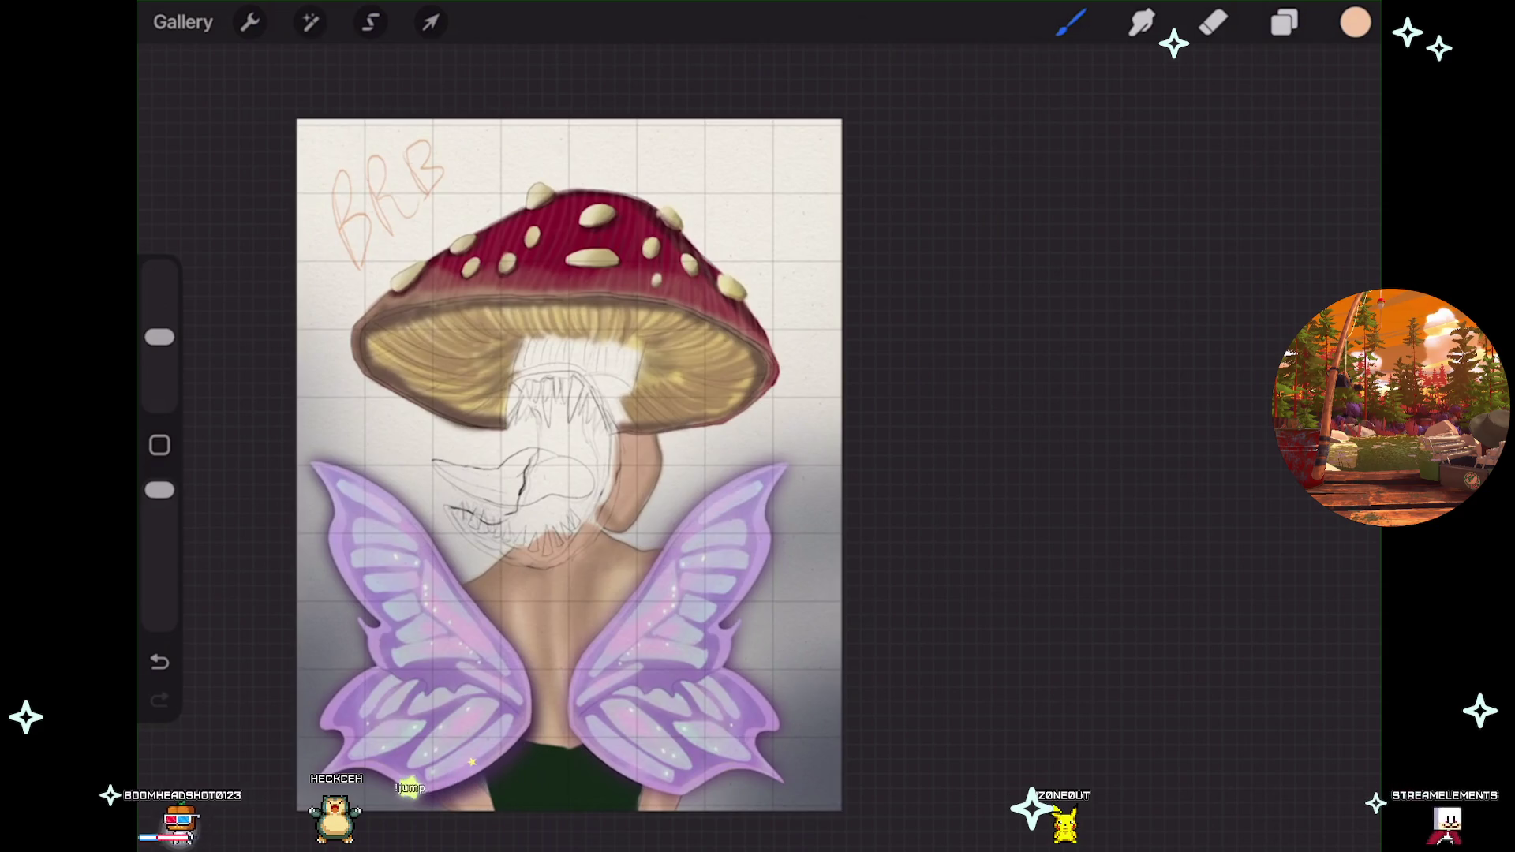
Undo the BRB strokes so the top-left corner is clear again.
{"action": "scroll", "coordinate": [401, 416], "scroll_direction": "up", "scroll_amount": 2}
{"action": "scroll", "coordinate": [600, 458], "scroll_direction": "up", "scroll_amount": 1}
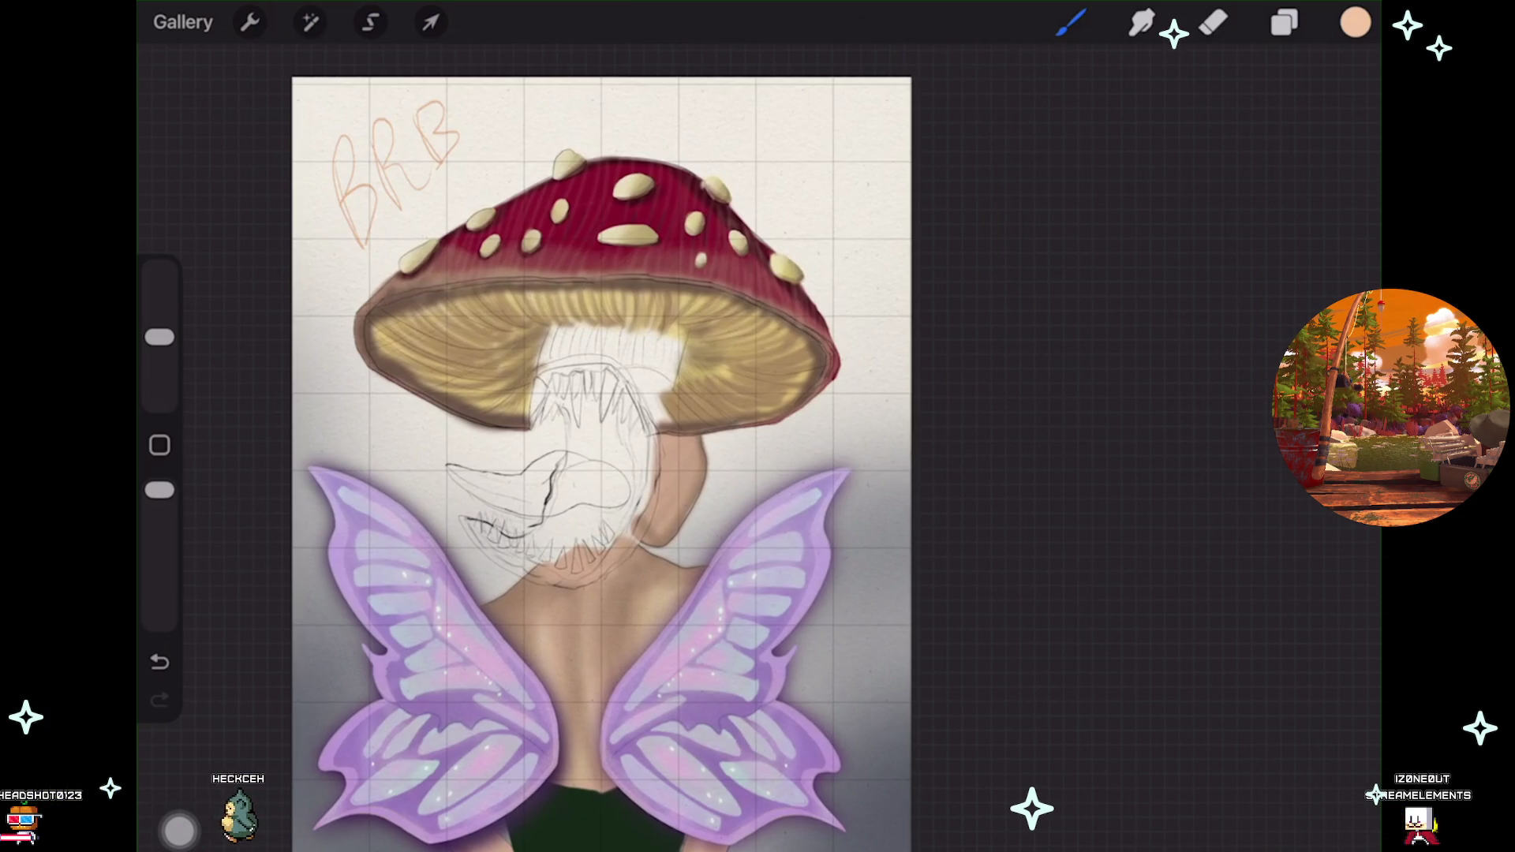
{"action": "key", "text": "ctrl+z"}
{"action": "key", "text": "ctrl+z"}
{"action": "key", "text": "ctrl+z"}
{"action": "key", "text": "ctrl+z"}
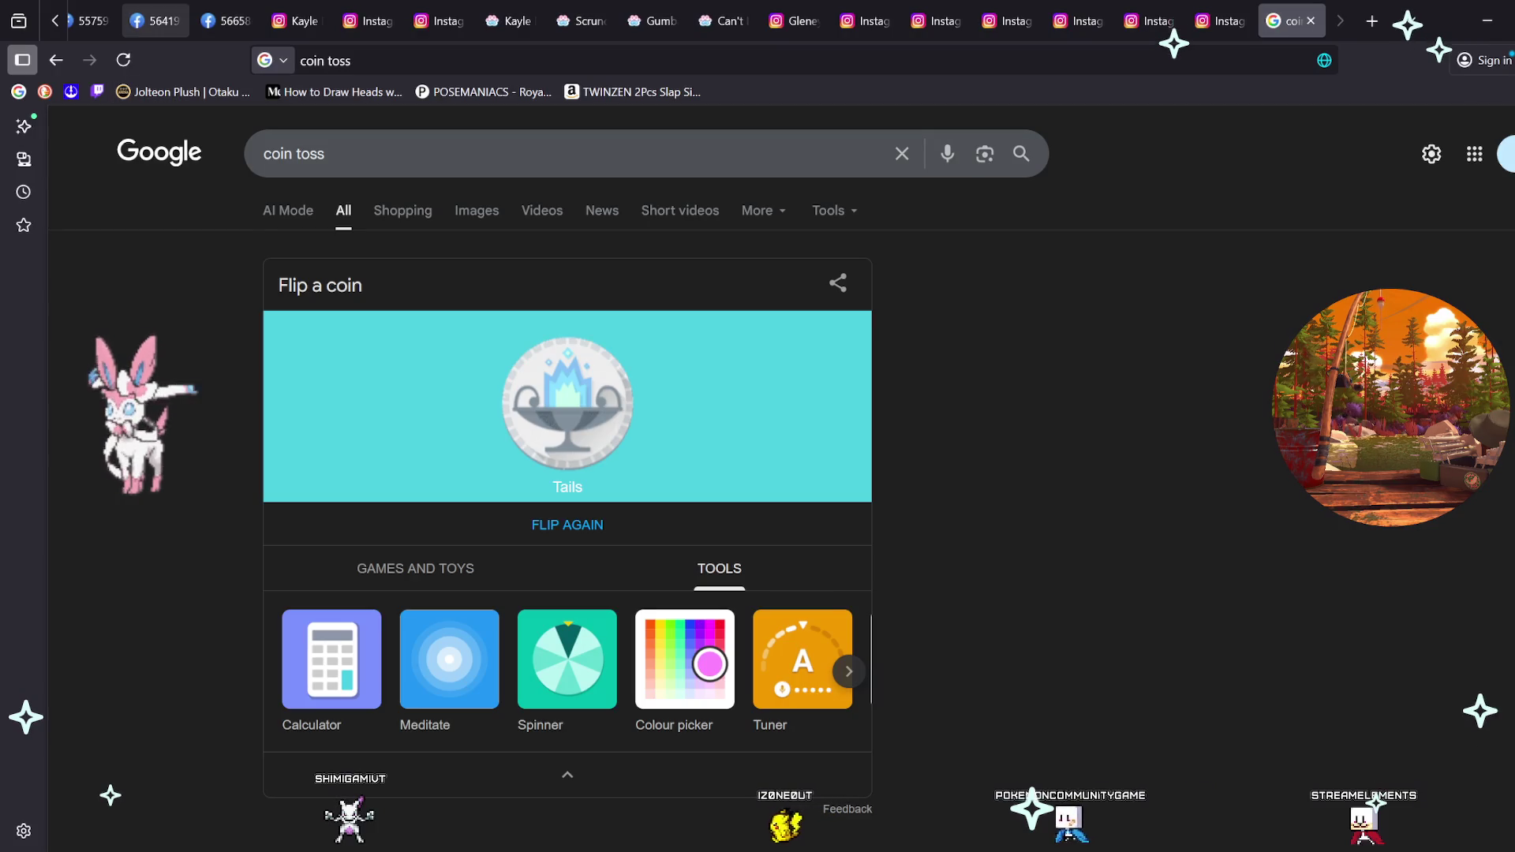
Replace the search in the address bar with the pasted Discord image link and load it.
{"action": "left_click", "coordinate": [325, 60]}
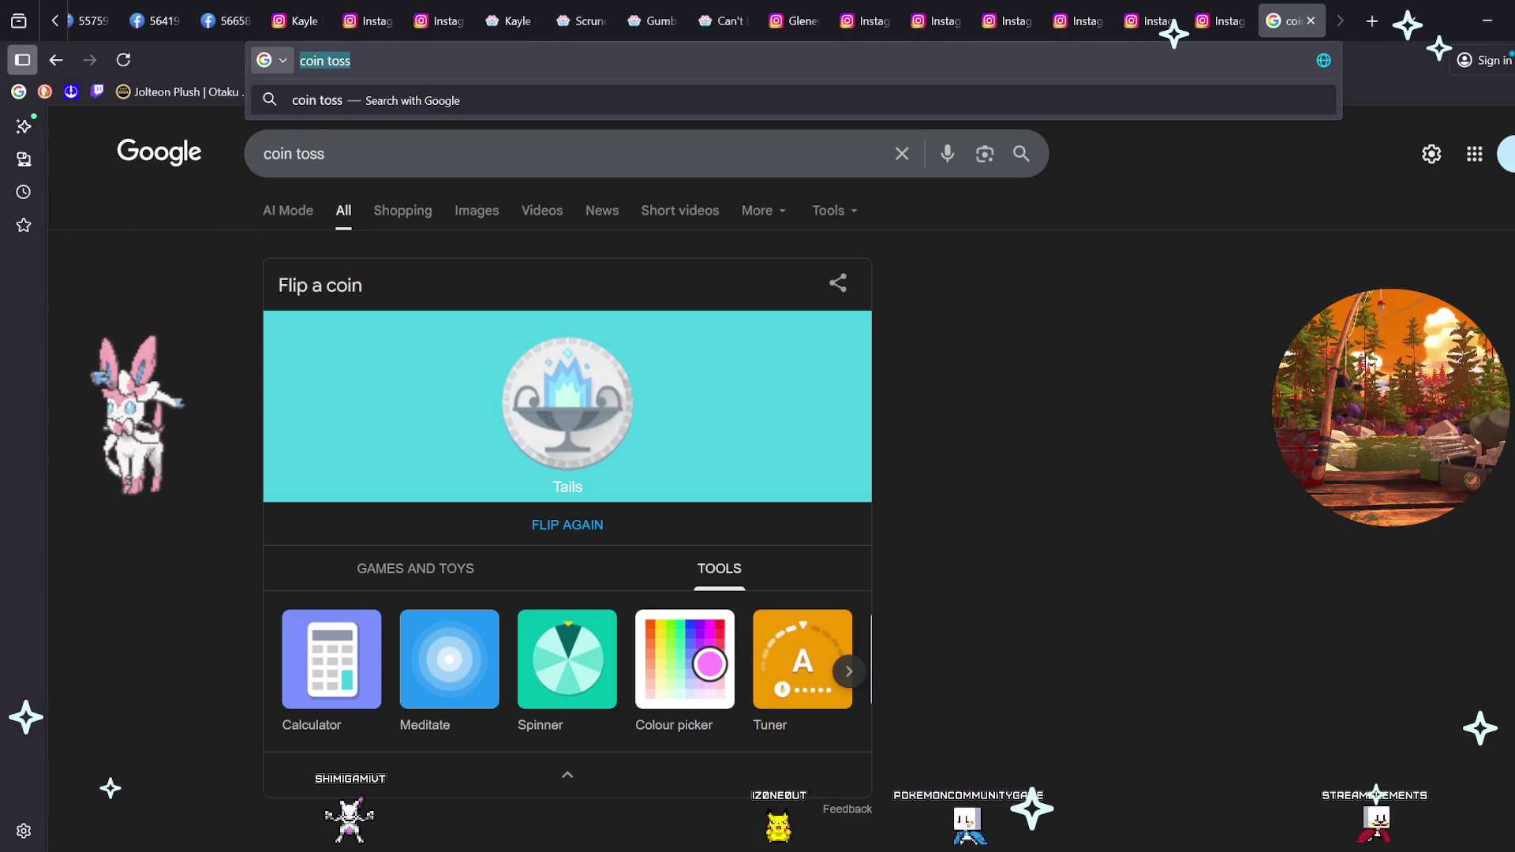
{"action": "key", "text": "ctrl+v"}
{"action": "key", "text": "Return"}
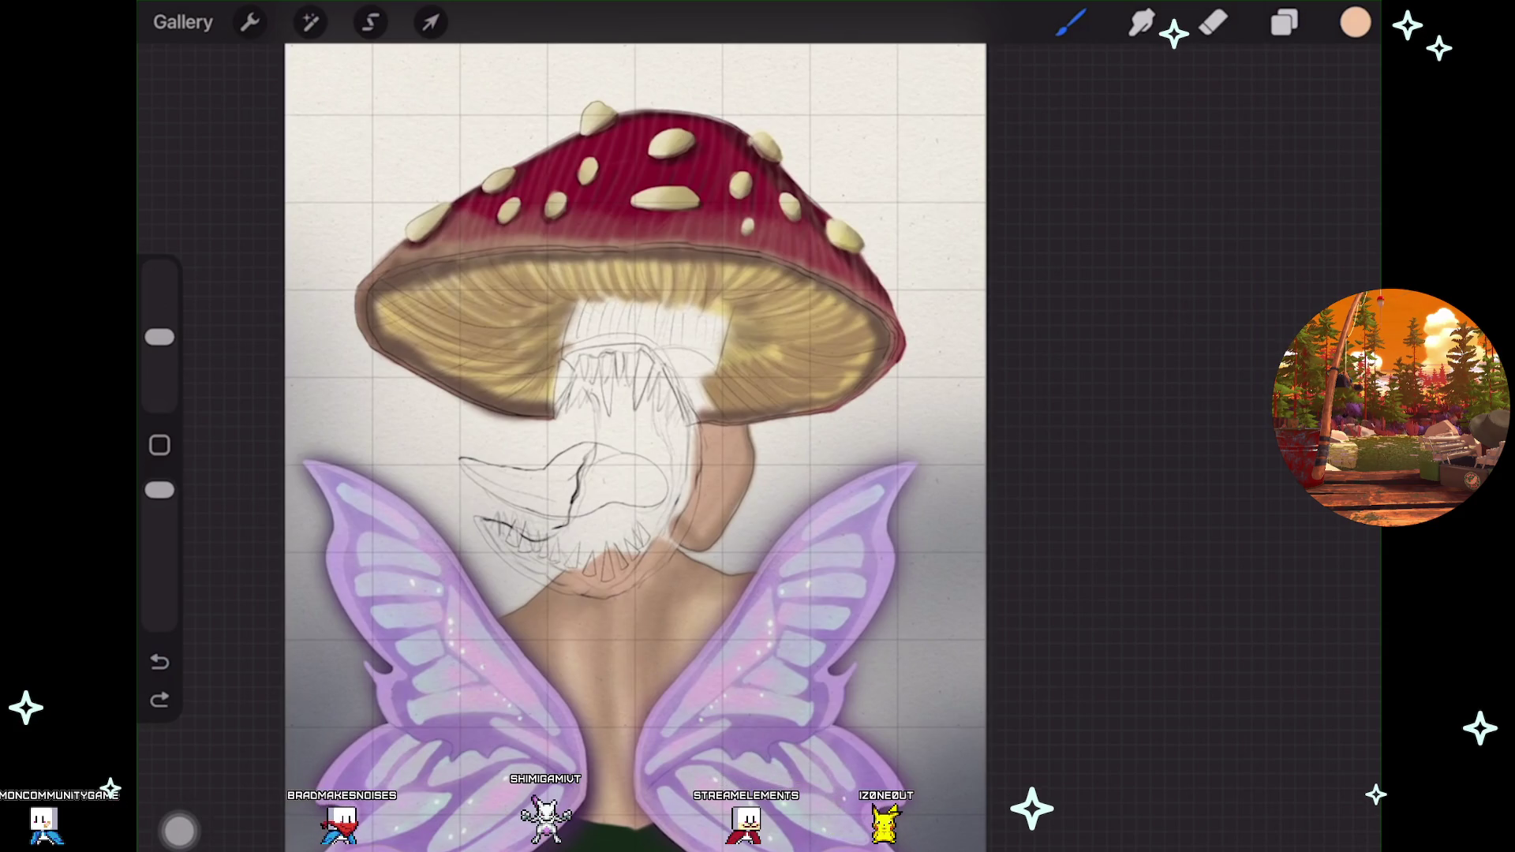
Pan the view over the painting to review the red spotted cap and lilac wings.
{"action": "scroll", "coordinate": [631, 442], "scroll_direction": "down", "scroll_amount": 2}
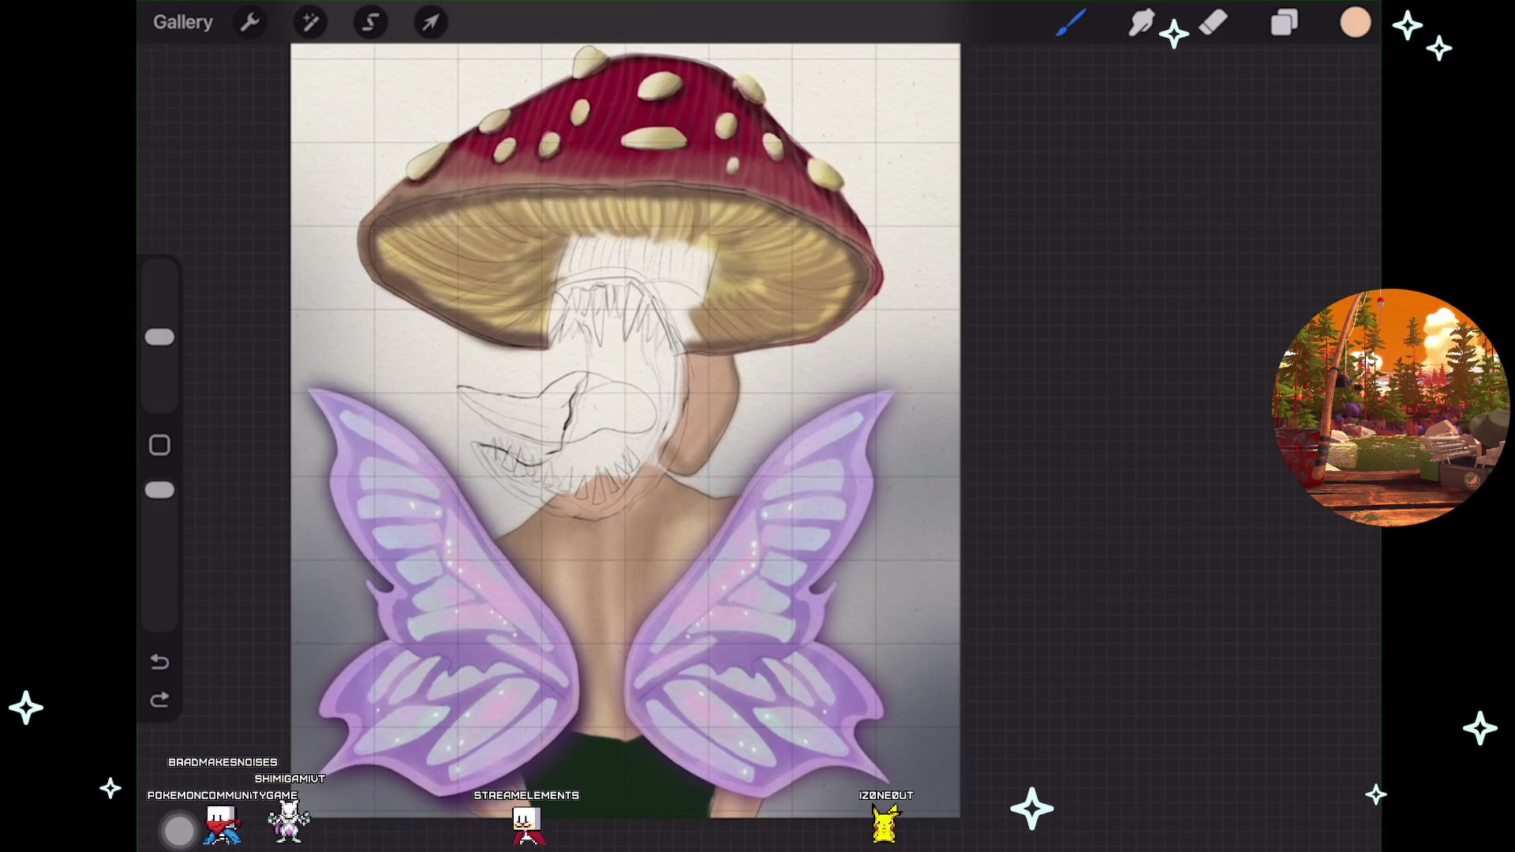
{"action": "scroll", "coordinate": [608, 394], "scroll_direction": "up", "scroll_amount": 2}
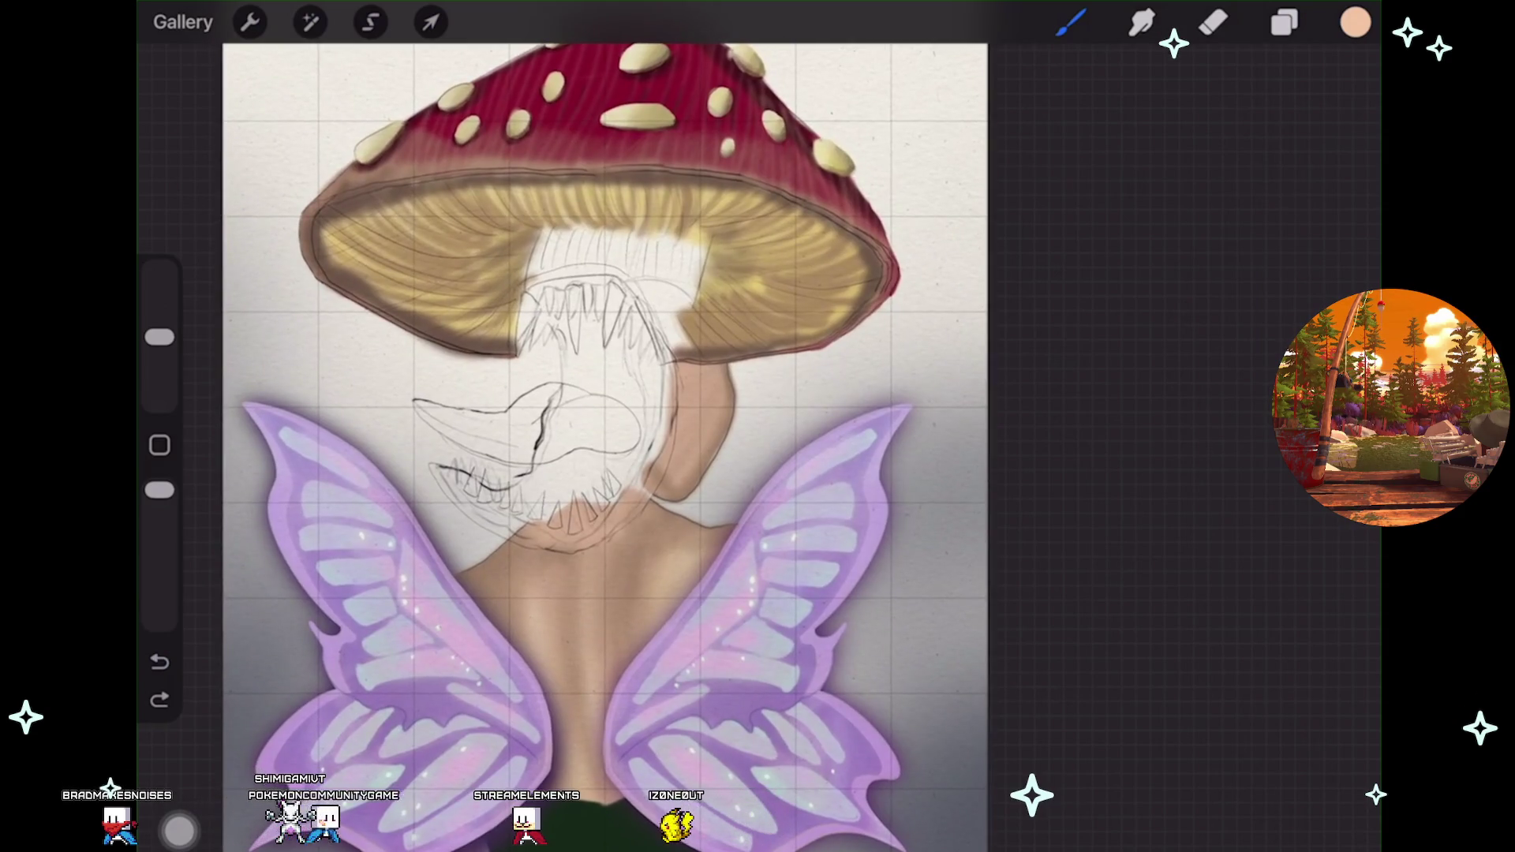
Check the layer list, then close it.
{"action": "scroll", "coordinate": [607, 394], "scroll_direction": "down", "scroll_amount": 1}
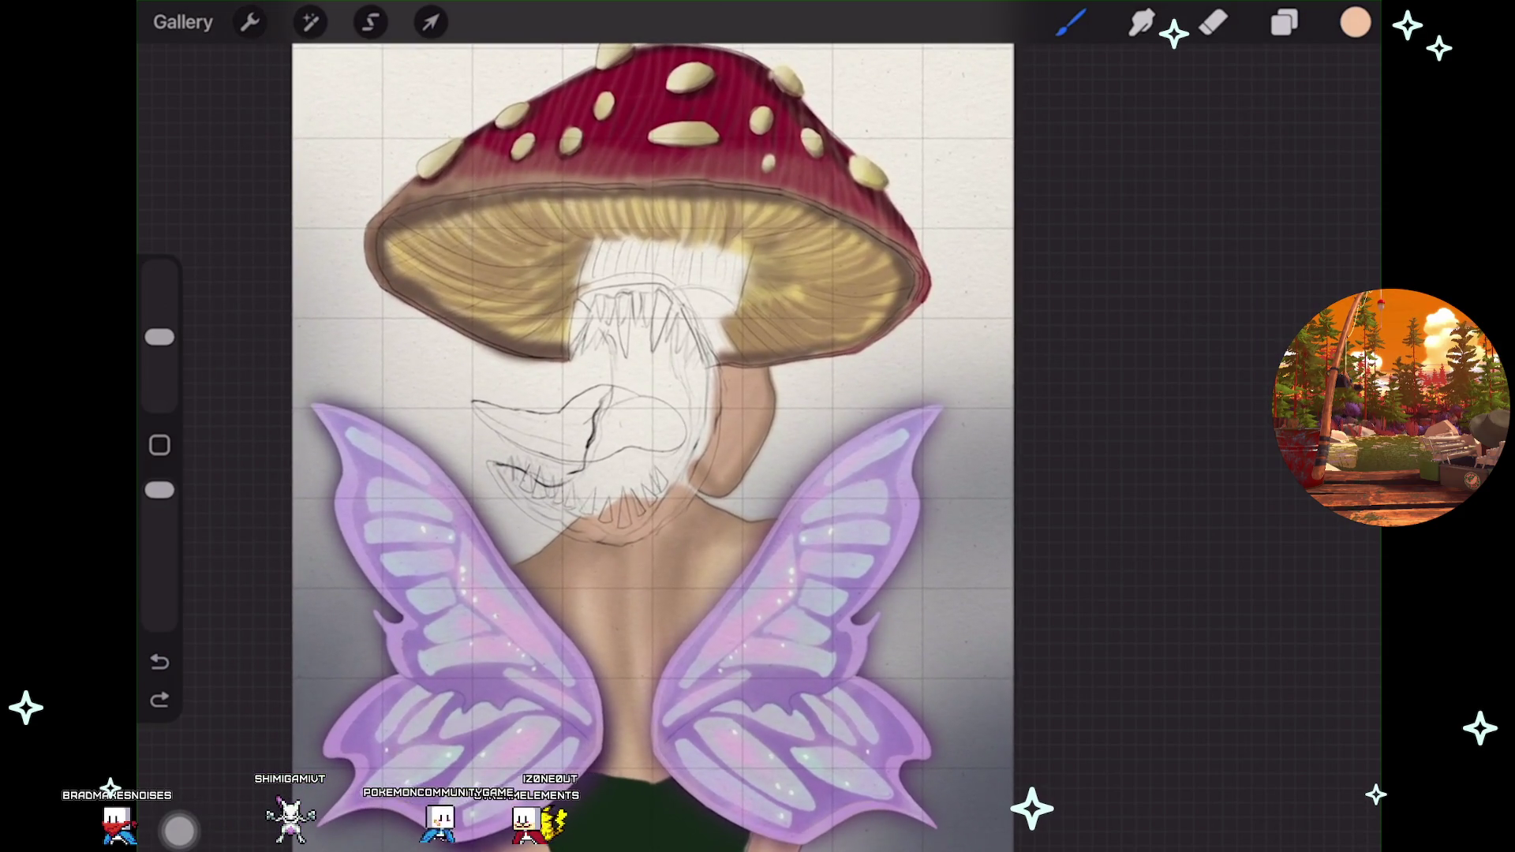
{"action": "scroll", "coordinate": [647, 686], "scroll_direction": "up", "scroll_amount": 3}
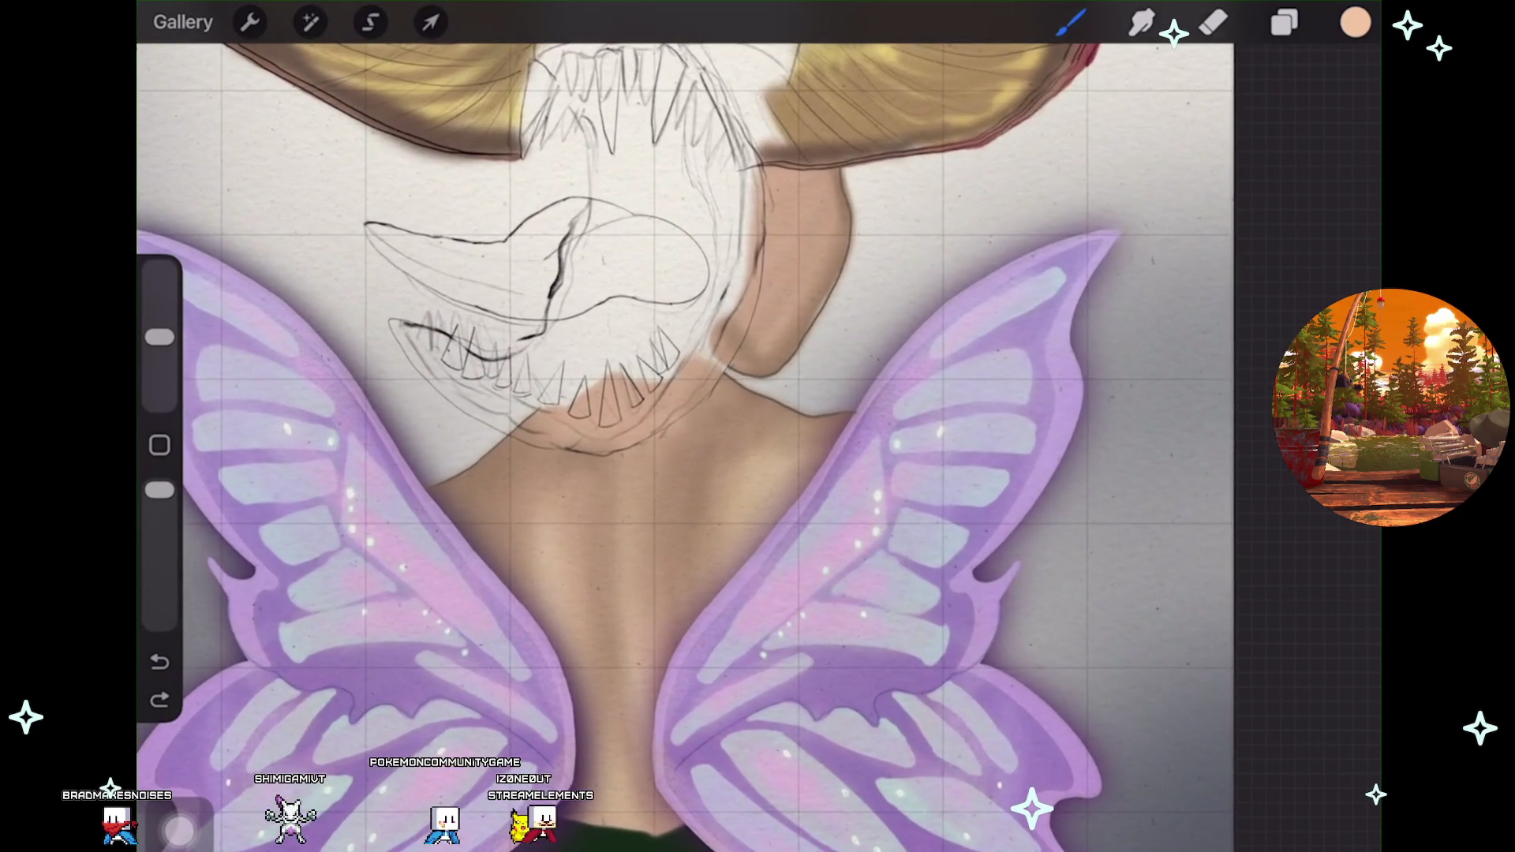
{"action": "left_click", "coordinate": [1284, 22]}
{"action": "scroll", "coordinate": [1159, 474], "scroll_direction": "up", "scroll_amount": 10}
{"action": "scroll", "coordinate": [1160, 473], "scroll_direction": "up", "scroll_amount": 5}
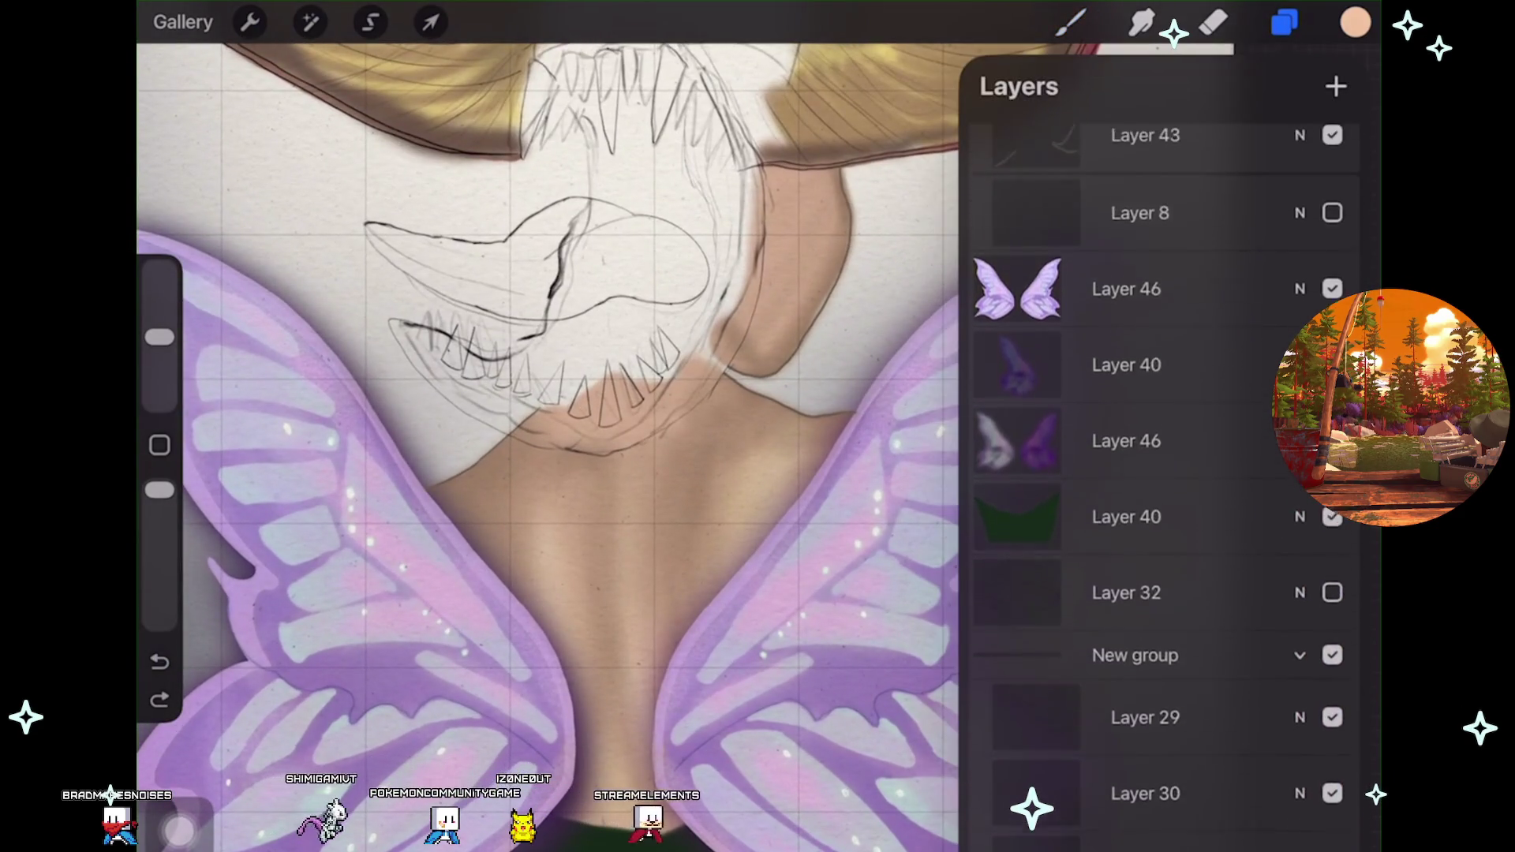
{"action": "left_click", "coordinate": [1284, 23]}
Start a Transform on the current layer, exit it, and undo the transform.
{"action": "left_click", "coordinate": [250, 22]}
{"action": "left_click", "coordinate": [430, 22]}
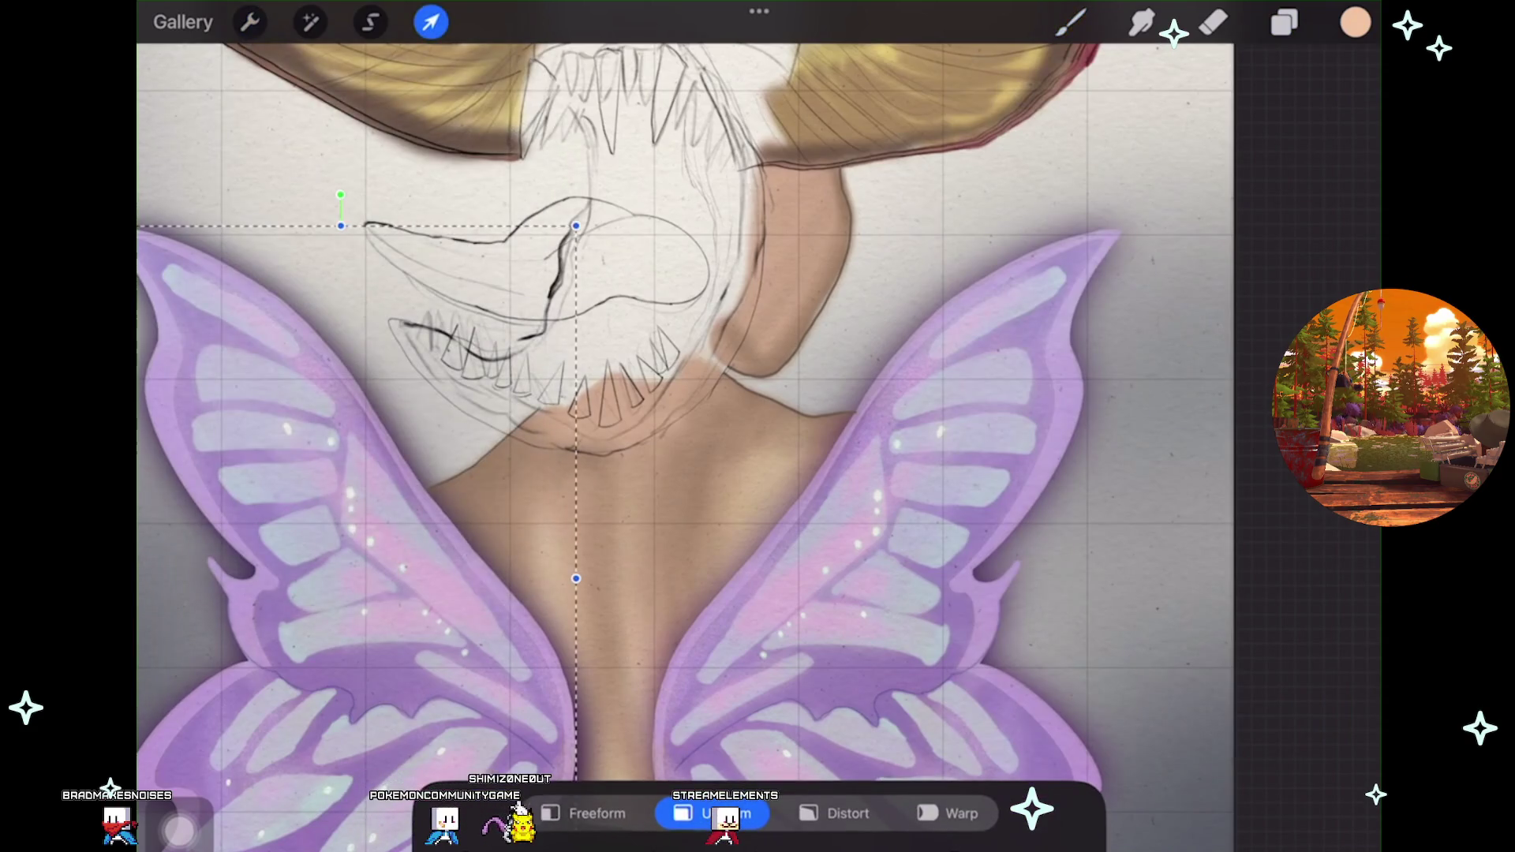
{"action": "left_click", "coordinate": [1071, 22]}
{"action": "key", "text": "ctrl+z"}
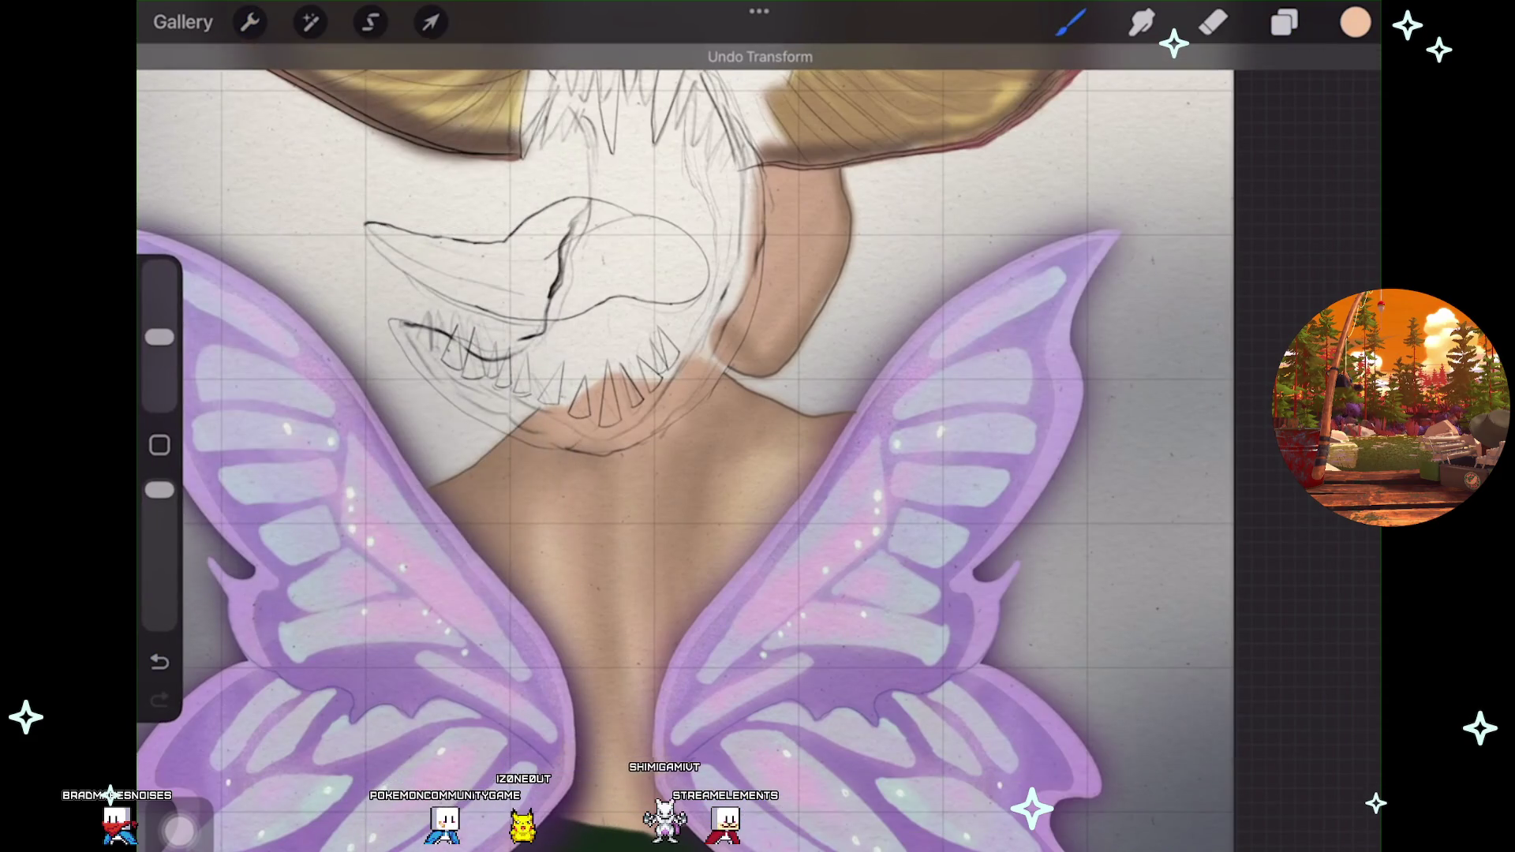
Undo the imported wing image and the earlier visibility change on Layer 38.
{"action": "left_click", "coordinate": [1283, 22]}
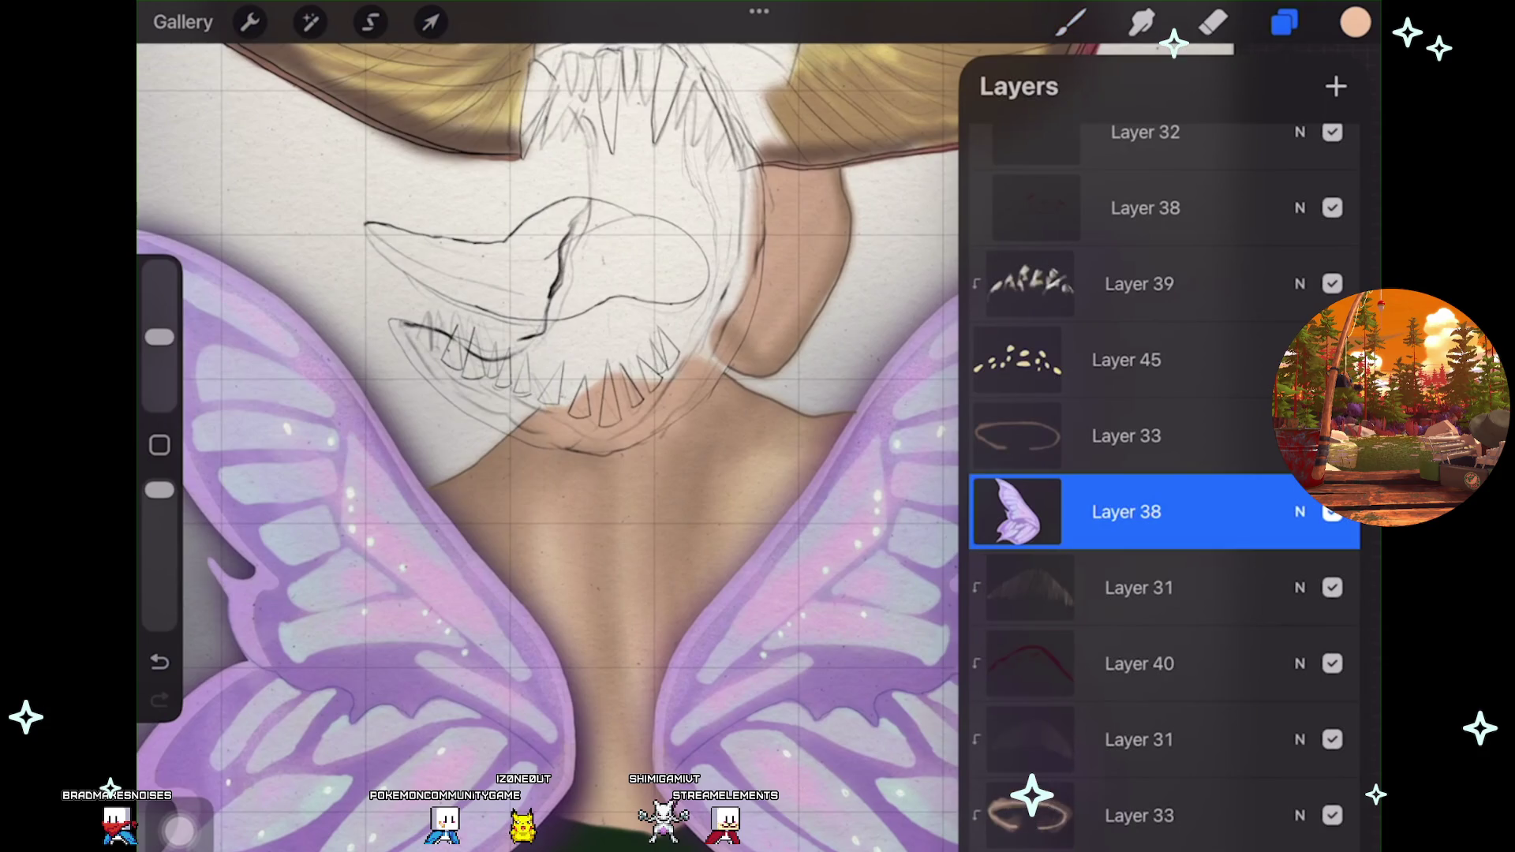
{"action": "key", "text": "ctrl+z"}
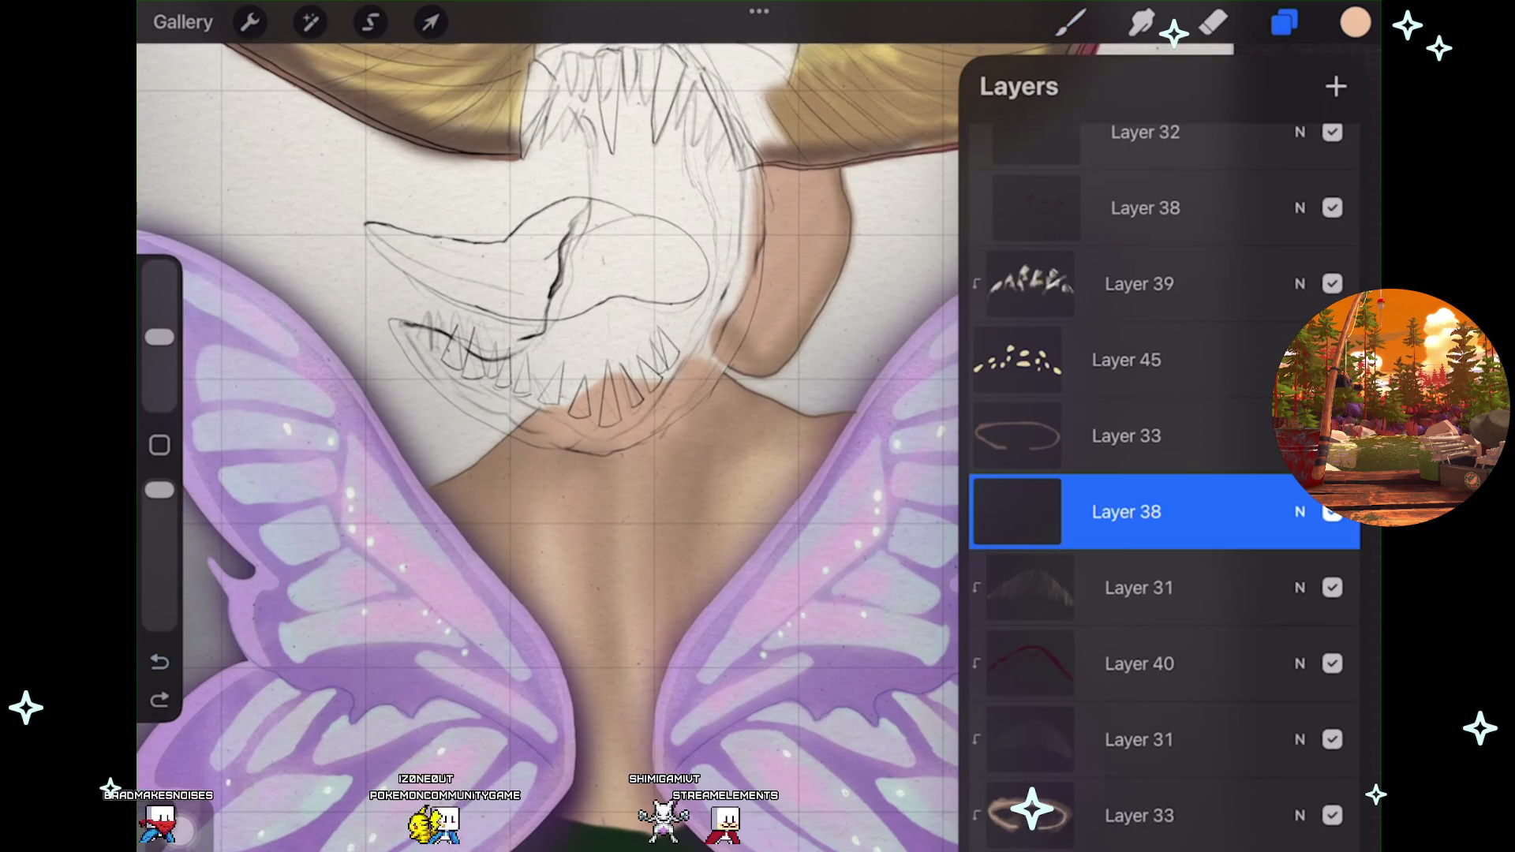
{"action": "key", "text": "ctrl+z"}
{"action": "key", "text": "ctrl+z"}
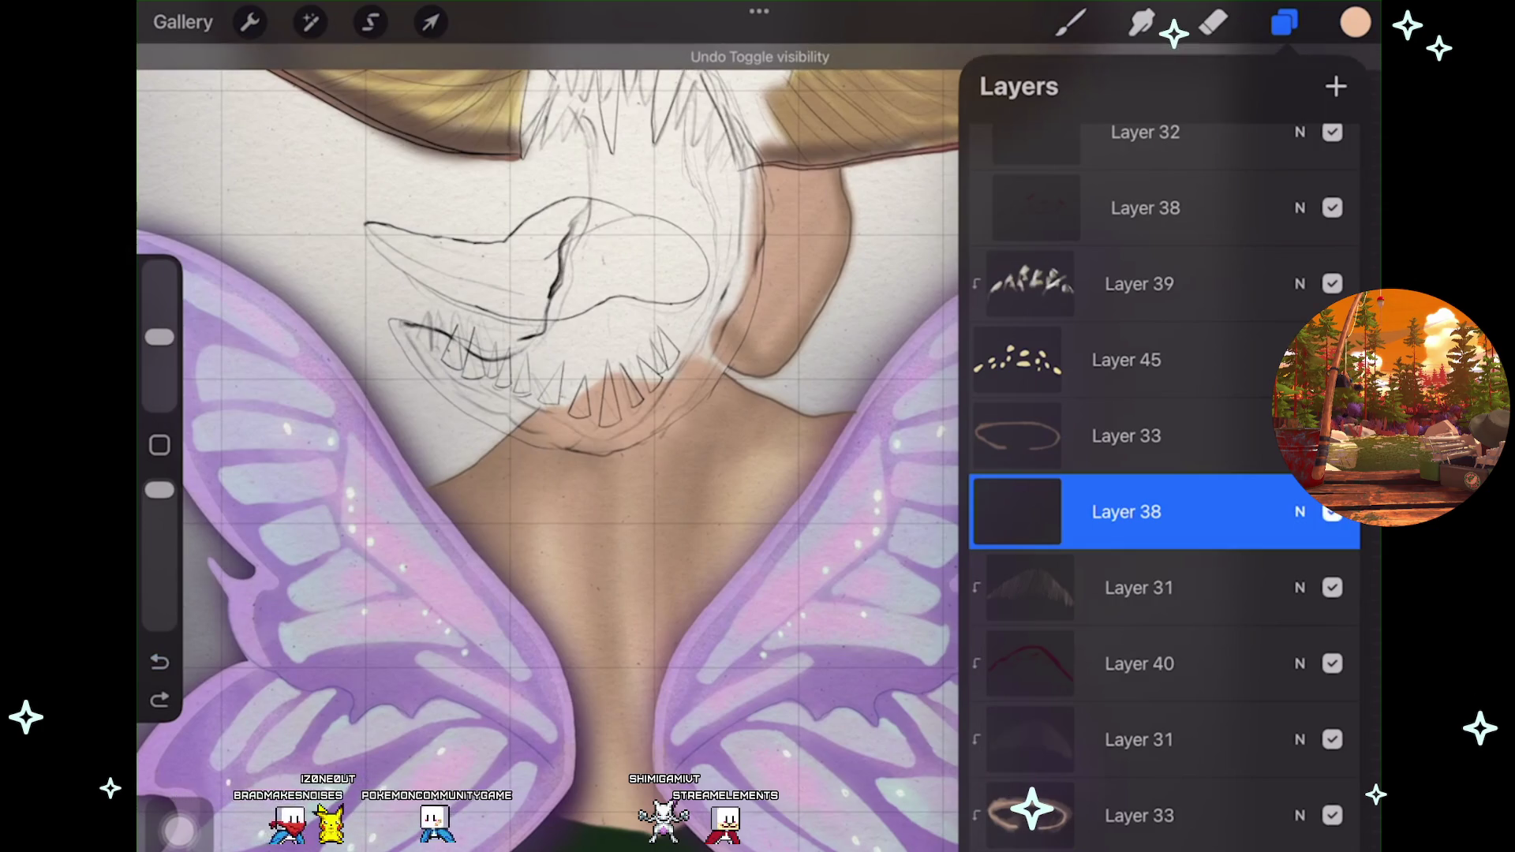
{"action": "left_click", "coordinate": [250, 22]}
Check canvas layer usage (39 of 50 used, 11 available), then close the panels.
{"action": "left_click", "coordinate": [285, 140]}
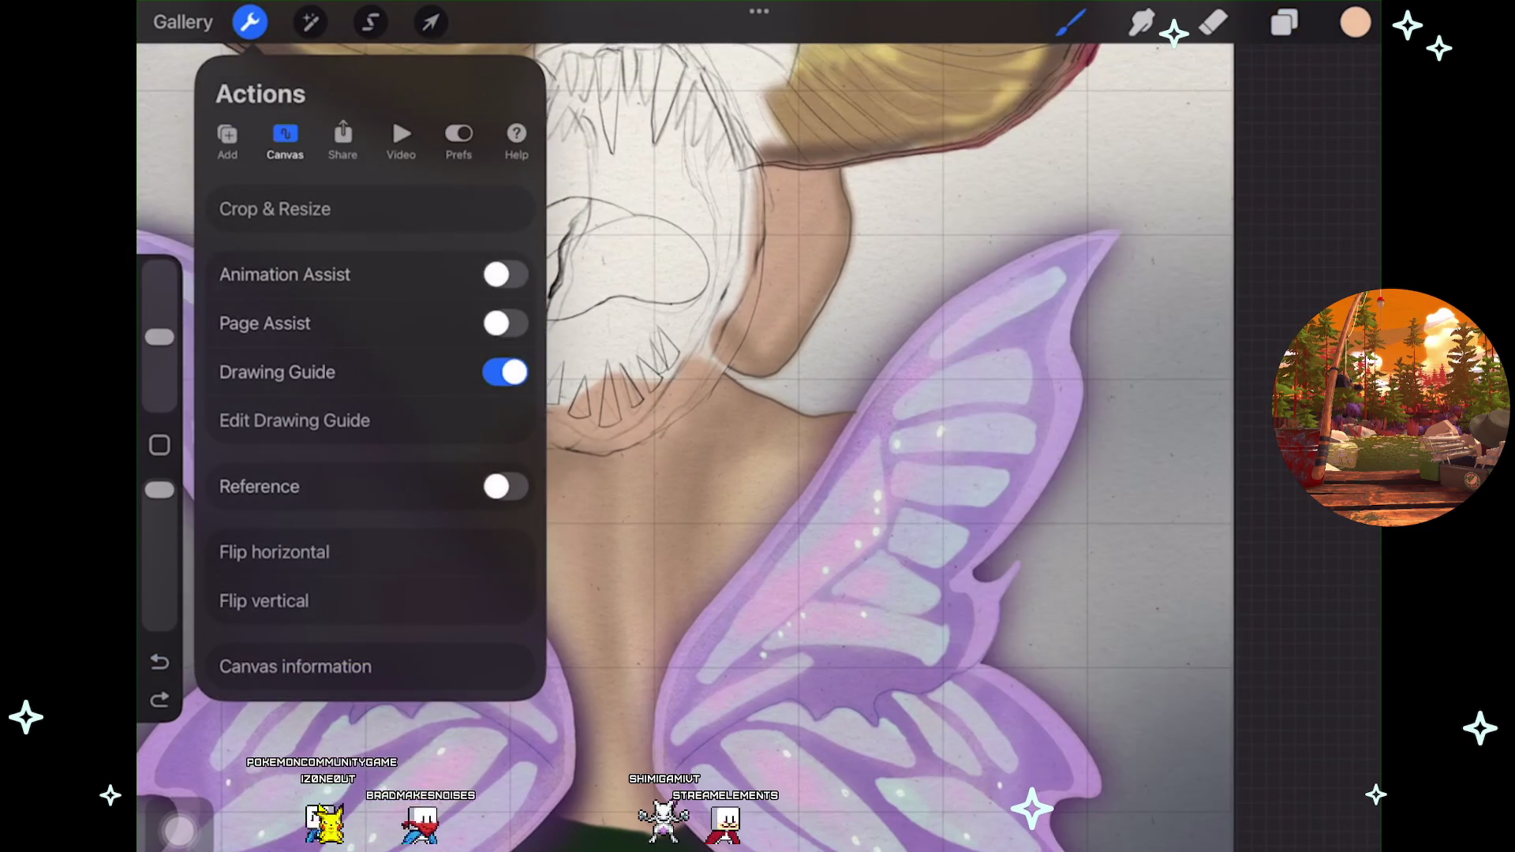
{"action": "left_click", "coordinate": [292, 666]}
{"action": "left_click", "coordinate": [229, 210]}
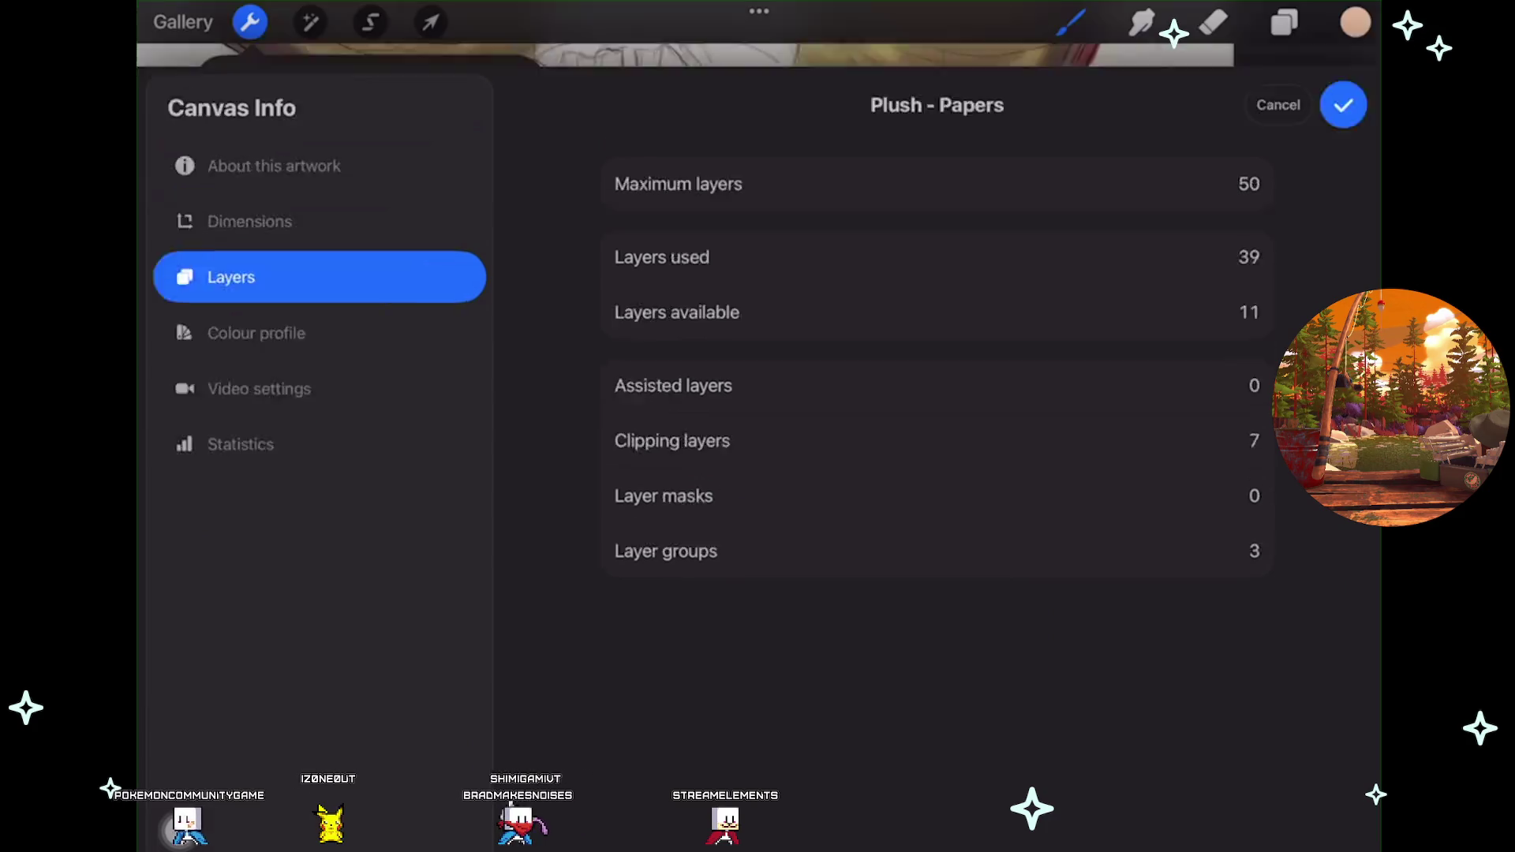
{"action": "left_click", "coordinate": [1343, 37]}
{"action": "scroll", "coordinate": [868, 473], "scroll_direction": "down", "scroll_amount": 3}
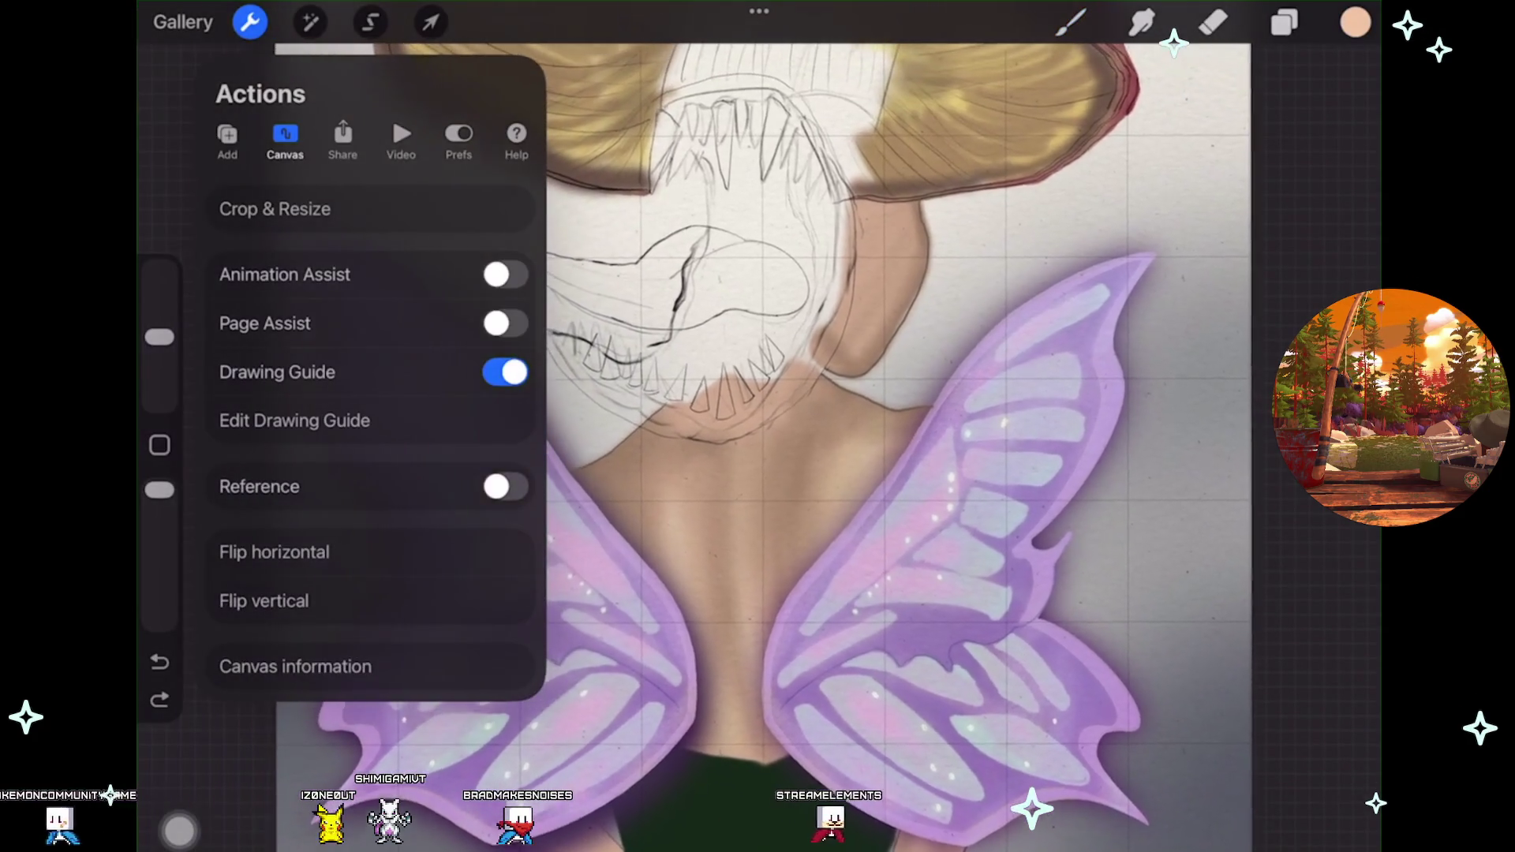
{"action": "scroll", "coordinate": [766, 442], "scroll_direction": "down", "scroll_amount": 3}
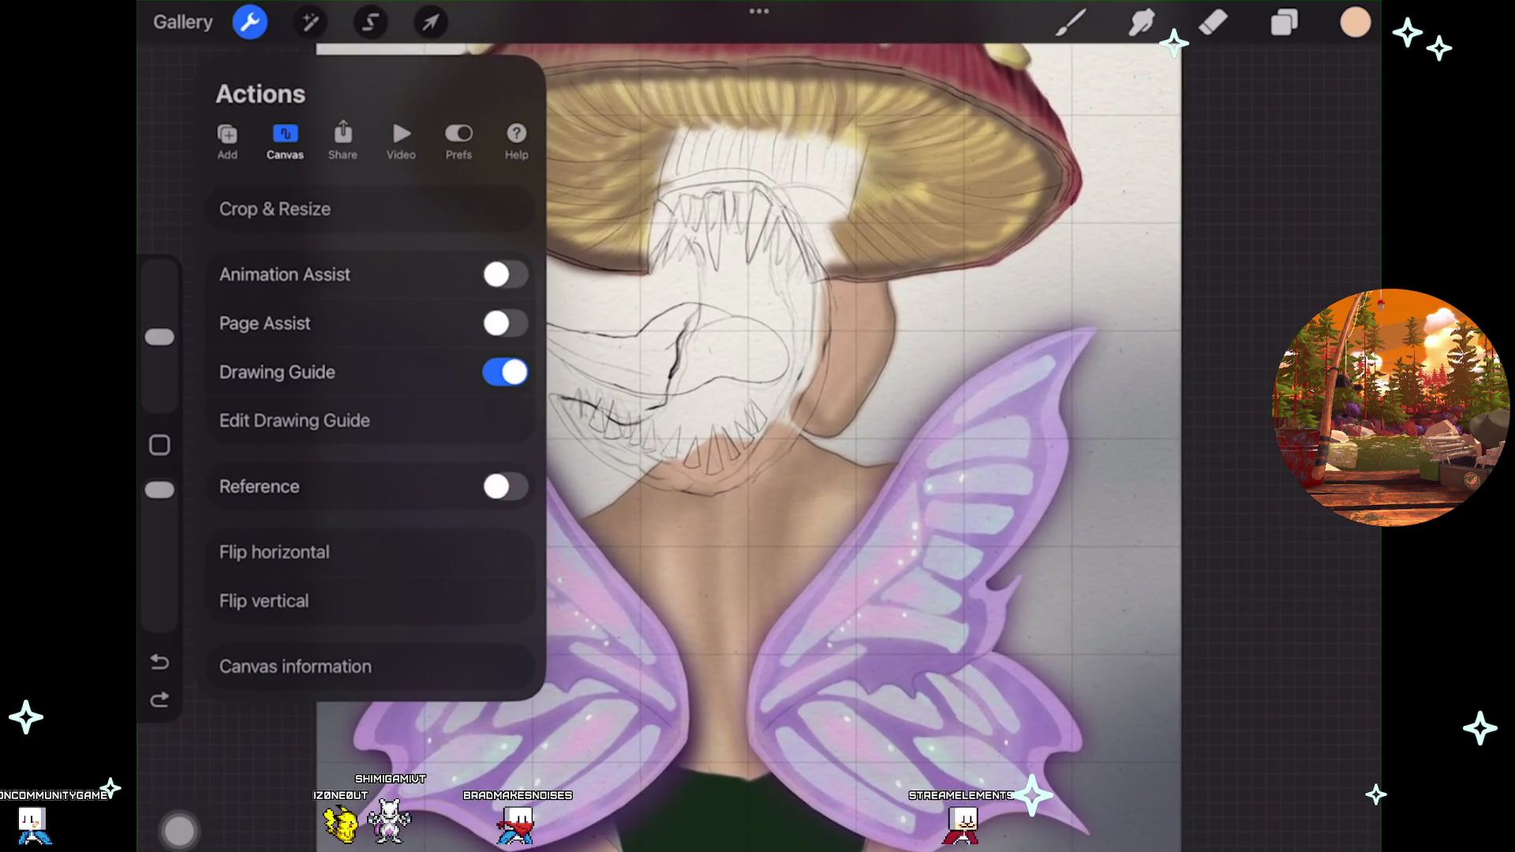
{"action": "left_click", "coordinate": [250, 22]}
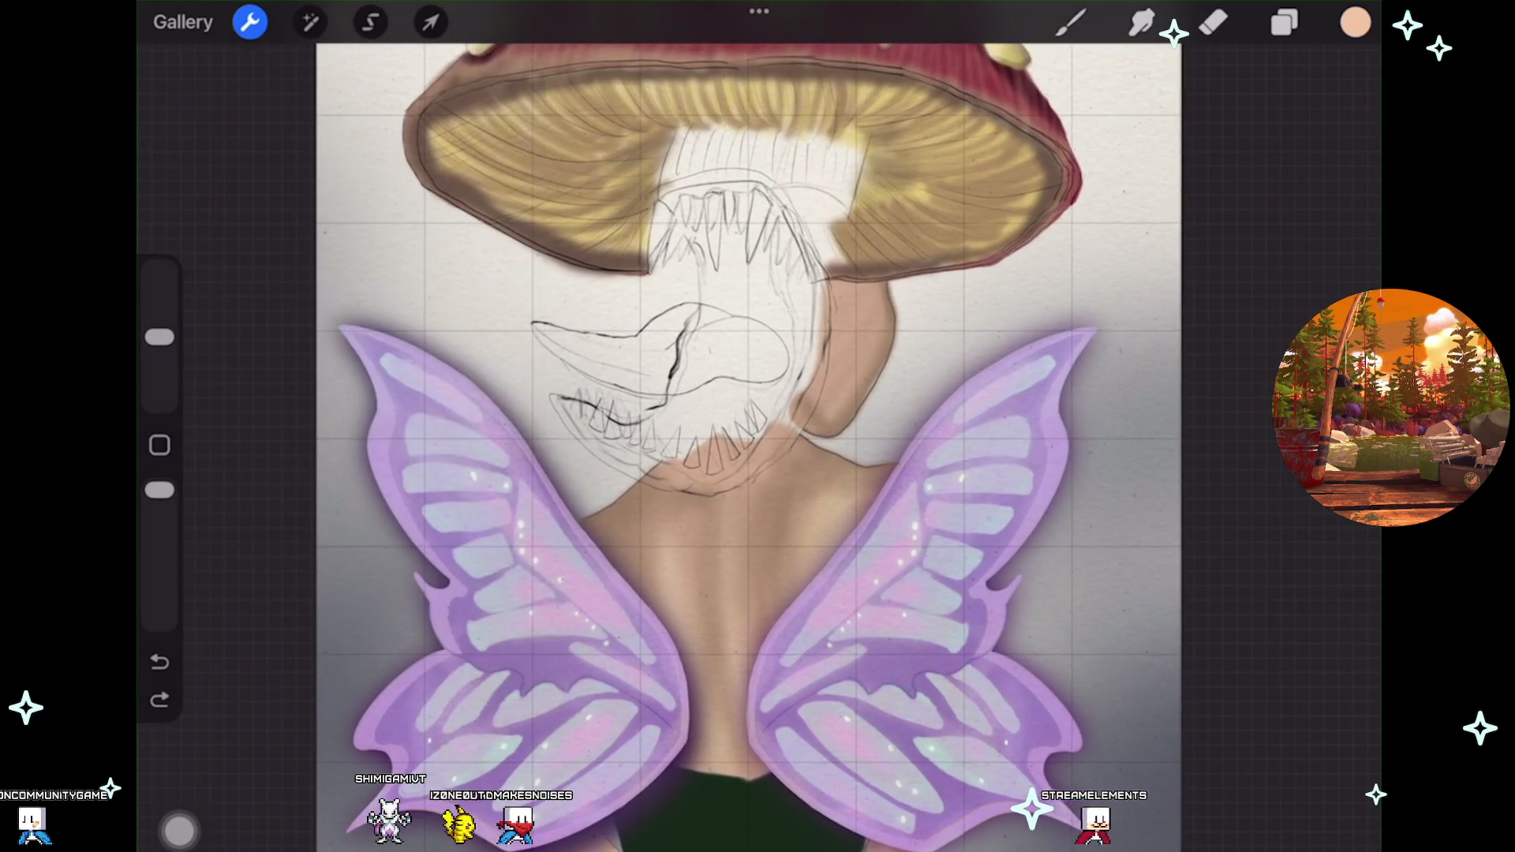
{"action": "scroll", "coordinate": [742, 442], "scroll_direction": "up", "scroll_amount": 3}
Make Layer 40 visible again and add a new empty Layer 43 below the wings.
{"action": "scroll", "coordinate": [742, 442], "scroll_direction": "up", "scroll_amount": 2}
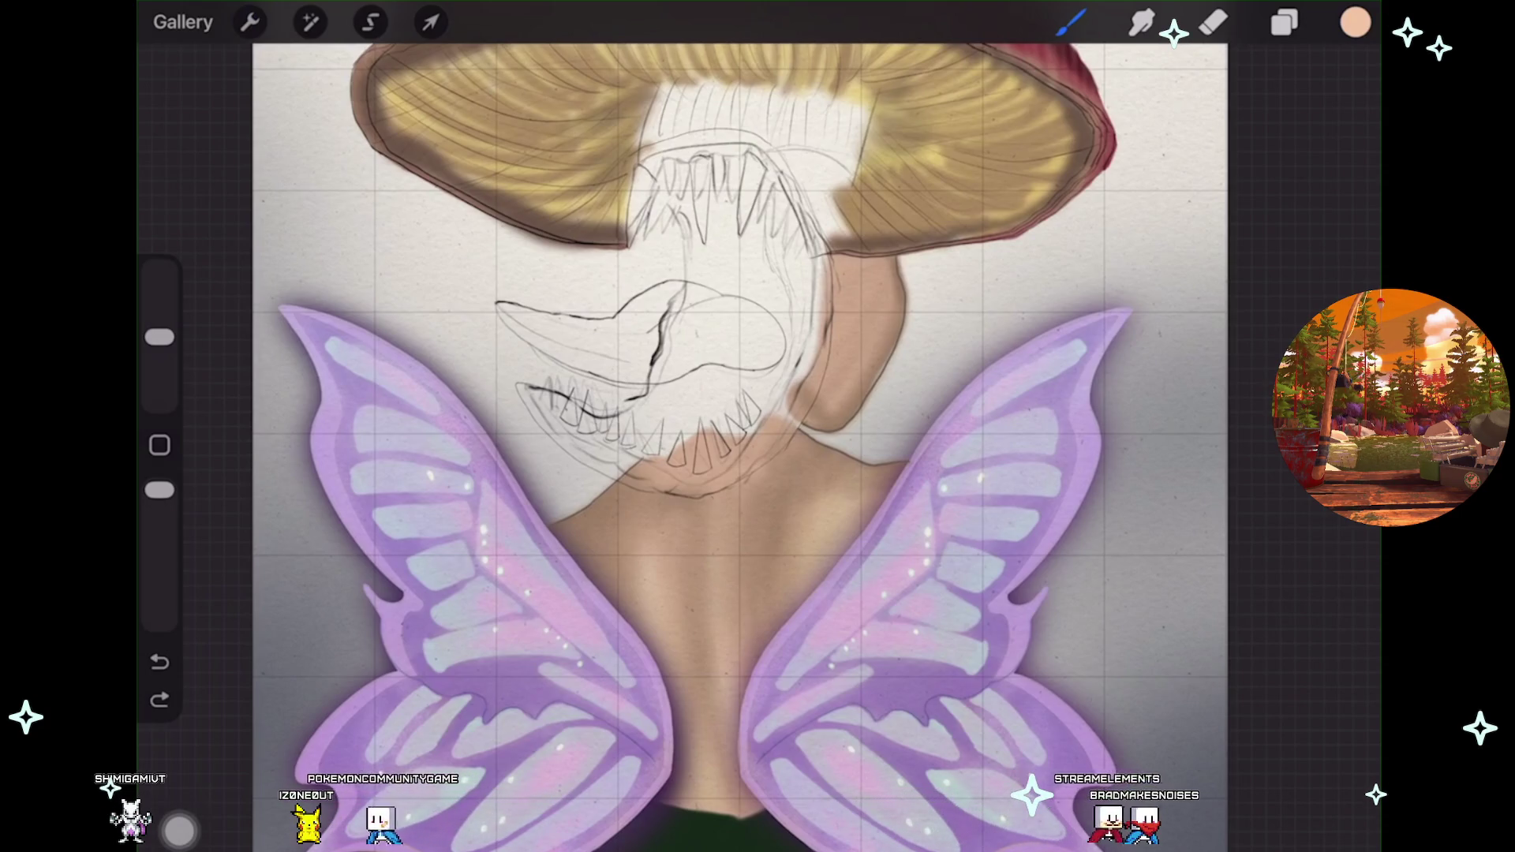
{"action": "scroll", "coordinate": [710, 426], "scroll_direction": "up", "scroll_amount": 2}
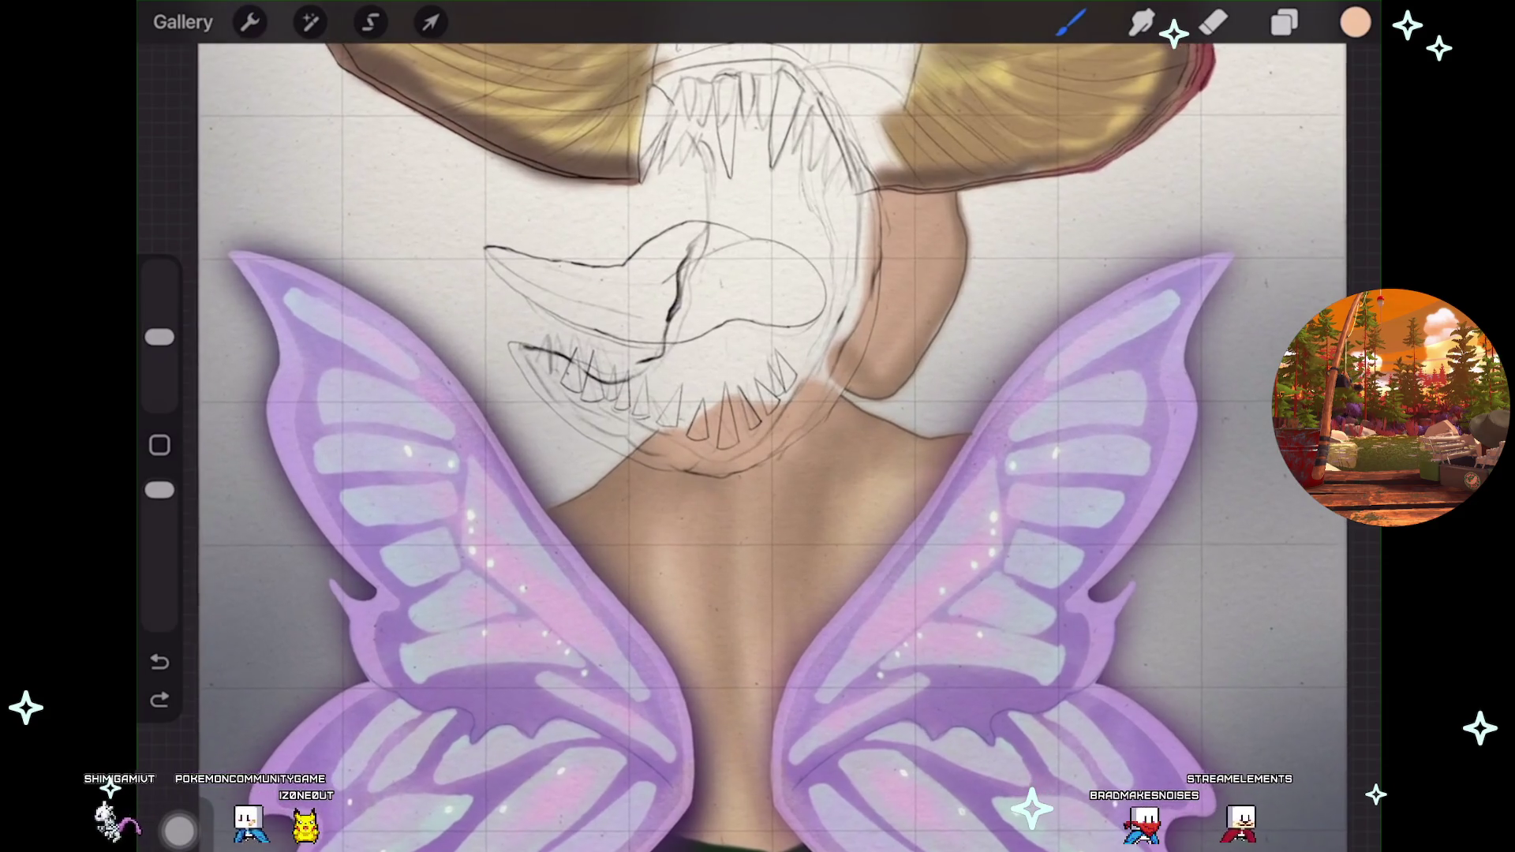
{"action": "left_click", "coordinate": [1284, 22]}
{"action": "scroll", "coordinate": [1160, 474], "scroll_direction": "up", "scroll_amount": 3}
{"action": "scroll", "coordinate": [1160, 473], "scroll_direction": "up", "scroll_amount": 5}
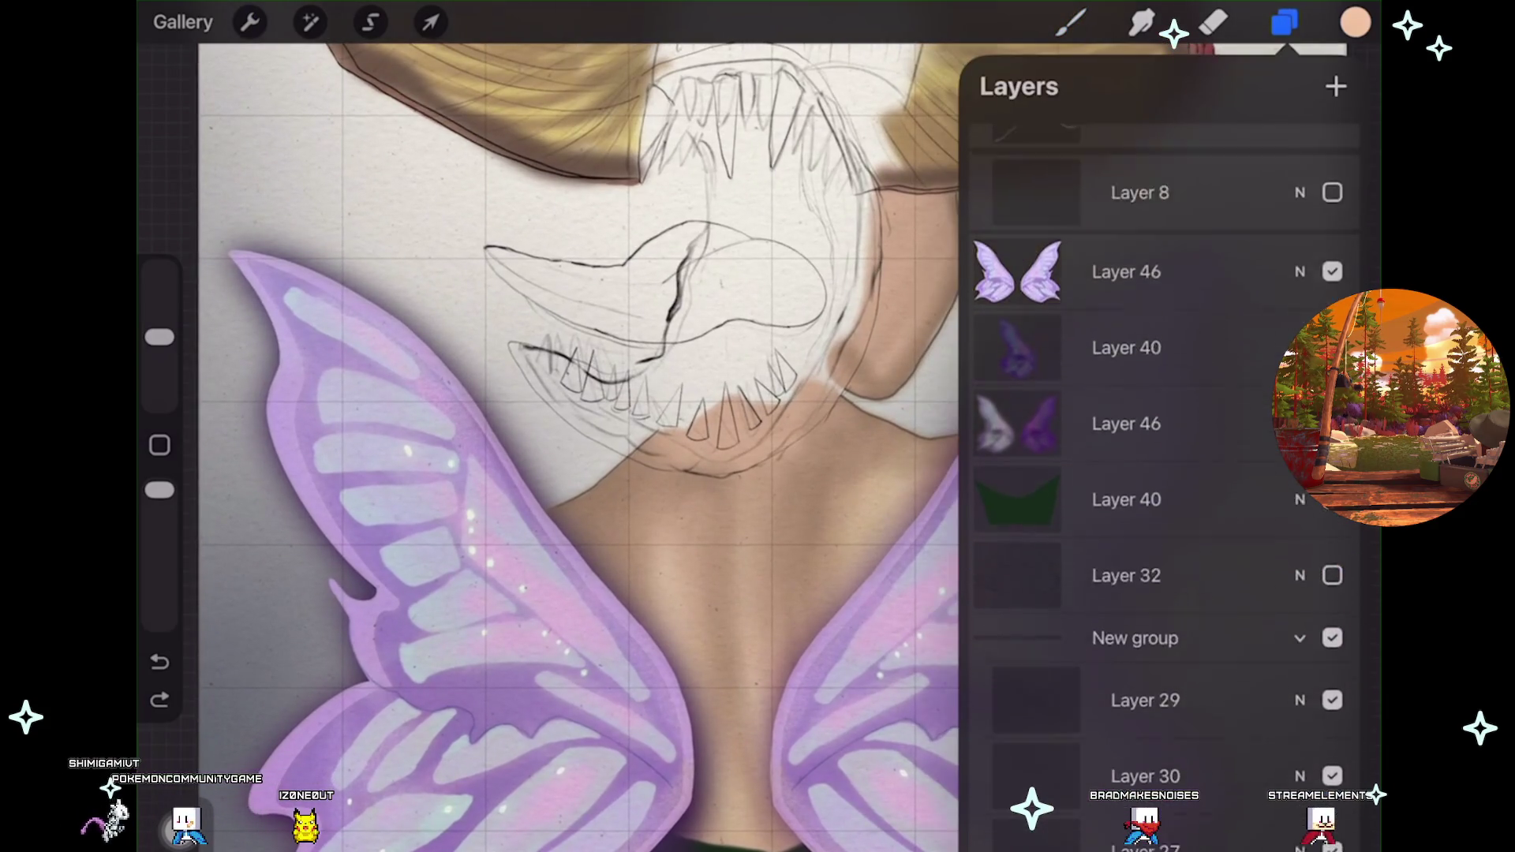
{"action": "left_click", "coordinate": [1332, 591]}
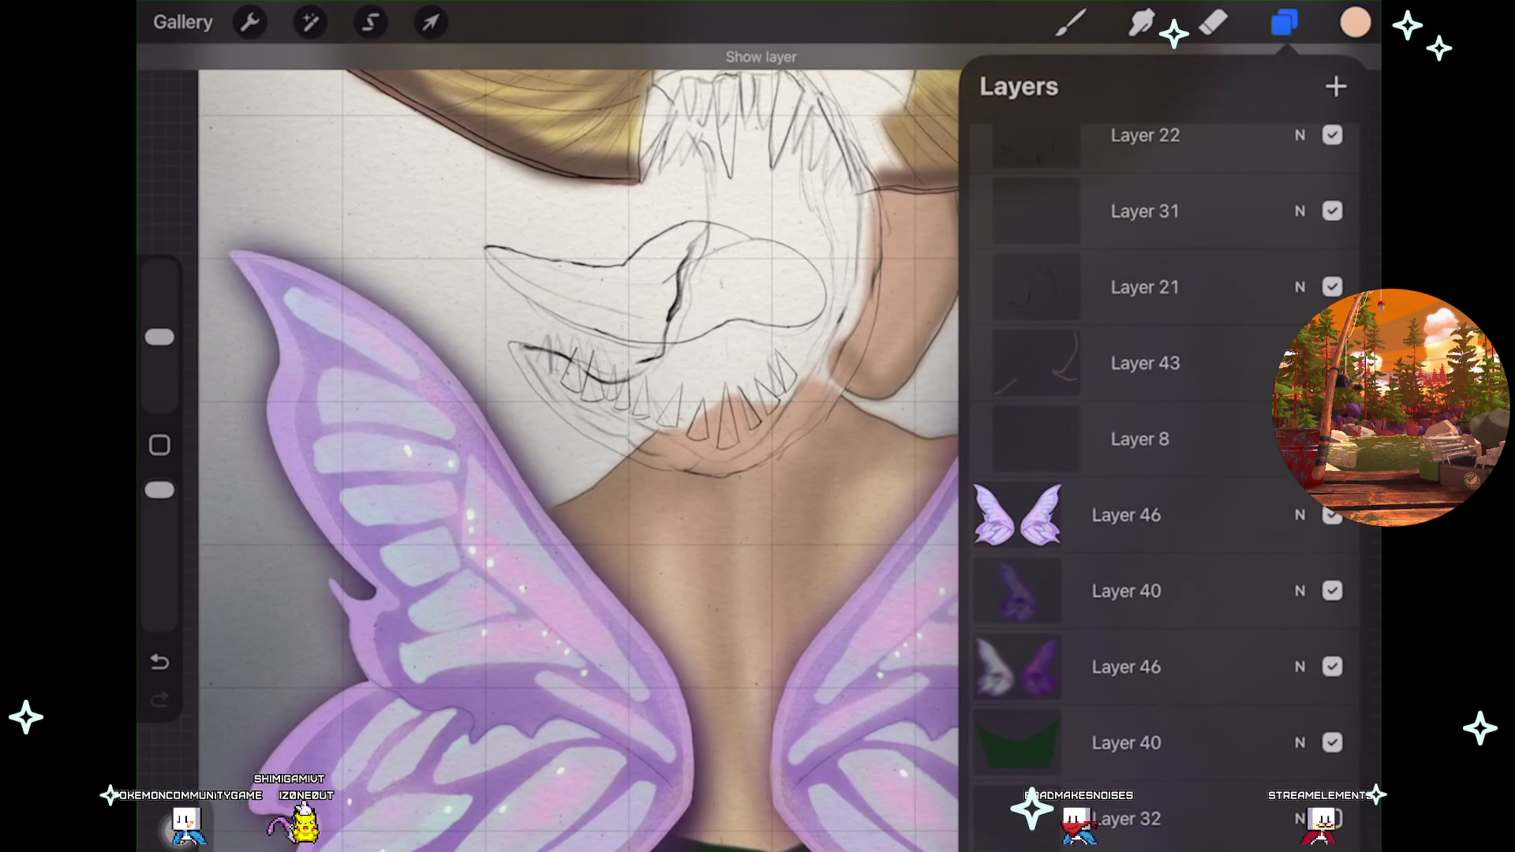
{"action": "scroll", "coordinate": [552, 426], "scroll_direction": "down", "scroll_amount": 2}
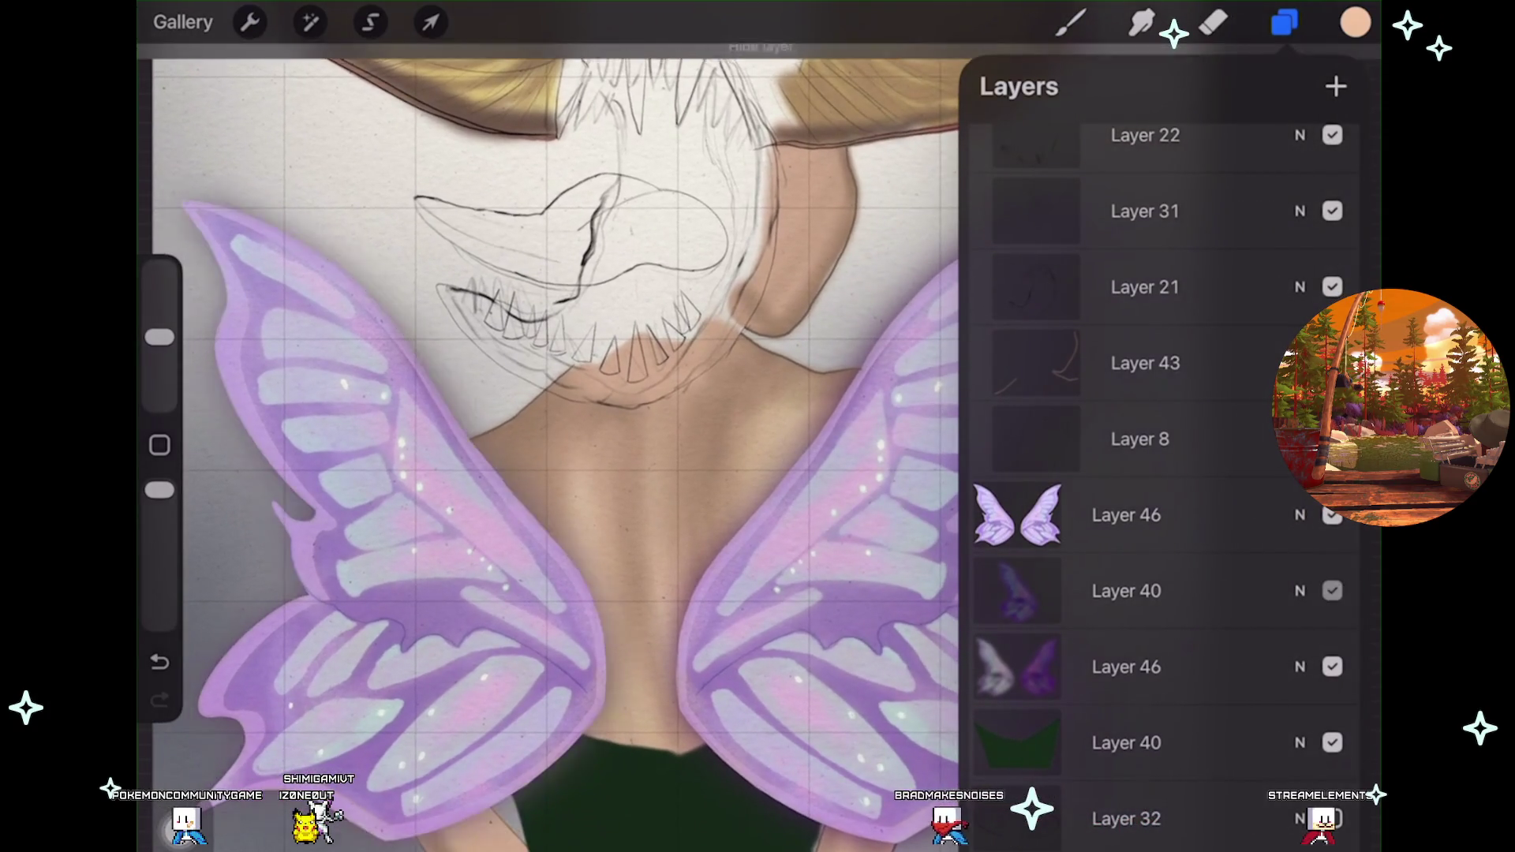
{"action": "left_click", "coordinate": [1336, 86]}
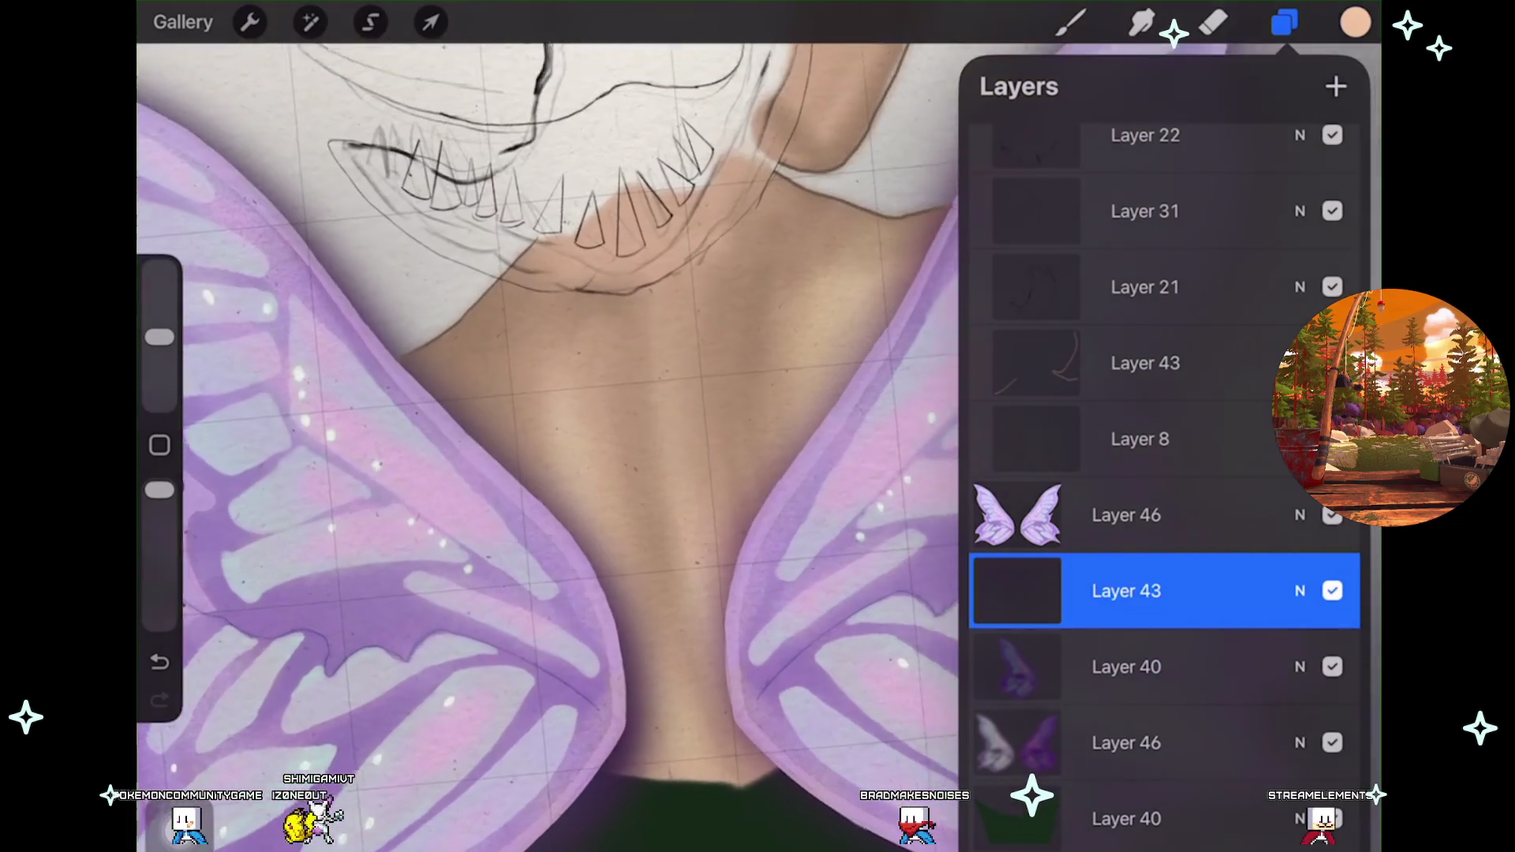
Sample a colour from the canvas and undo a test stroke.
{"action": "scroll", "coordinate": [552, 395], "scroll_direction": "up", "scroll_amount": 3}
{"action": "left_click", "coordinate": [378, 293]}
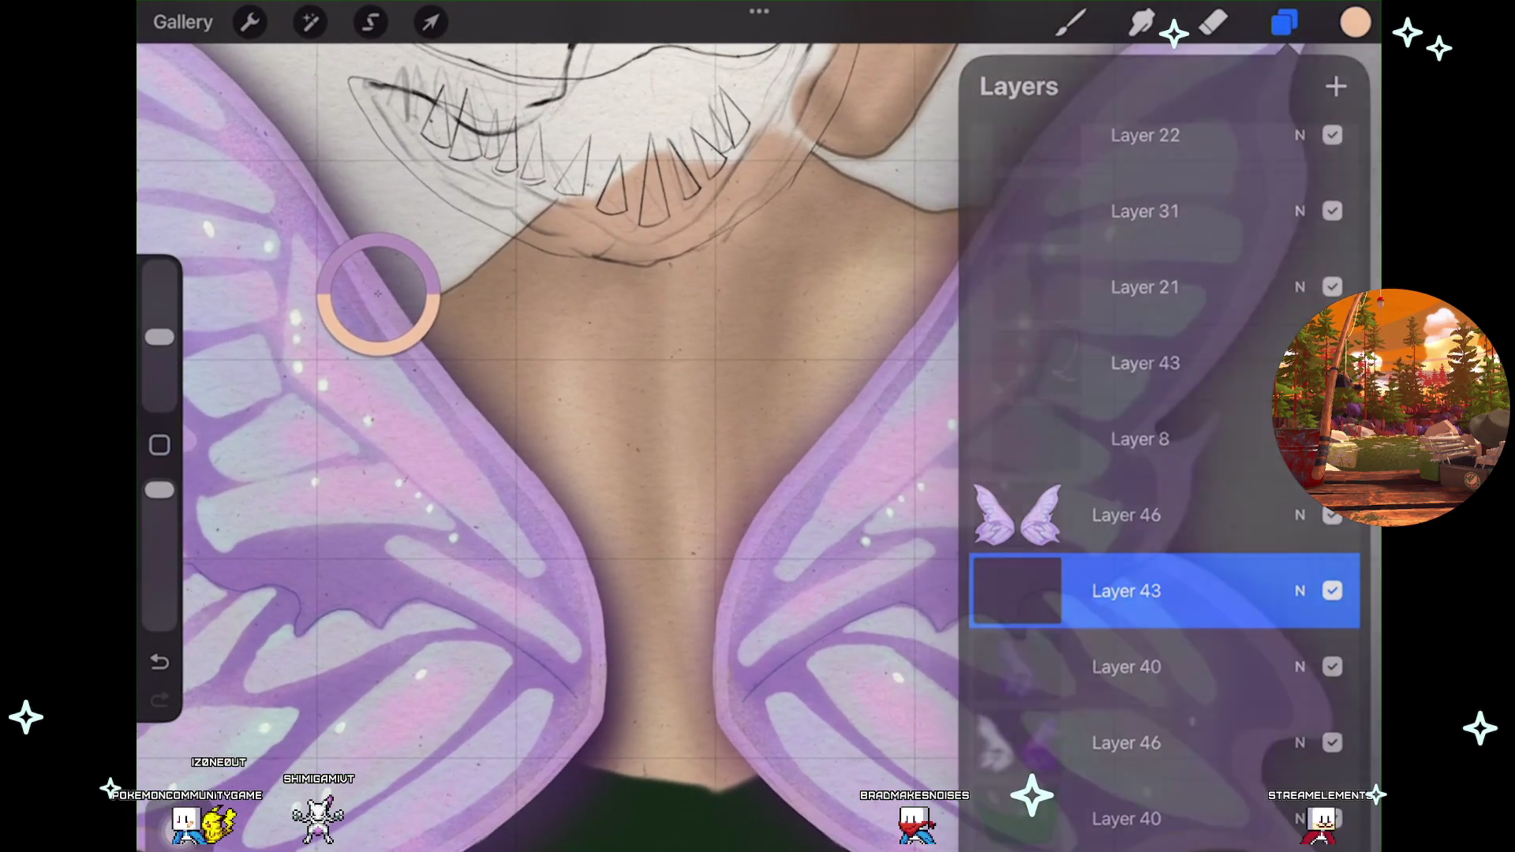
{"action": "left_click", "coordinate": [608, 676]}
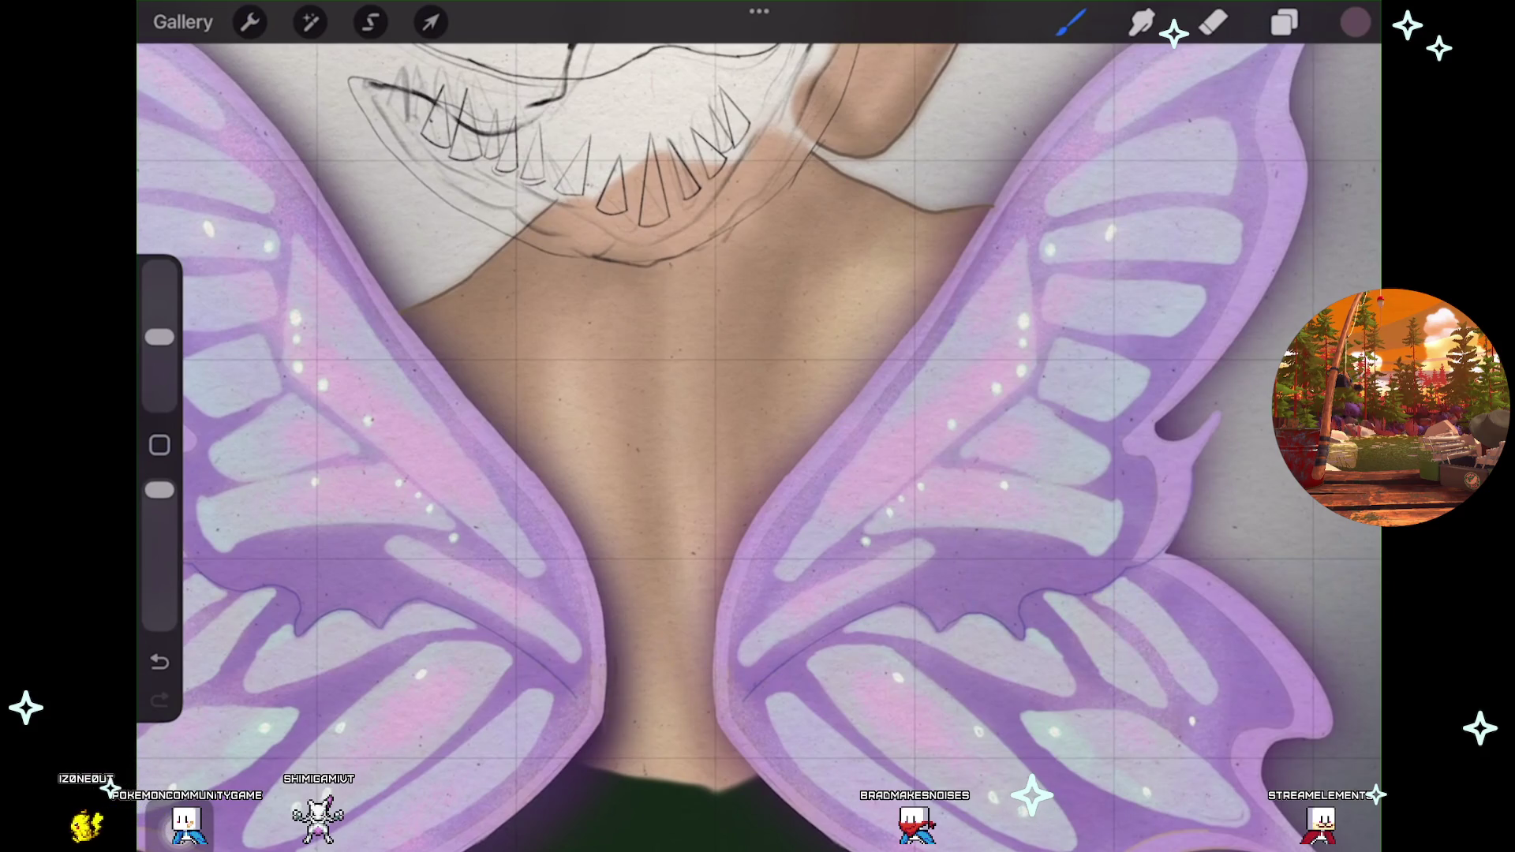
{"action": "key", "text": "ctrl+z"}
Select the Soft Airbrush from the Brush Library and undo another test stroke.
{"action": "left_click", "coordinate": [1070, 22]}
{"action": "scroll", "coordinate": [1159, 315], "scroll_direction": "up", "scroll_amount": 1}
{"action": "left_click", "coordinate": [1160, 166]}
{"action": "left_click", "coordinate": [1284, 22]}
{"action": "scroll", "coordinate": [758, 427], "scroll_direction": "up", "scroll_amount": 3}
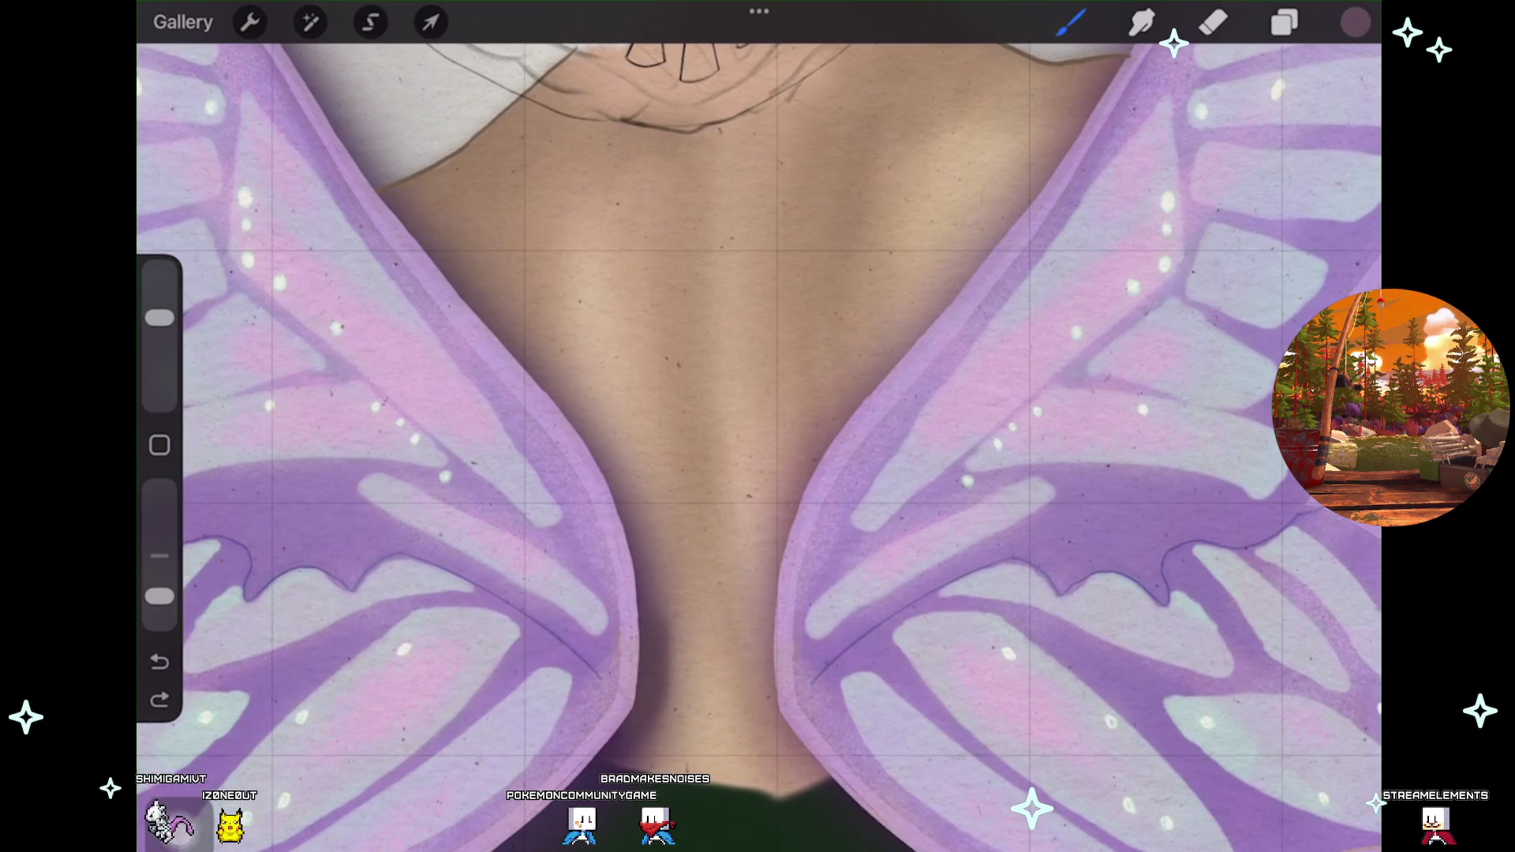
{"action": "key", "text": "ctrl+z"}
Darken the colour to near black and move Layer 43 above the wings Layer 46.
{"action": "left_click", "coordinate": [1355, 22]}
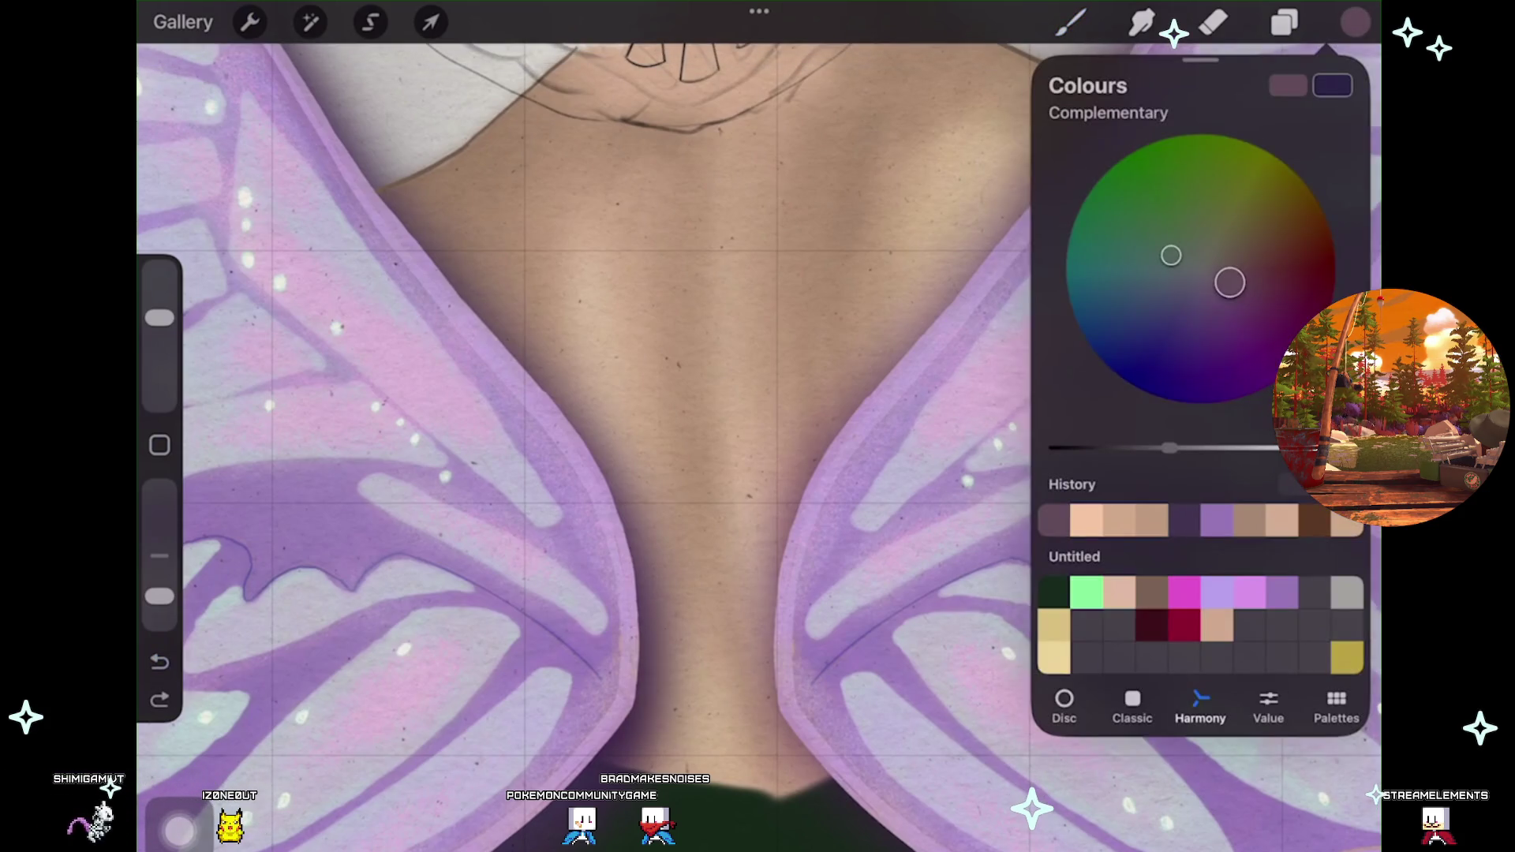
{"action": "left_click_drag", "start_coordinate": [1171, 448], "coordinate": [1096, 448]}
{"action": "left_click", "coordinate": [1285, 22]}
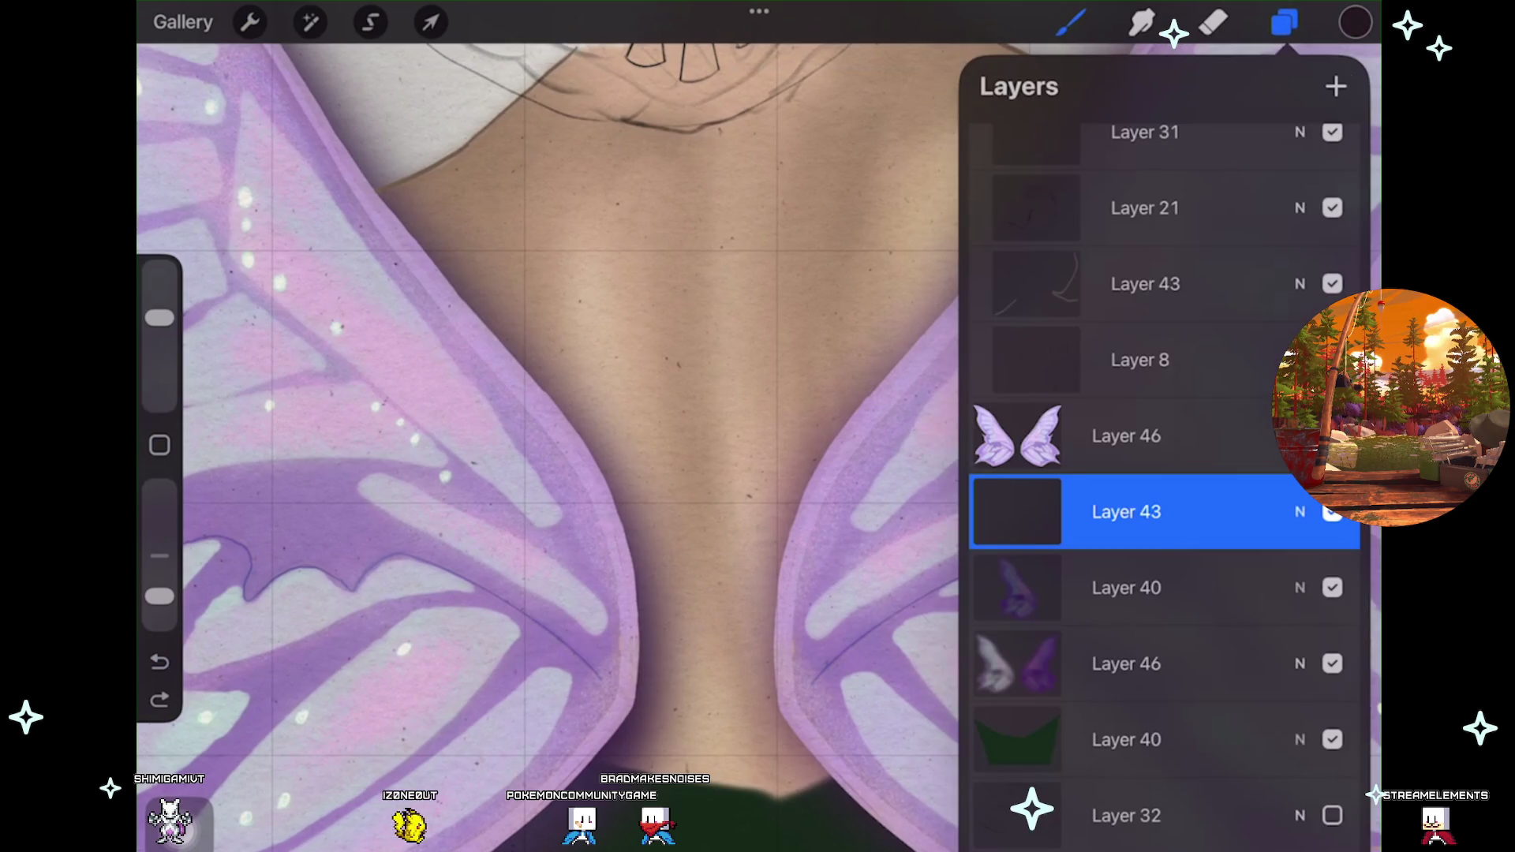
{"action": "left_click_drag", "start_coordinate": [1127, 512], "coordinate": [1127, 435]}
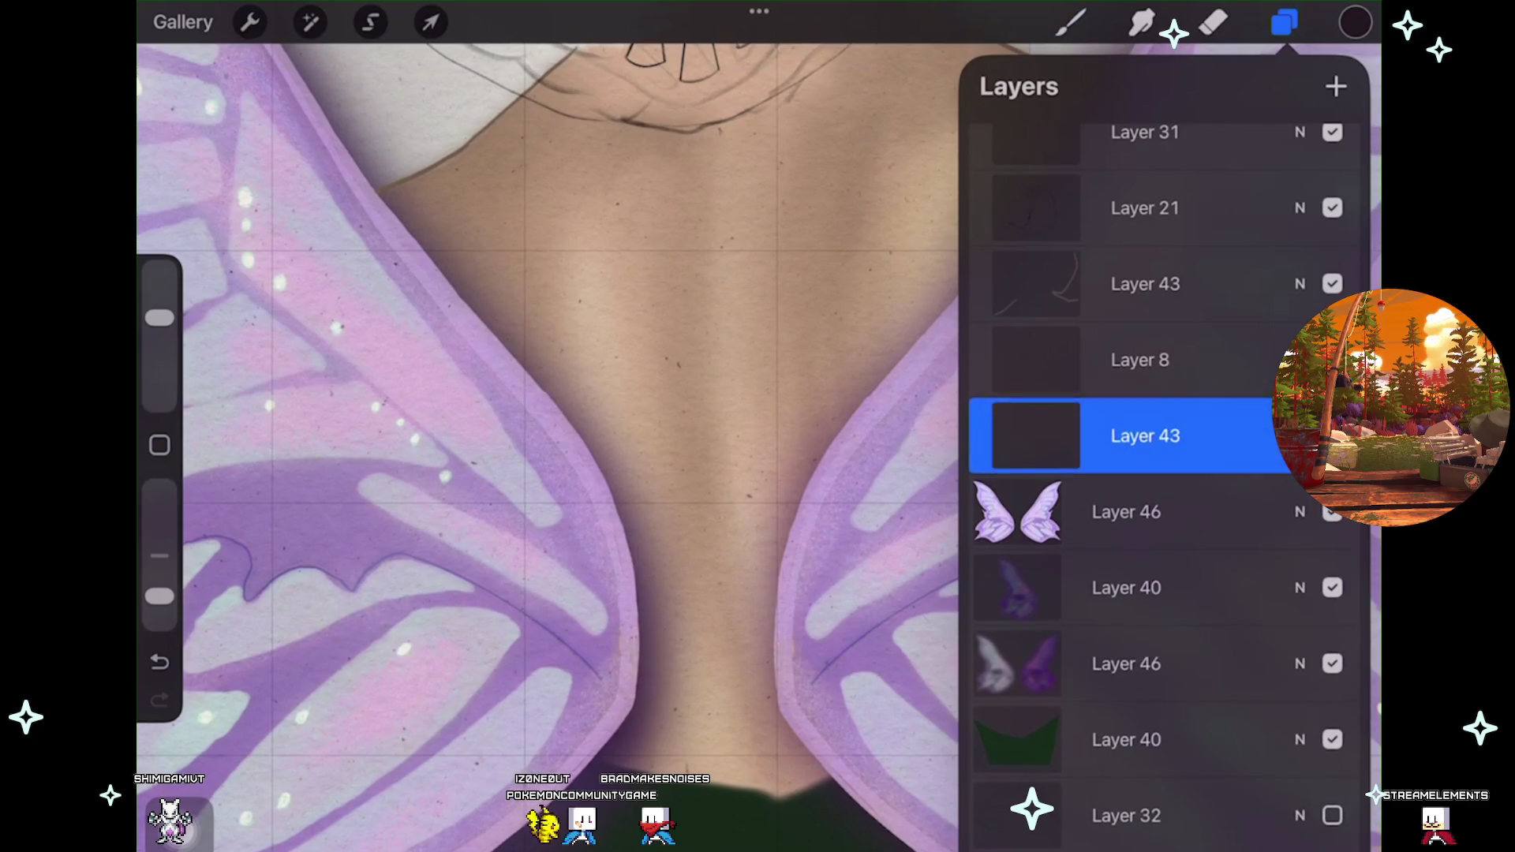
{"action": "left_click", "coordinate": [1285, 22]}
Airbrush a dark shadow on the back along the left wing's inner edge.
{"action": "left_click_drag", "start_coordinate": [644, 648], "coordinate": [649, 723]}
{"action": "left_click_drag", "start_coordinate": [663, 580], "coordinate": [653, 678]}
{"action": "left_click_drag", "start_coordinate": [671, 608], "coordinate": [663, 702]}
{"action": "left_click_drag", "start_coordinate": [632, 576], "coordinate": [678, 679]}
{"action": "scroll", "coordinate": [758, 427], "scroll_direction": "down", "scroll_amount": 5}
{"action": "scroll", "coordinate": [758, 426], "scroll_direction": "up", "scroll_amount": 5}
Undo the broad shadow, then lower brush opacity slightly and set brush size to 15%.
{"action": "key", "text": "ctrl+z"}
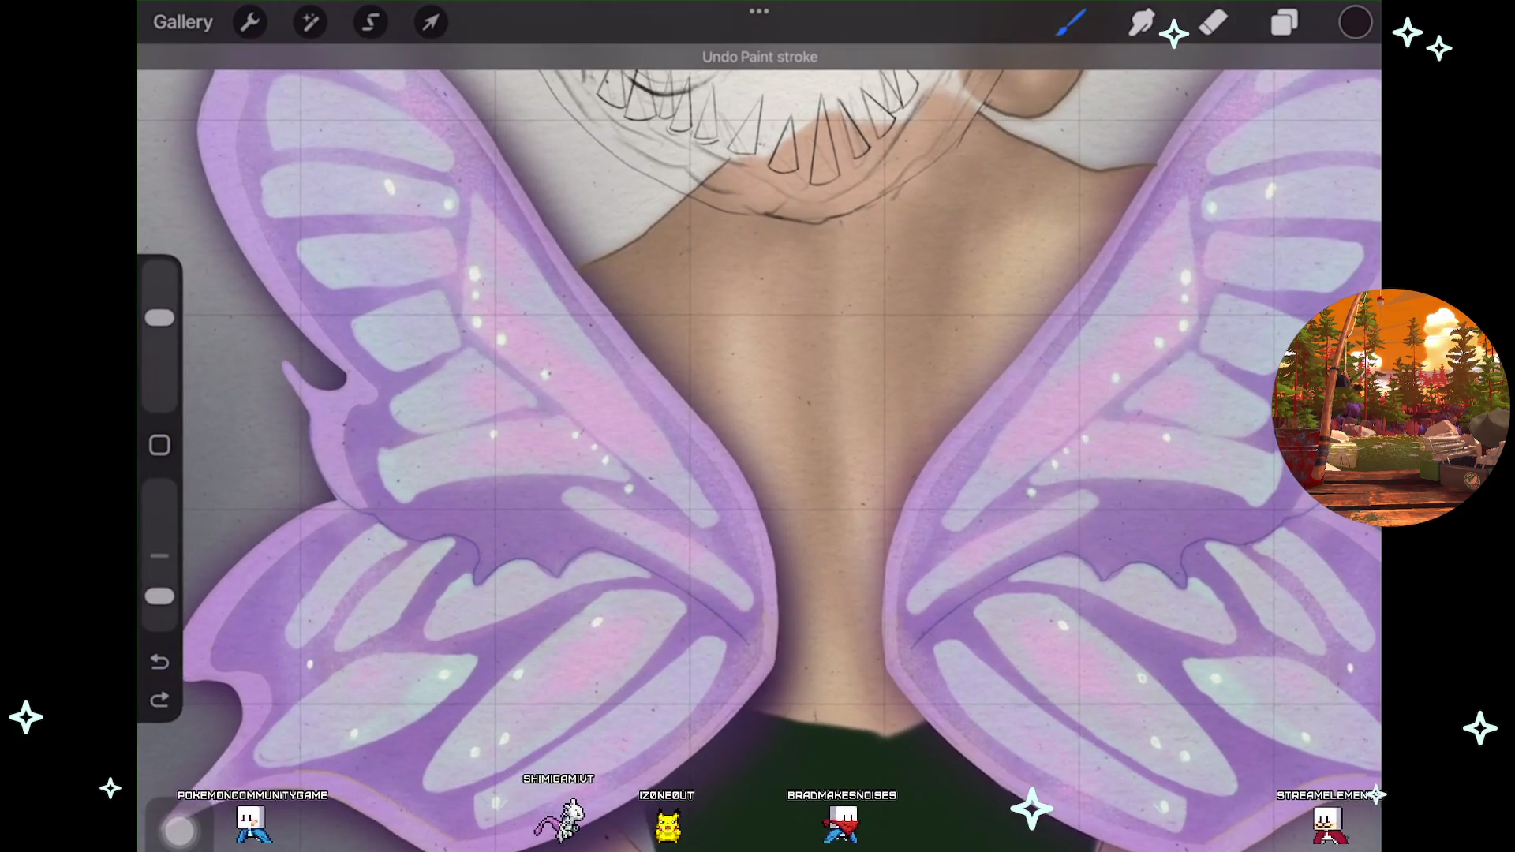
{"action": "left_click_drag", "start_coordinate": [159, 596], "coordinate": [159, 603]}
{"action": "left_click_drag", "start_coordinate": [160, 317], "coordinate": [159, 348]}
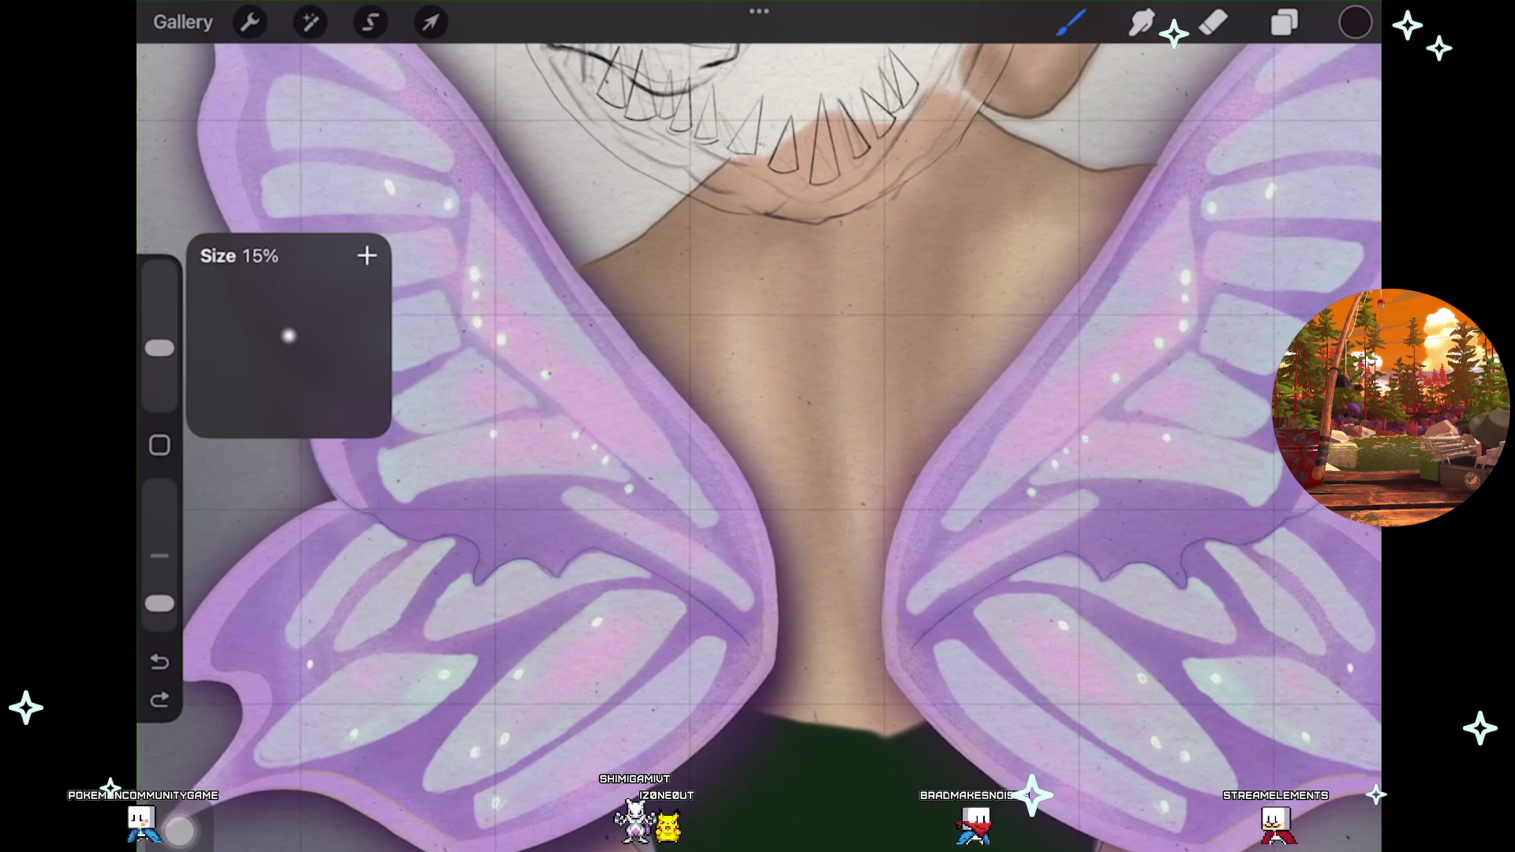
Paint thinner shadows along both wings' inner edges, undoing the last stroke by the right wing.
{"action": "scroll", "coordinate": [758, 426], "scroll_direction": "up", "scroll_amount": 2}
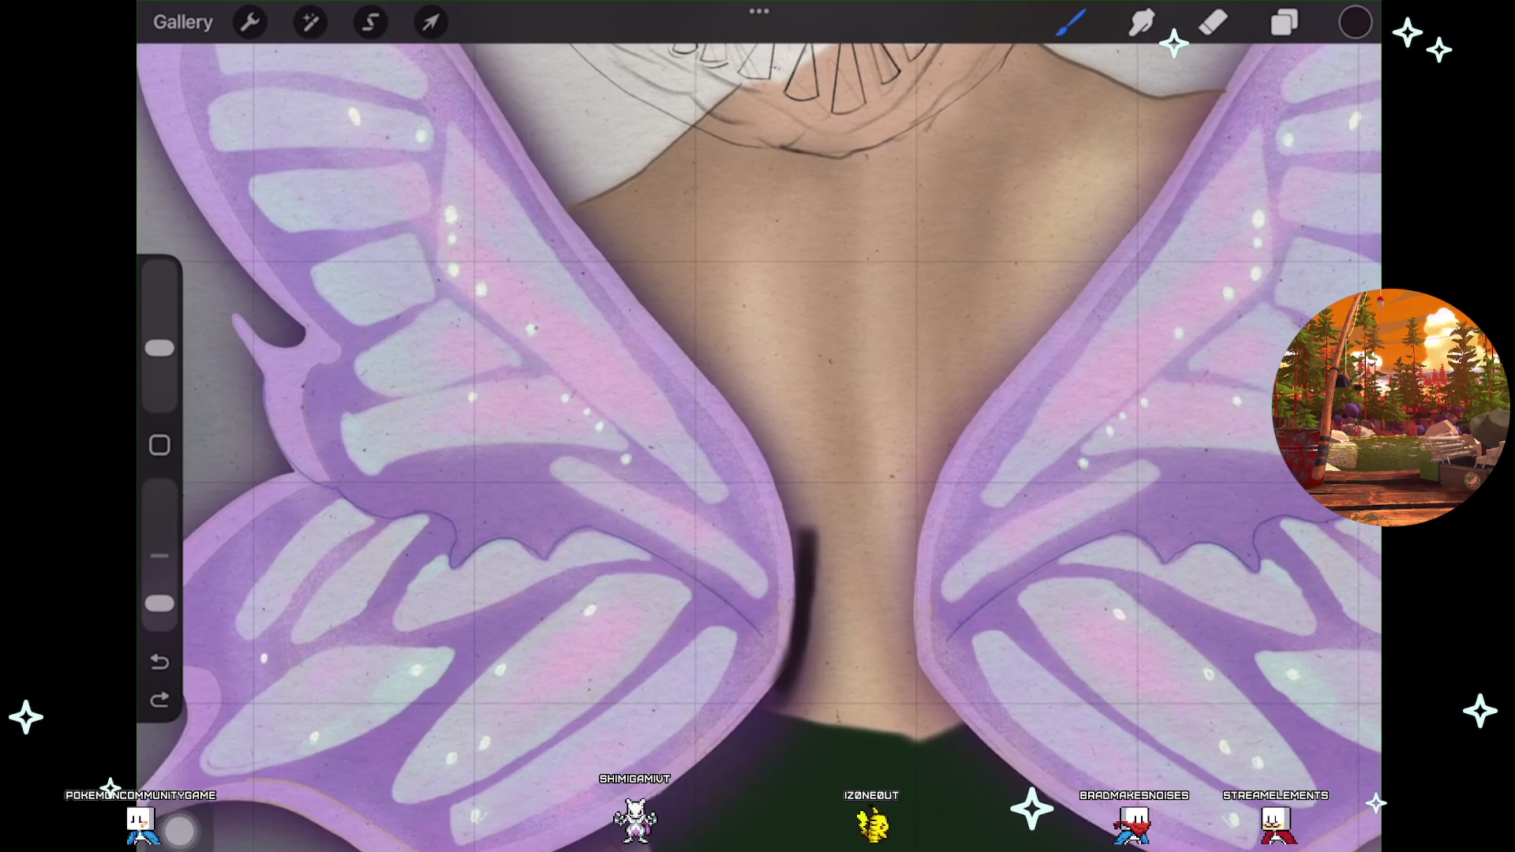
{"action": "scroll", "coordinate": [758, 426], "scroll_direction": "down", "scroll_amount": 3}
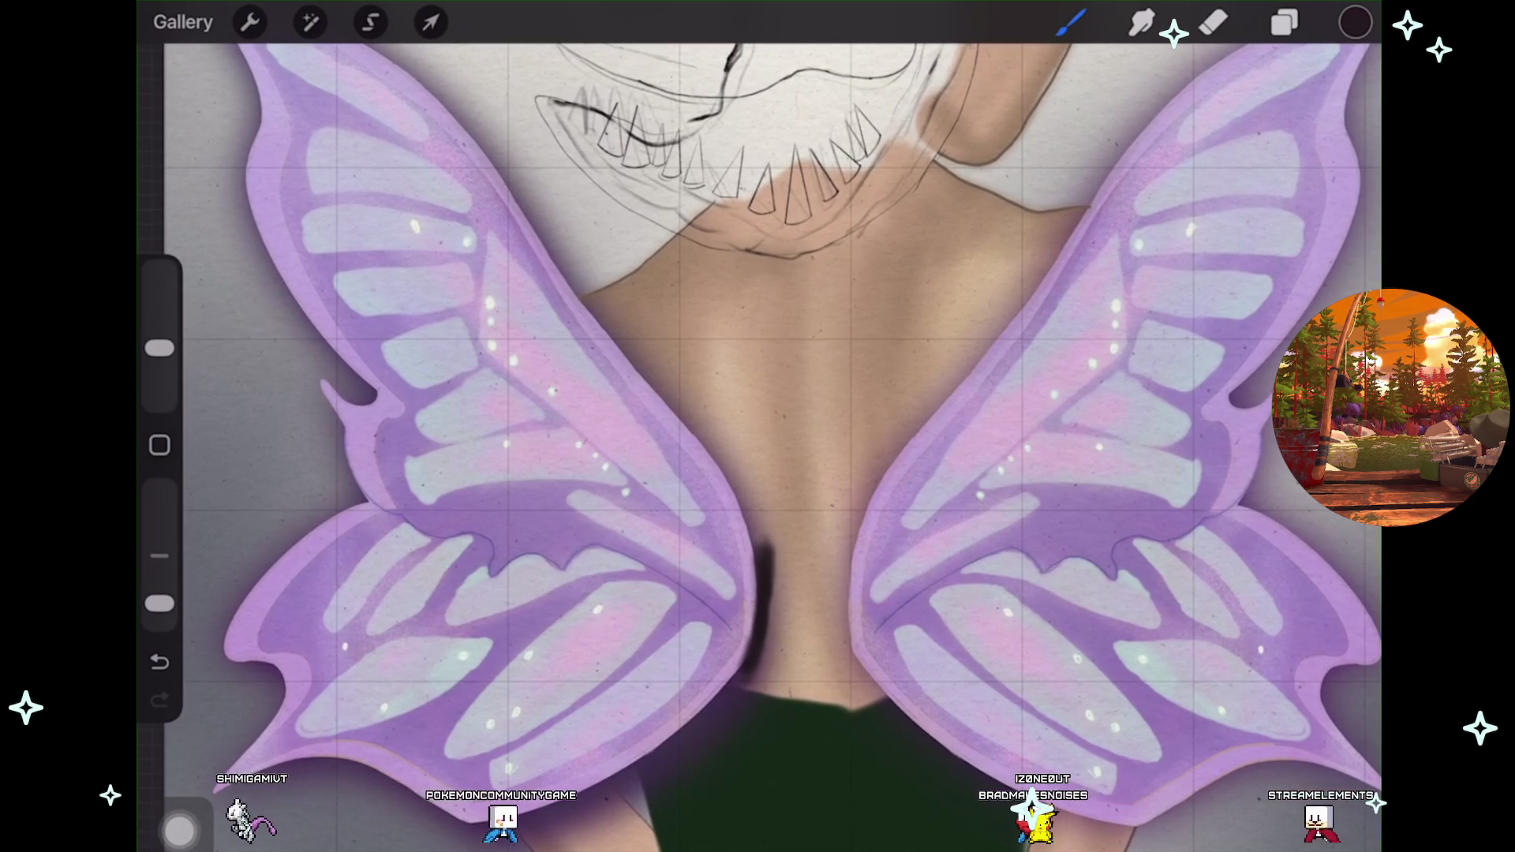
{"action": "scroll", "coordinate": [829, 631], "scroll_direction": "up", "scroll_amount": 5}
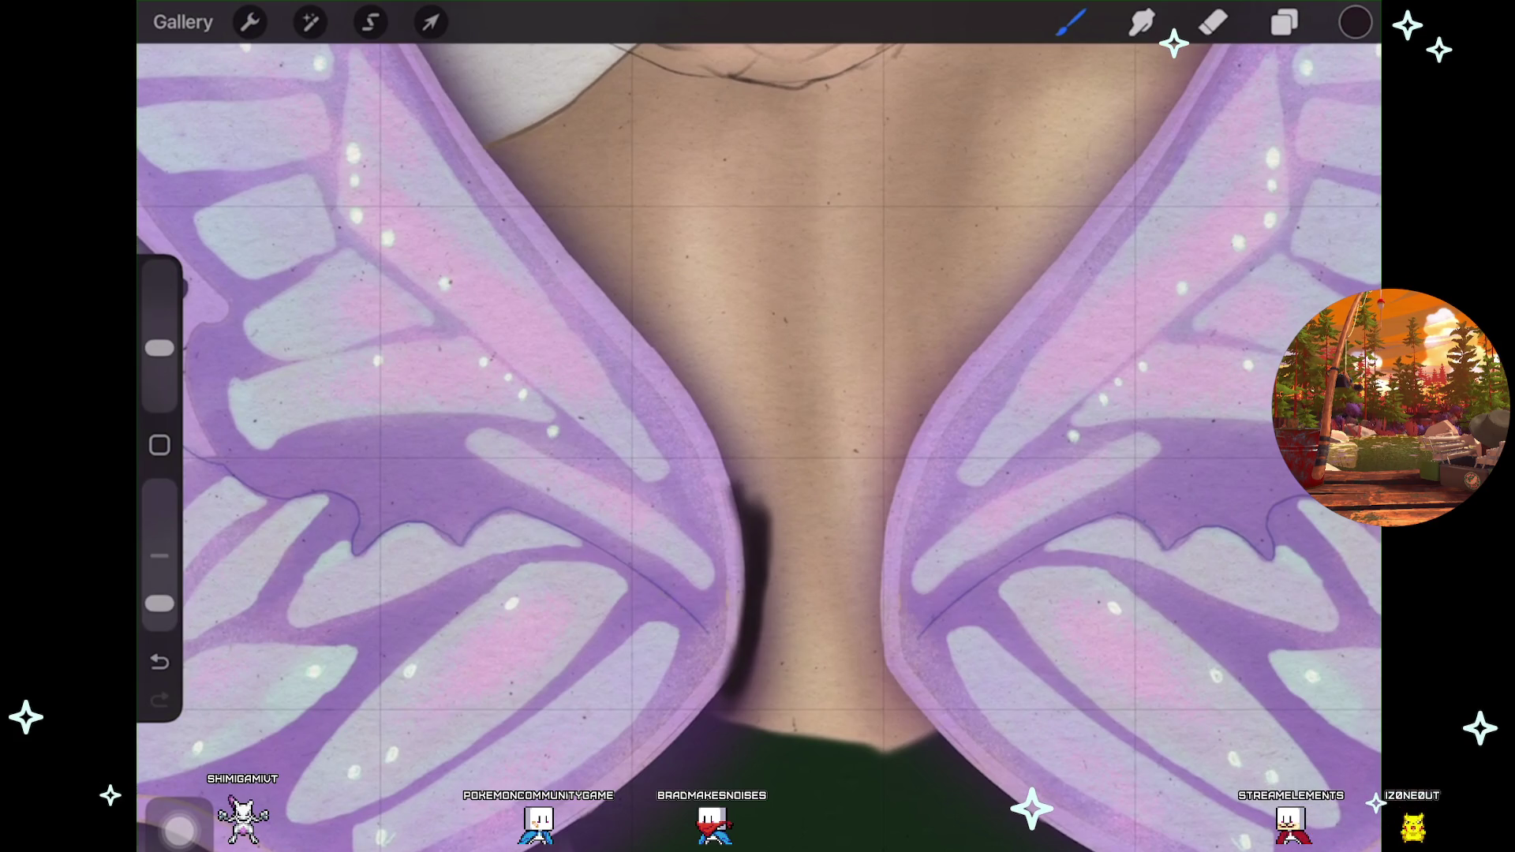
{"action": "scroll", "coordinate": [758, 426], "scroll_direction": "down", "scroll_amount": 3}
{"action": "scroll", "coordinate": [757, 426], "scroll_direction": "down", "scroll_amount": 3}
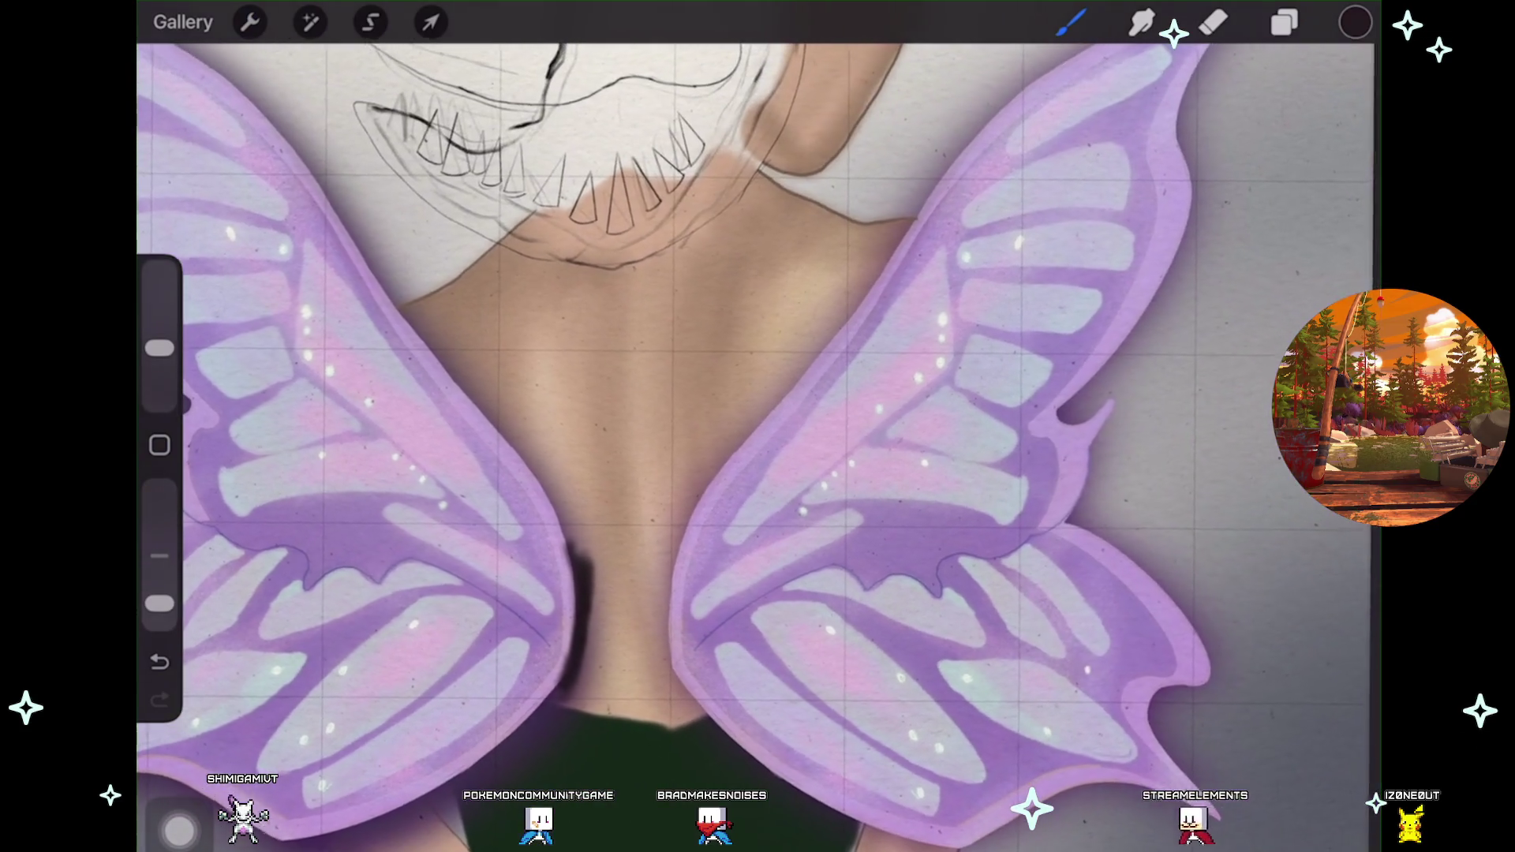
{"action": "scroll", "coordinate": [757, 426], "scroll_direction": "up", "scroll_amount": 2}
{"action": "scroll", "coordinate": [757, 427], "scroll_direction": "up", "scroll_amount": 2}
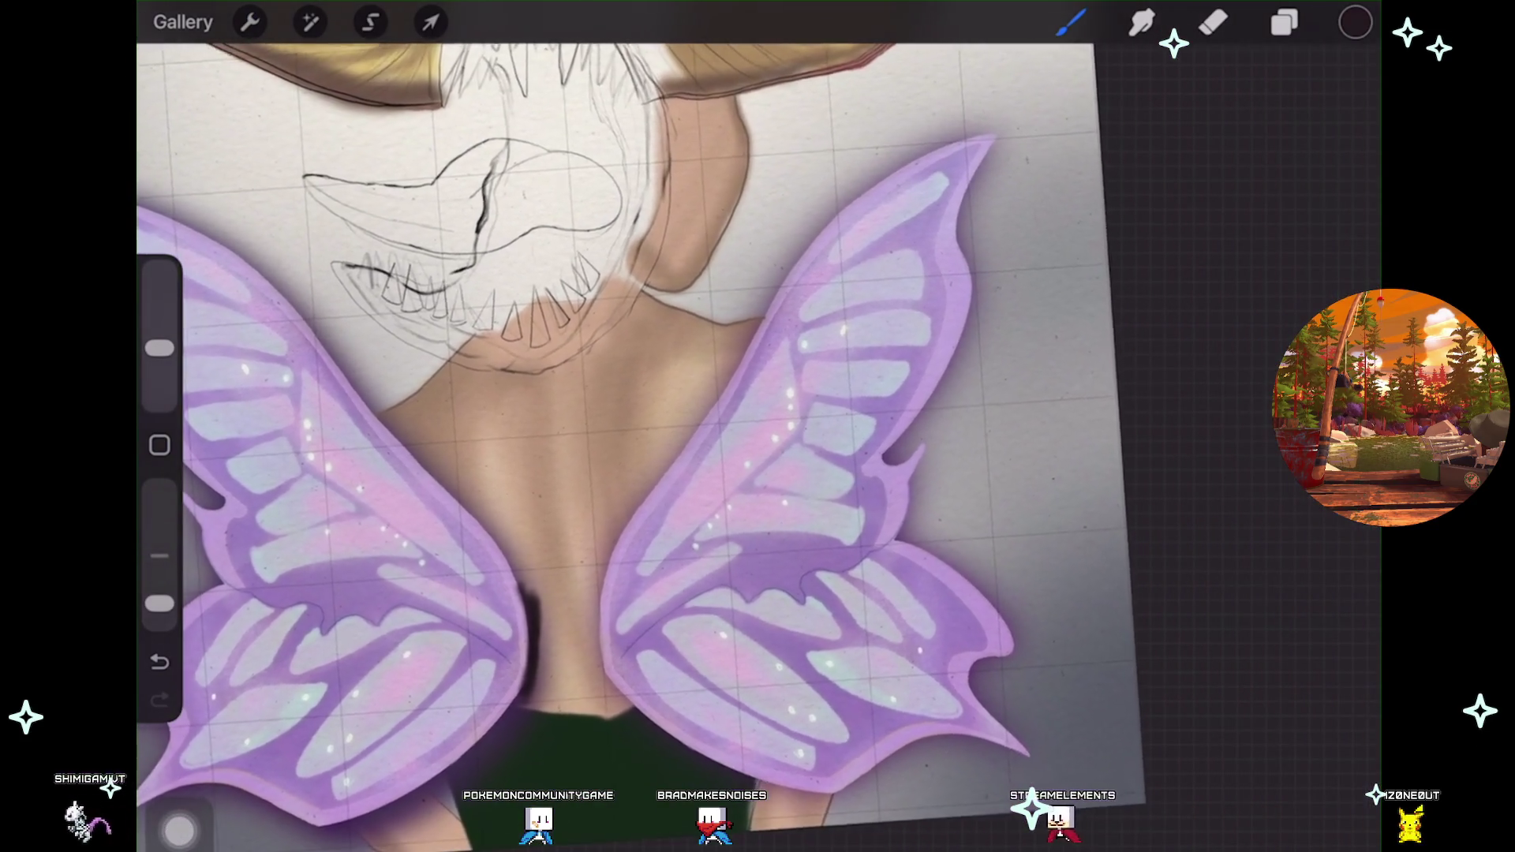
{"action": "scroll", "coordinate": [757, 426], "scroll_direction": "up", "scroll_amount": 2}
{"action": "scroll", "coordinate": [758, 426], "scroll_direction": "up", "scroll_amount": 1}
{"action": "scroll", "coordinate": [757, 426], "scroll_direction": "down", "scroll_amount": 2}
{"action": "scroll", "coordinate": [758, 426], "scroll_direction": "down", "scroll_amount": 1}
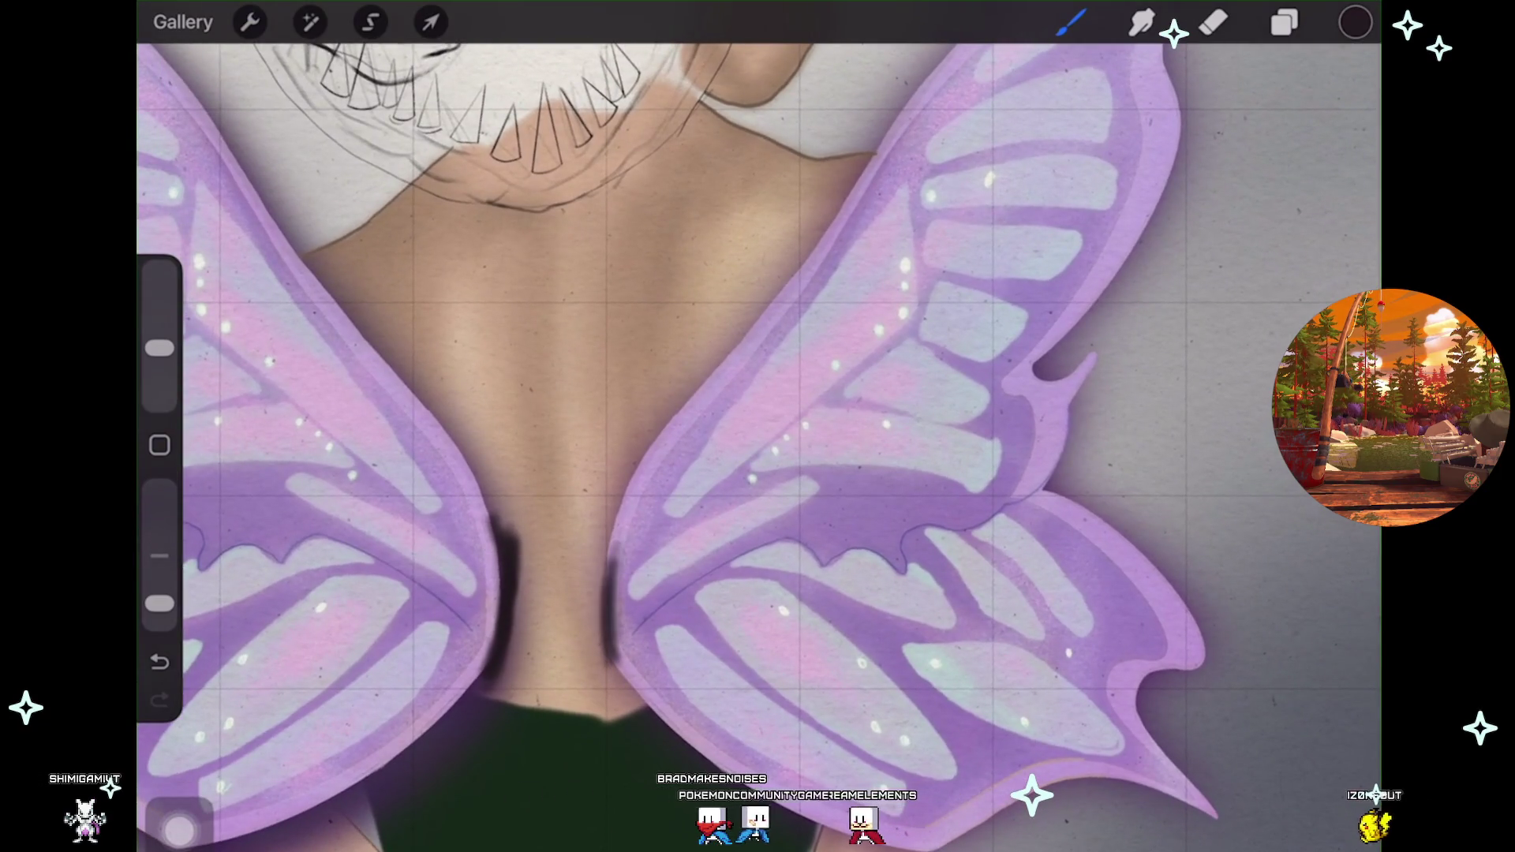
{"action": "key", "text": "ctrl+z"}
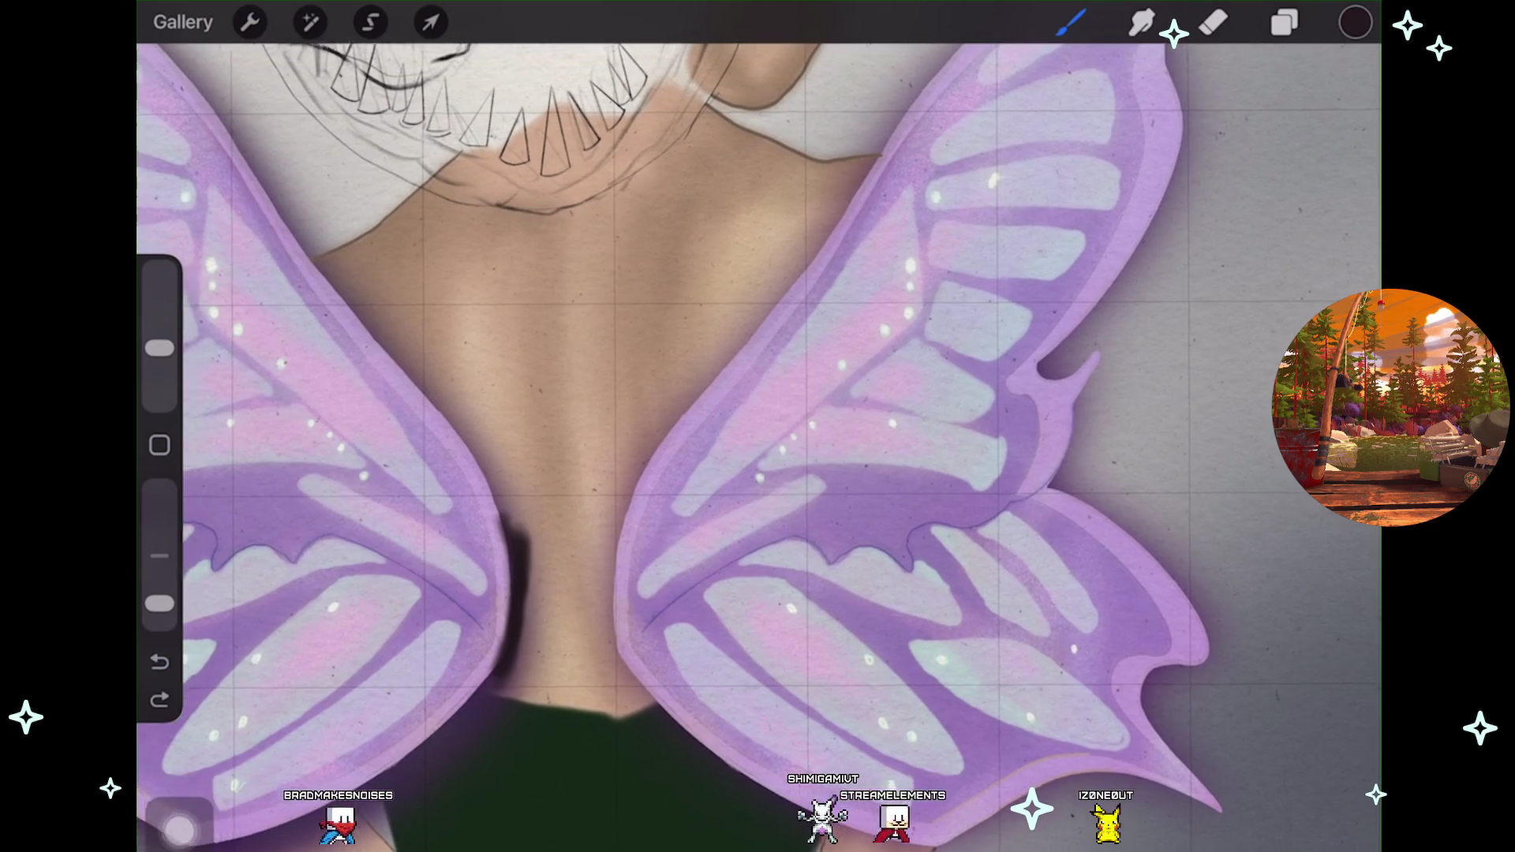
Pan across the wings to review the shadow, then bring up the layer list.
{"action": "scroll", "coordinate": [758, 442], "scroll_direction": "left", "scroll_amount": 3}
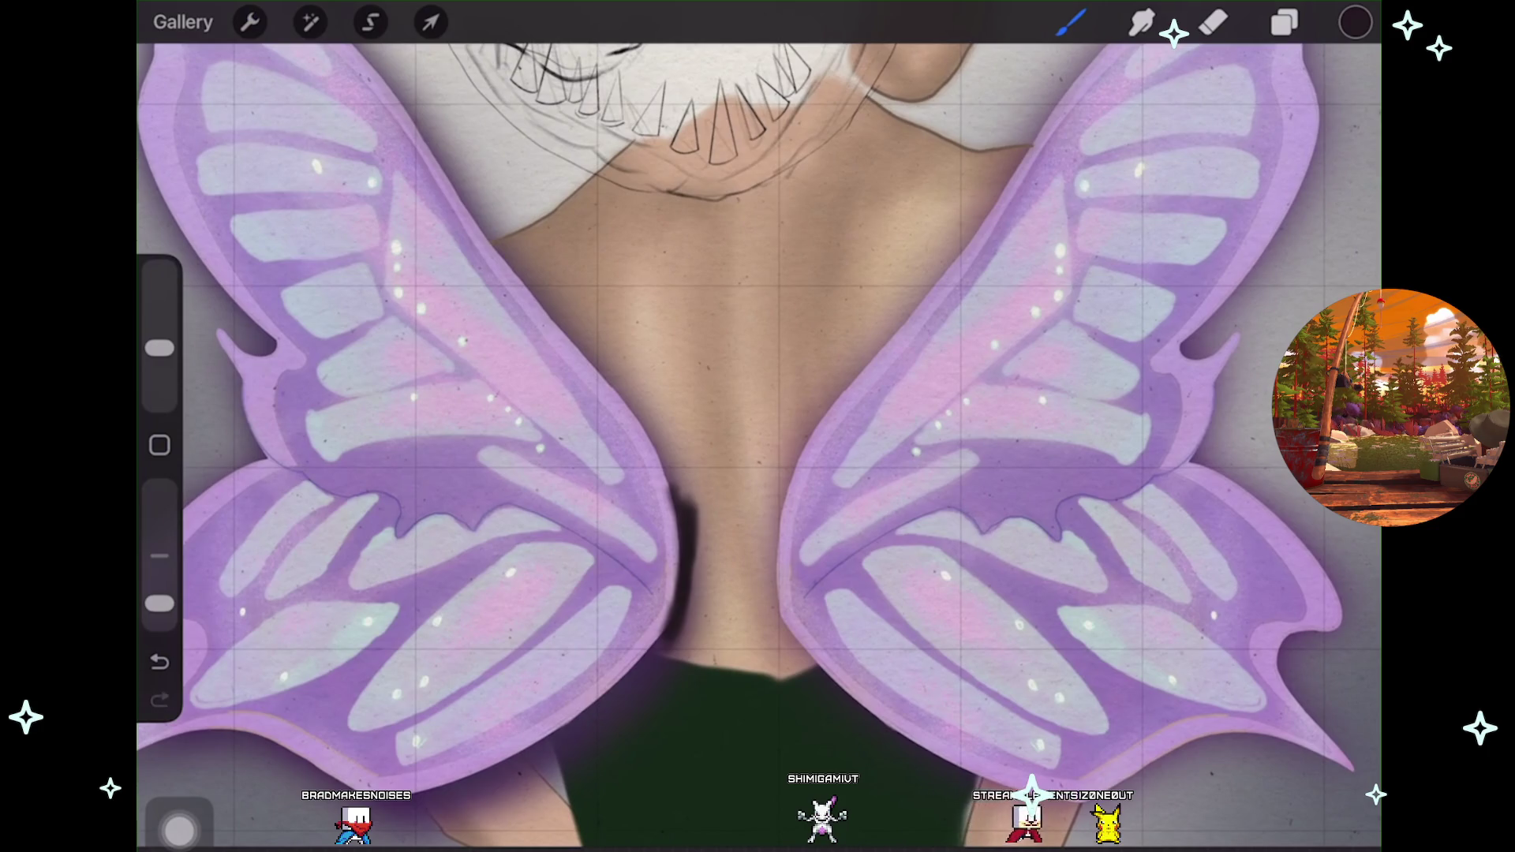
{"action": "left_click", "coordinate": [1284, 22]}
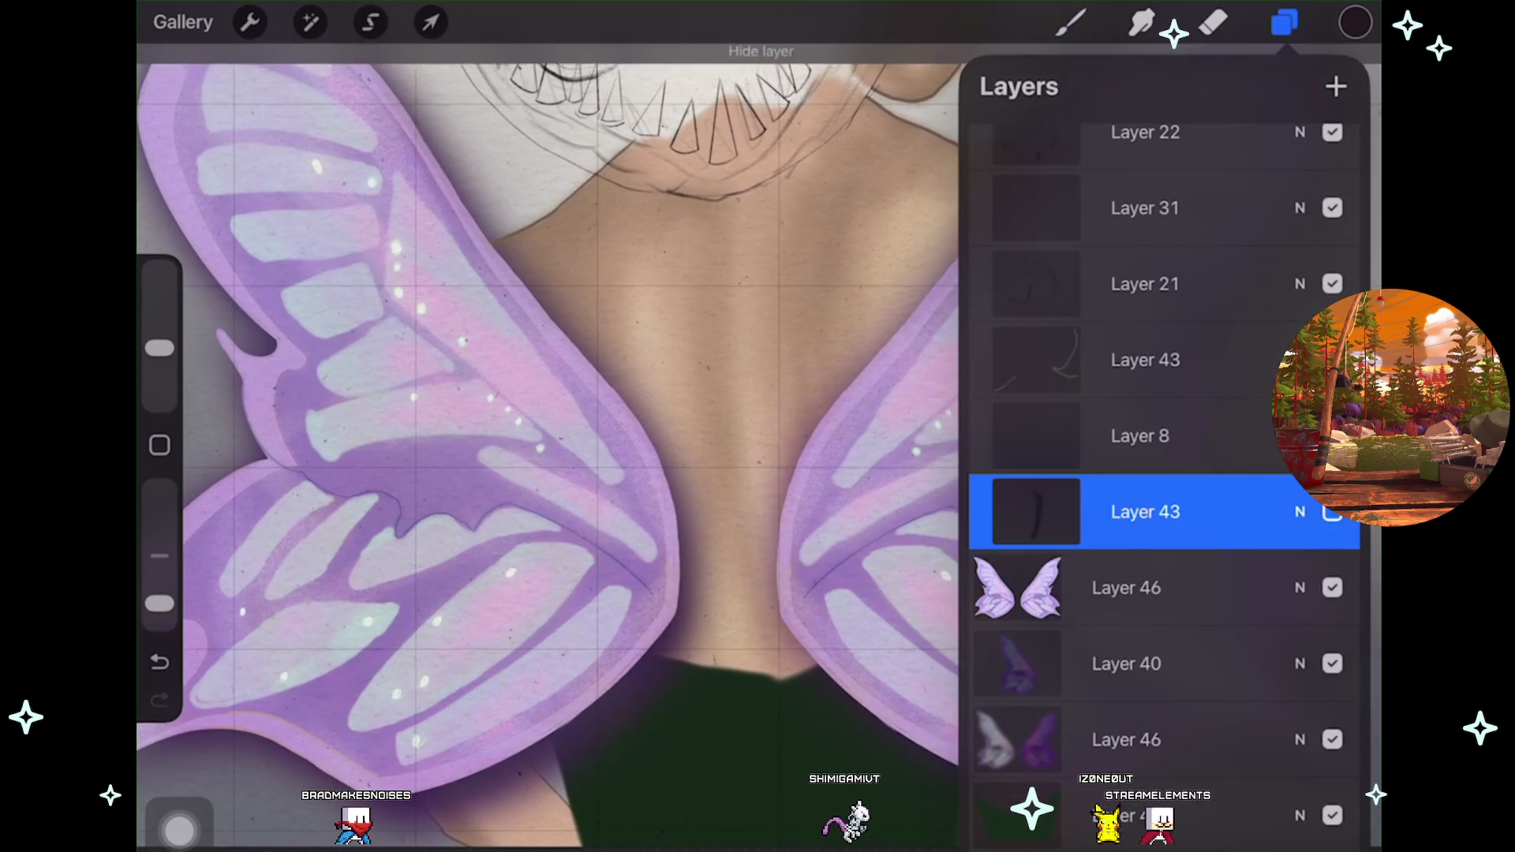
Hide and re-show shadow Layer 43 to compare, then zoom out to view the shaded back.
{"action": "left_click", "coordinate": [1334, 511]}
{"action": "left_click", "coordinate": [1285, 22]}
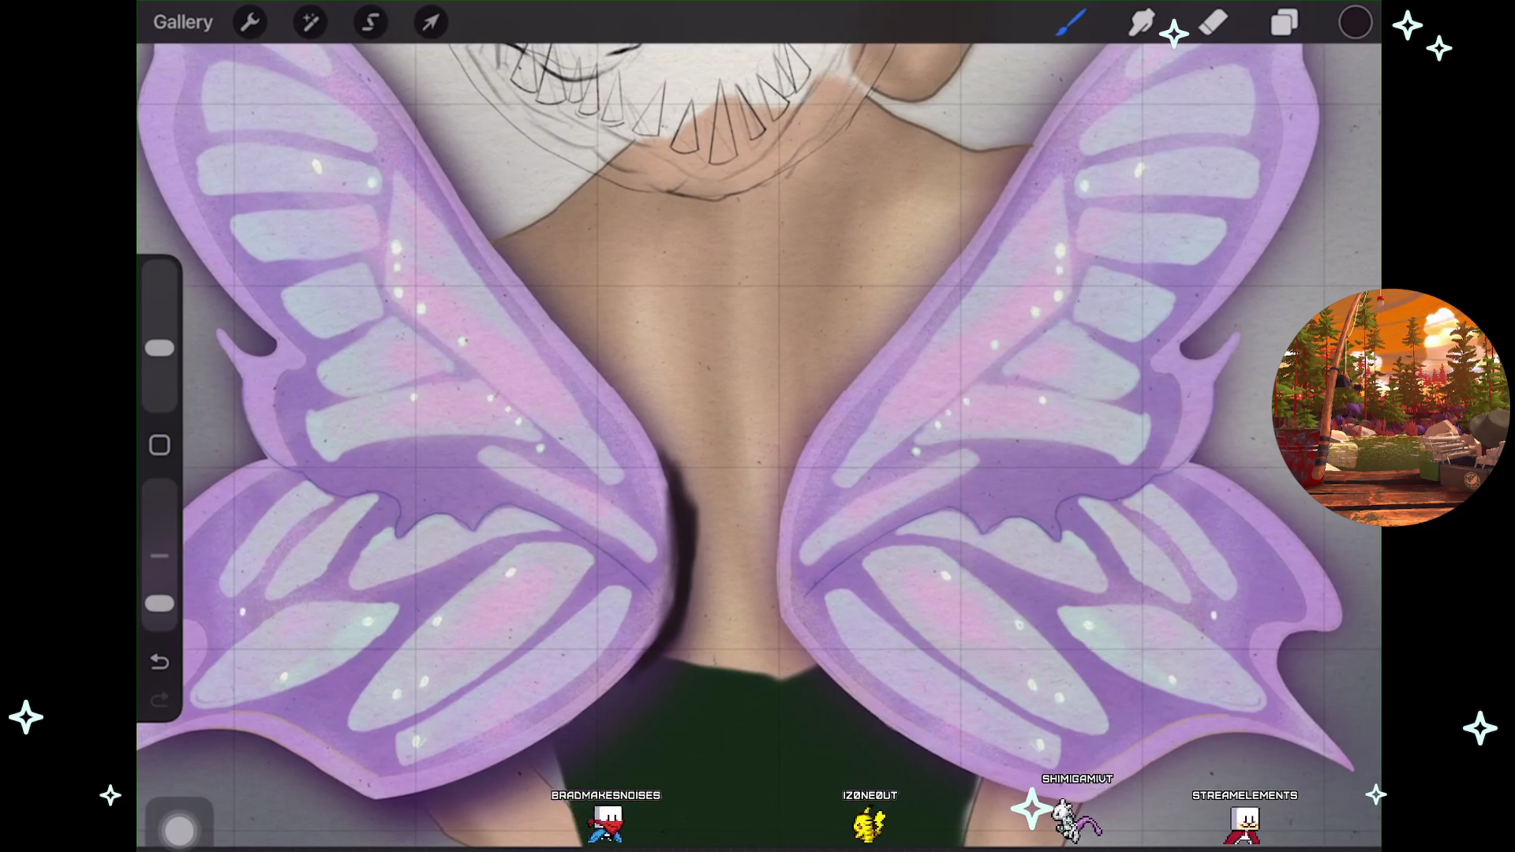
{"action": "scroll", "coordinate": [757, 442], "scroll_direction": "up", "scroll_amount": 1}
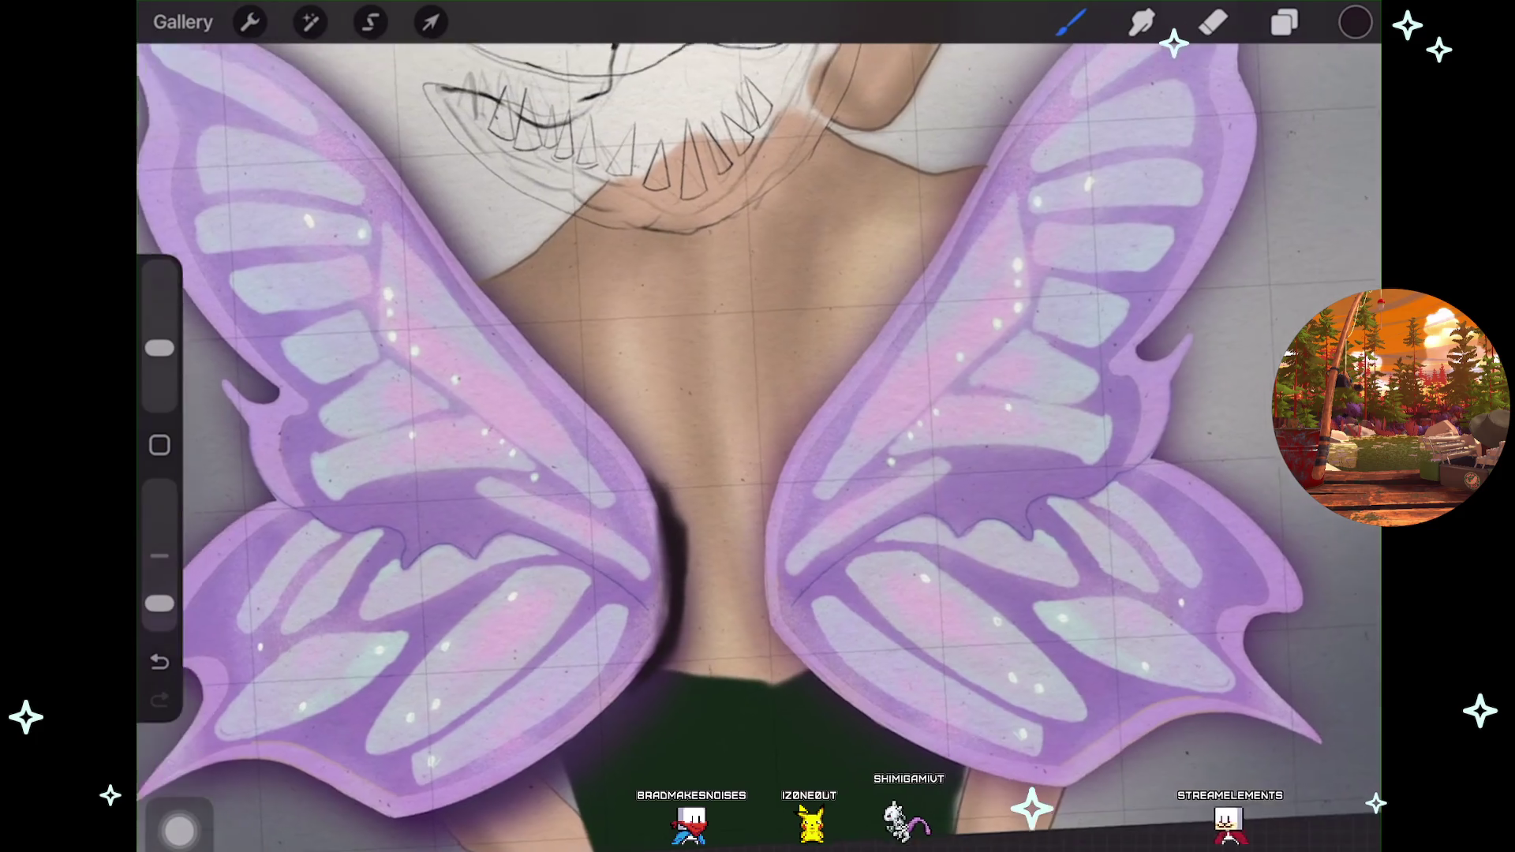
{"action": "scroll", "coordinate": [758, 442], "scroll_direction": "down", "scroll_amount": 1}
{"action": "scroll", "coordinate": [758, 442], "scroll_direction": "down", "scroll_amount": 1}
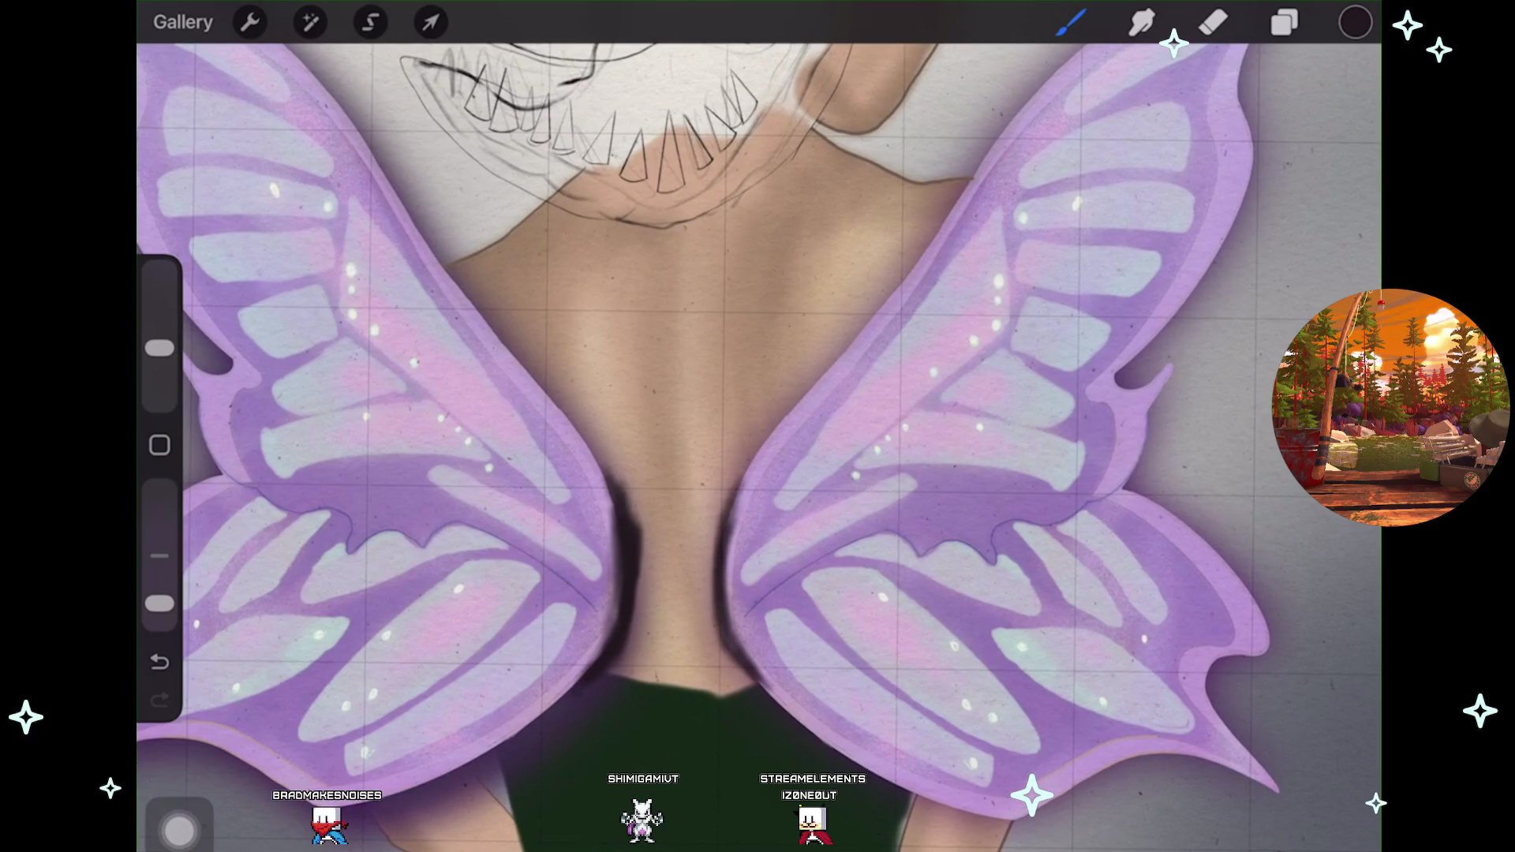
{"action": "scroll", "coordinate": [757, 426], "scroll_direction": "down", "scroll_amount": 5}
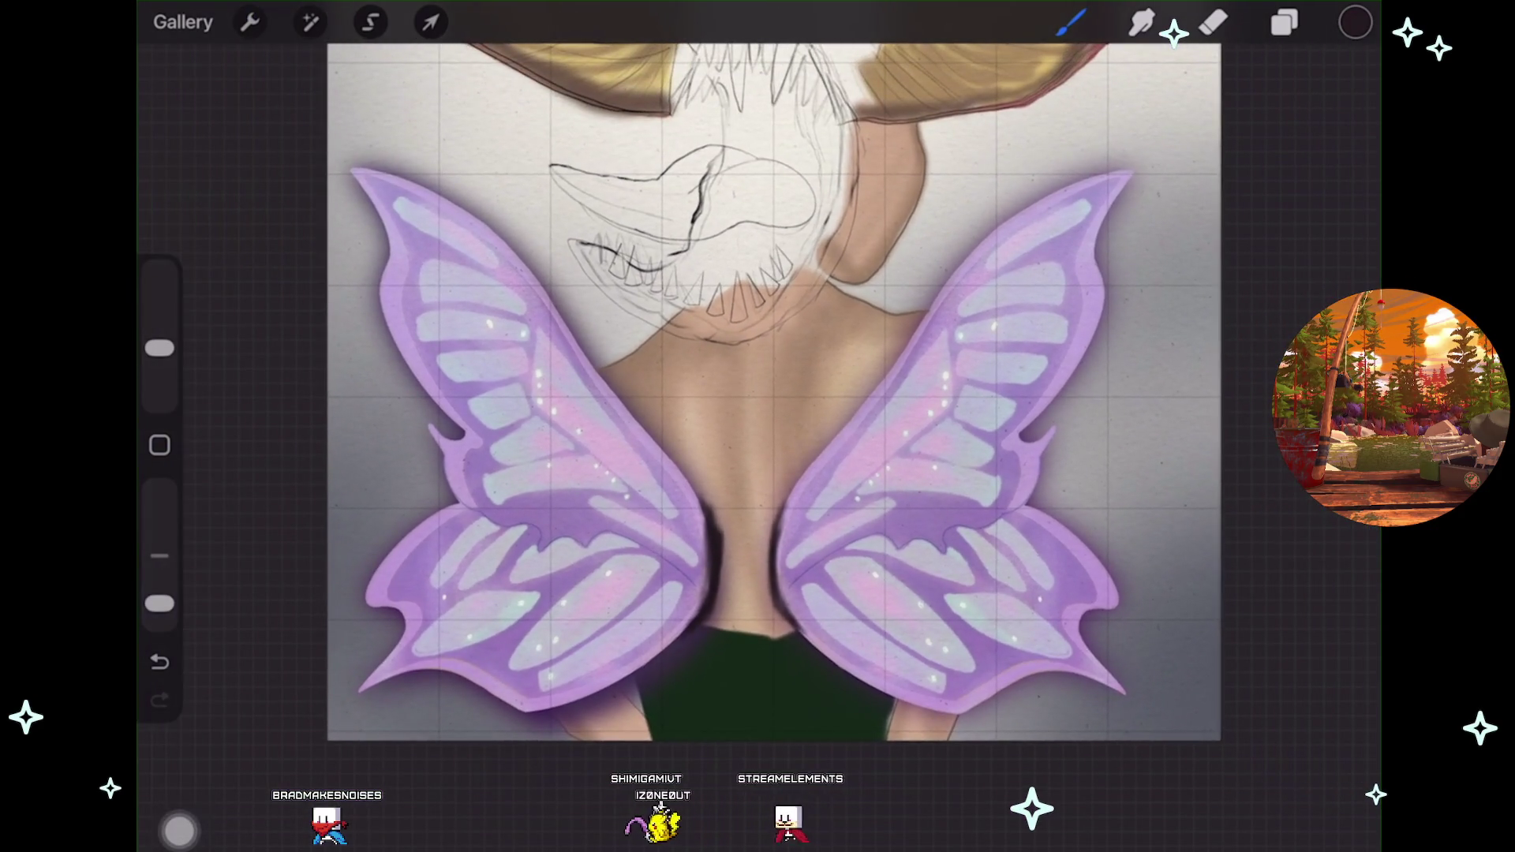
{"action": "scroll", "coordinate": [757, 394], "scroll_direction": "down", "scroll_amount": 2}
{"action": "scroll", "coordinate": [757, 395], "scroll_direction": "down", "scroll_amount": 2}
{"action": "scroll", "coordinate": [632, 410], "scroll_direction": "down", "scroll_amount": 1}
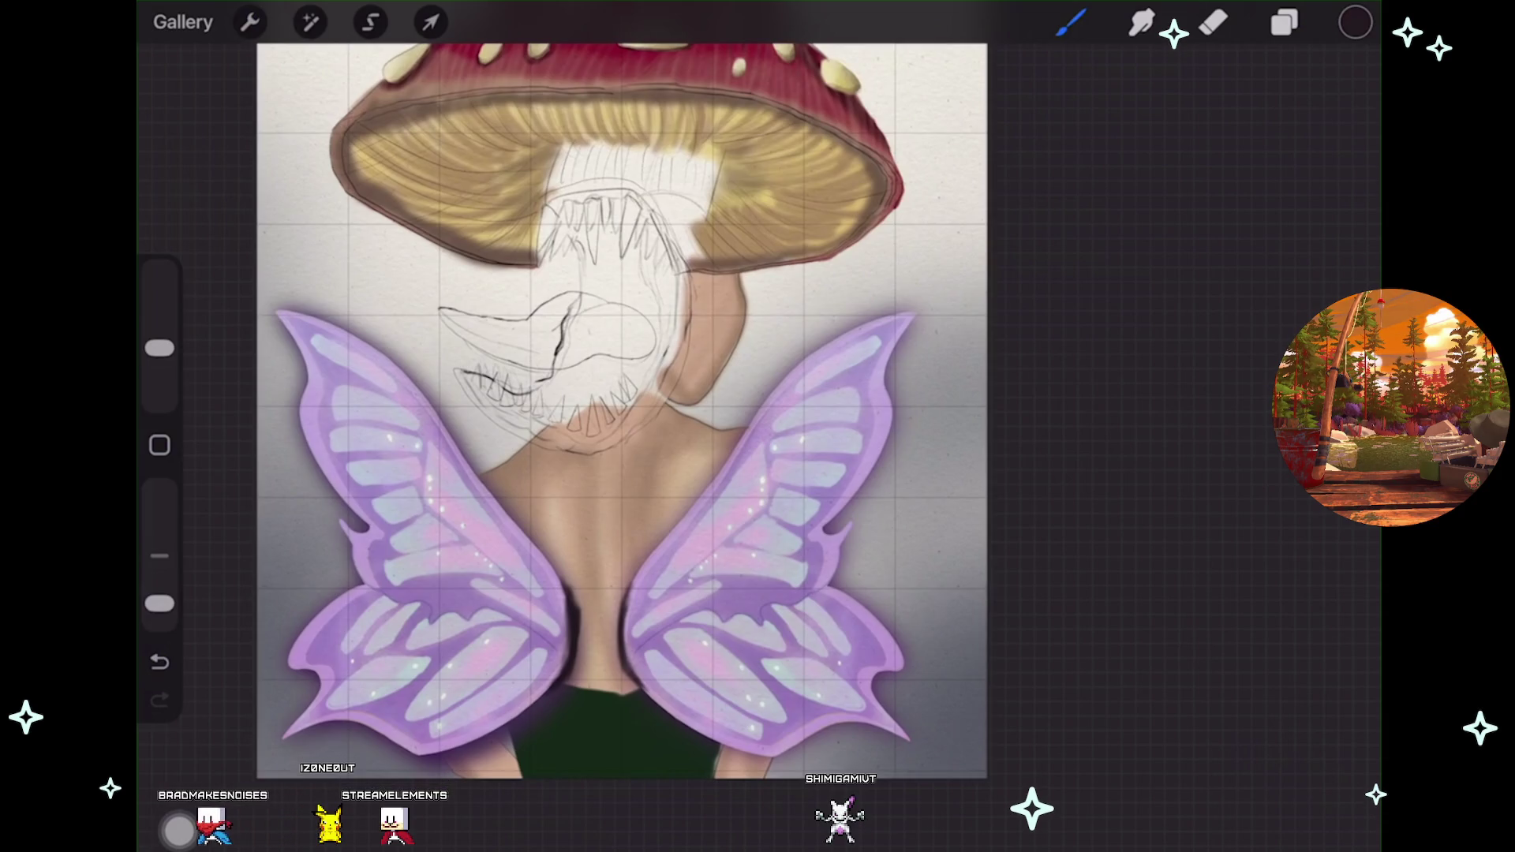
{"action": "scroll", "coordinate": [600, 410], "scroll_direction": "up", "scroll_amount": 2}
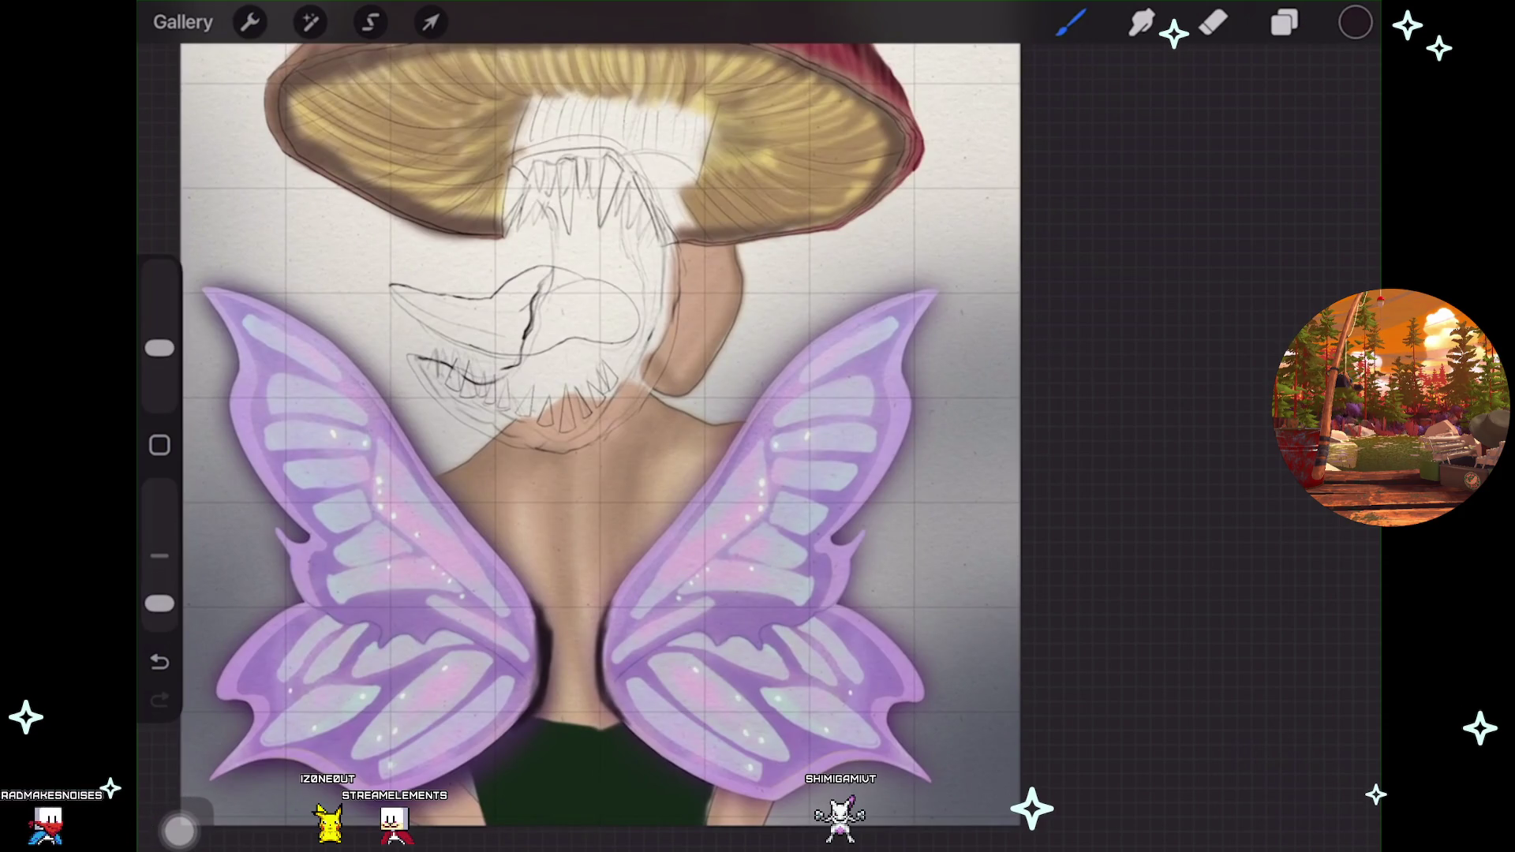
{"action": "scroll", "coordinate": [600, 426], "scroll_direction": "up", "scroll_amount": 2}
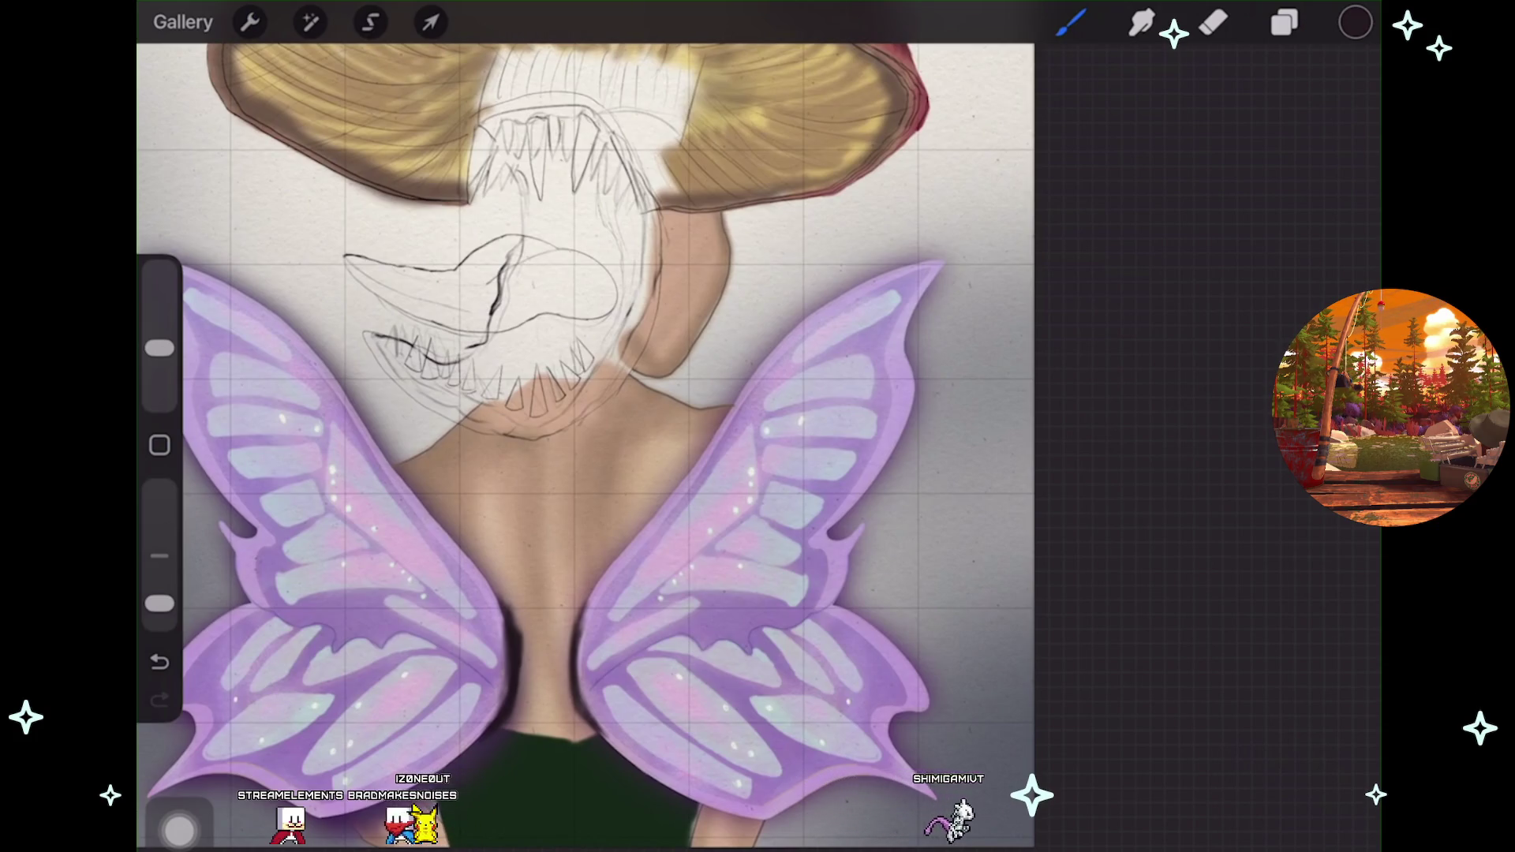
{"action": "left_click", "coordinate": [310, 22]}
Soften the shadow layer with a Gaussian Blur of about 10%.
{"action": "left_click", "coordinate": [268, 341]}
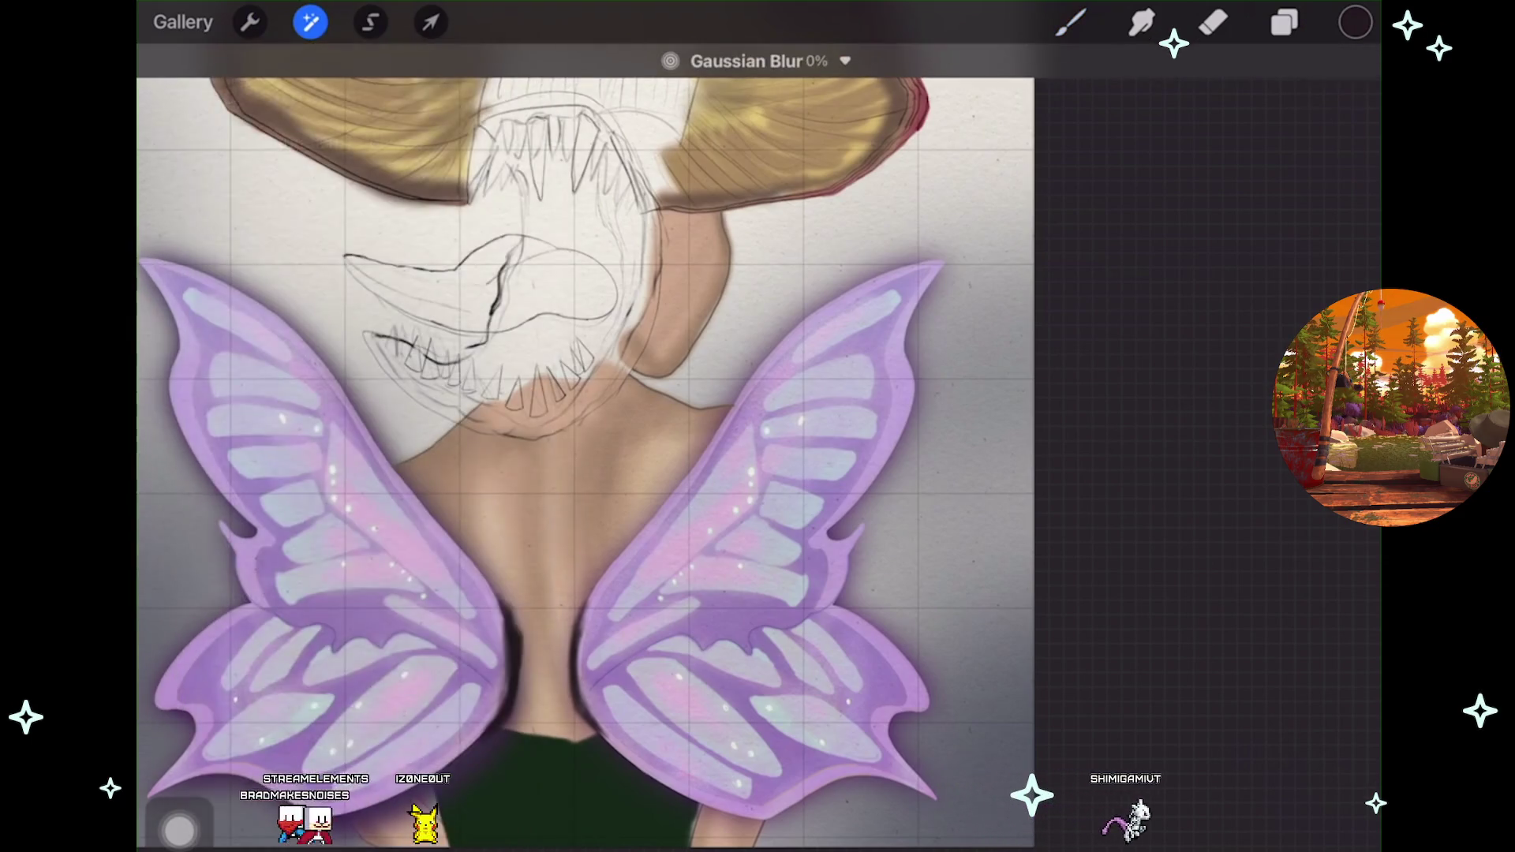
{"action": "left_click_drag", "start_coordinate": [631, 426], "coordinate": [741, 426]}
{"action": "scroll", "coordinate": [758, 458], "scroll_direction": "up", "scroll_amount": 2}
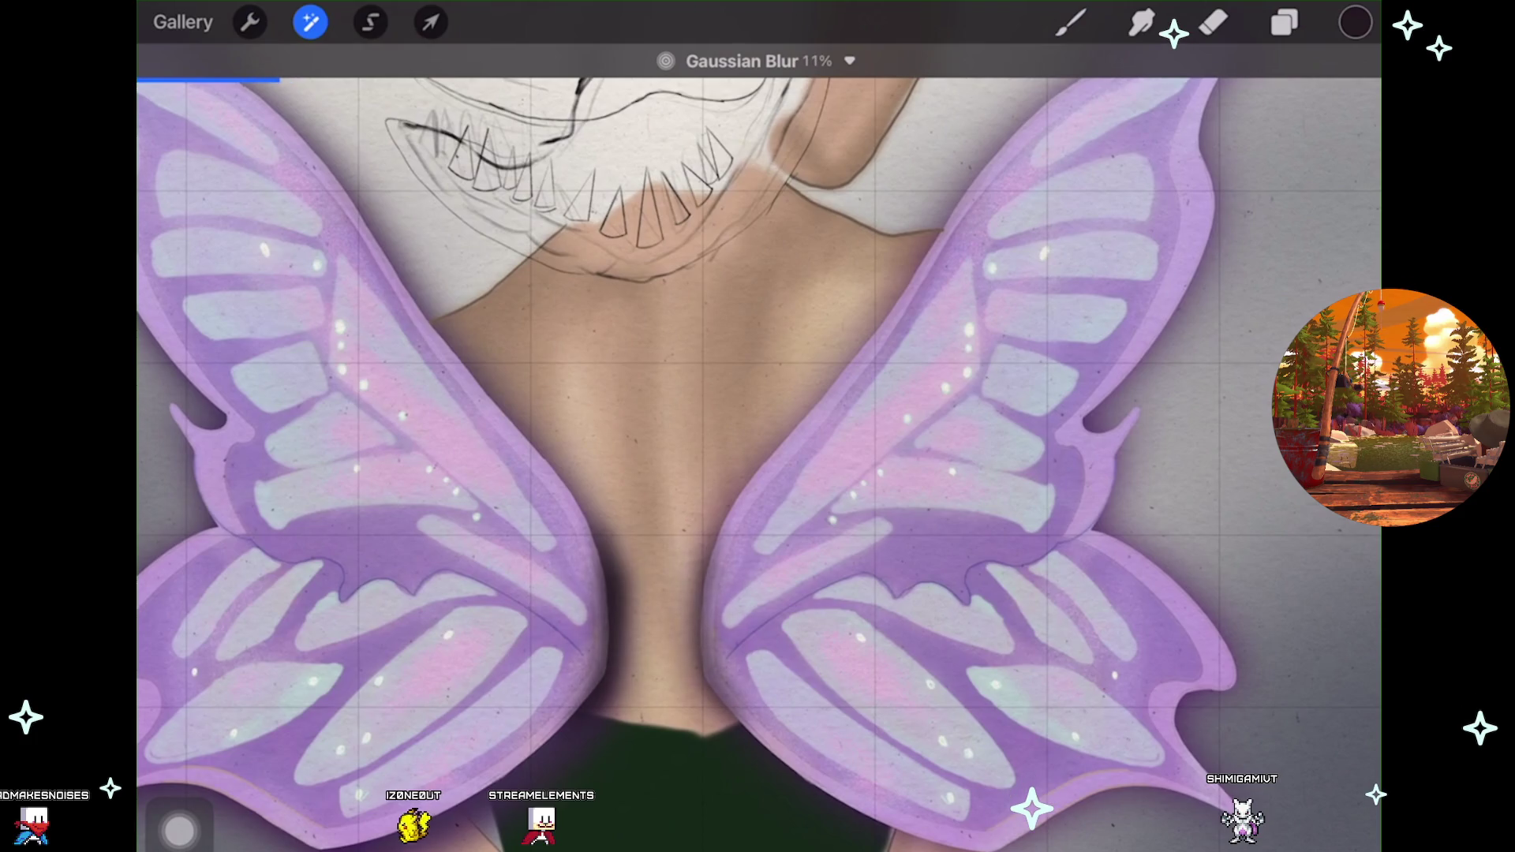
{"action": "mouse_move", "coordinate": [741, 426]}
{"action": "left_mouse_down"}
{"action": "mouse_move", "coordinate": [710, 426]}
{"action": "mouse_move", "coordinate": [741, 426]}
{"action": "left_mouse_up"}
{"action": "scroll", "coordinate": [740, 426], "scroll_direction": "down", "scroll_amount": 3}
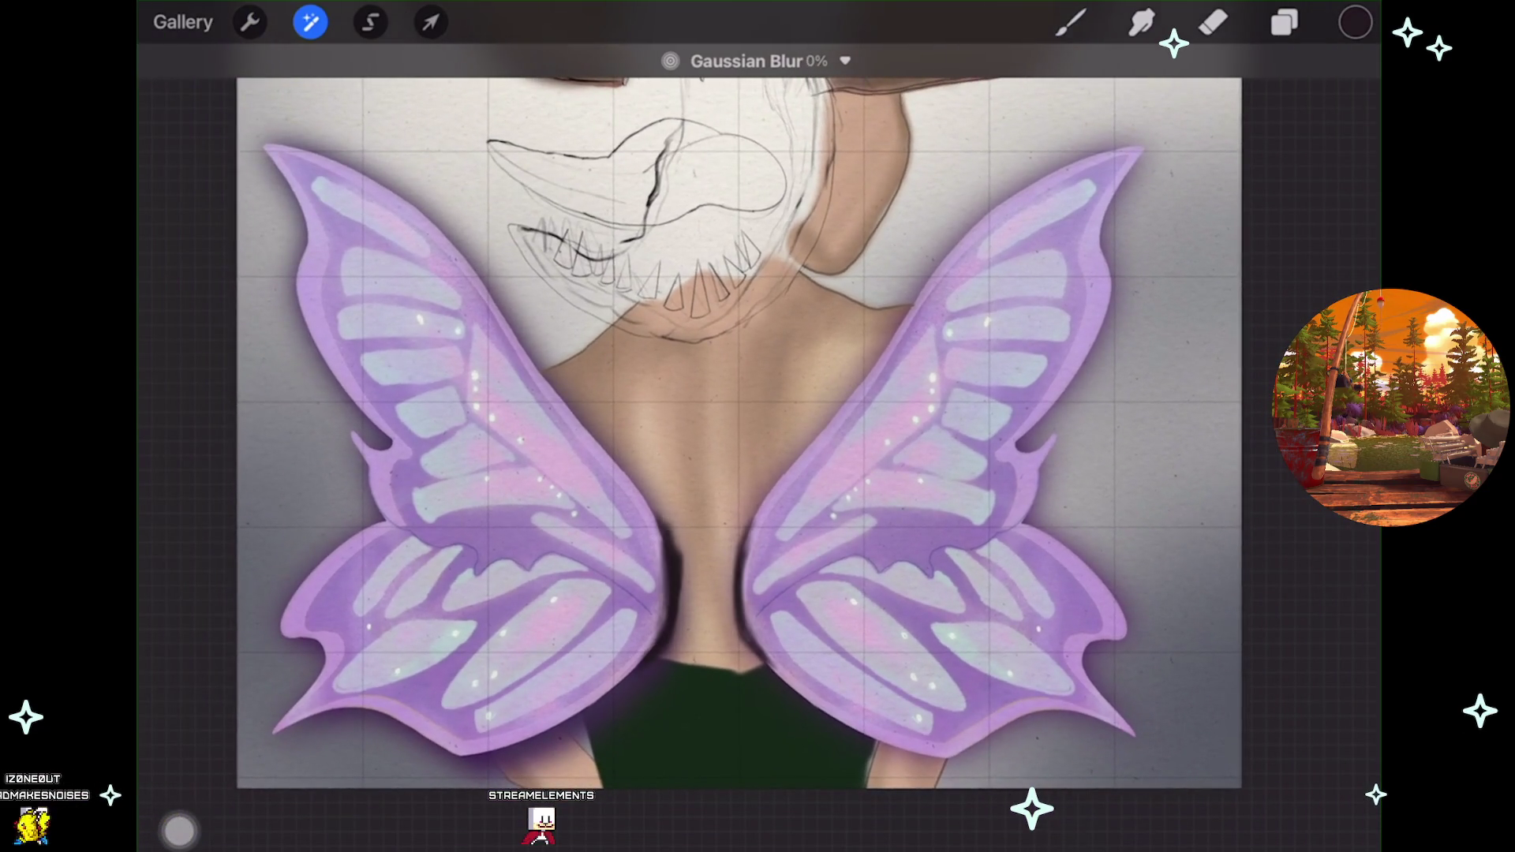
Duplicate shadow Layer 43 in the Layers list.
{"action": "left_click", "coordinate": [1284, 22]}
{"action": "left_click_drag", "start_coordinate": [1231, 512], "coordinate": [1050, 511]}
{"action": "left_click", "coordinate": [1222, 511]}
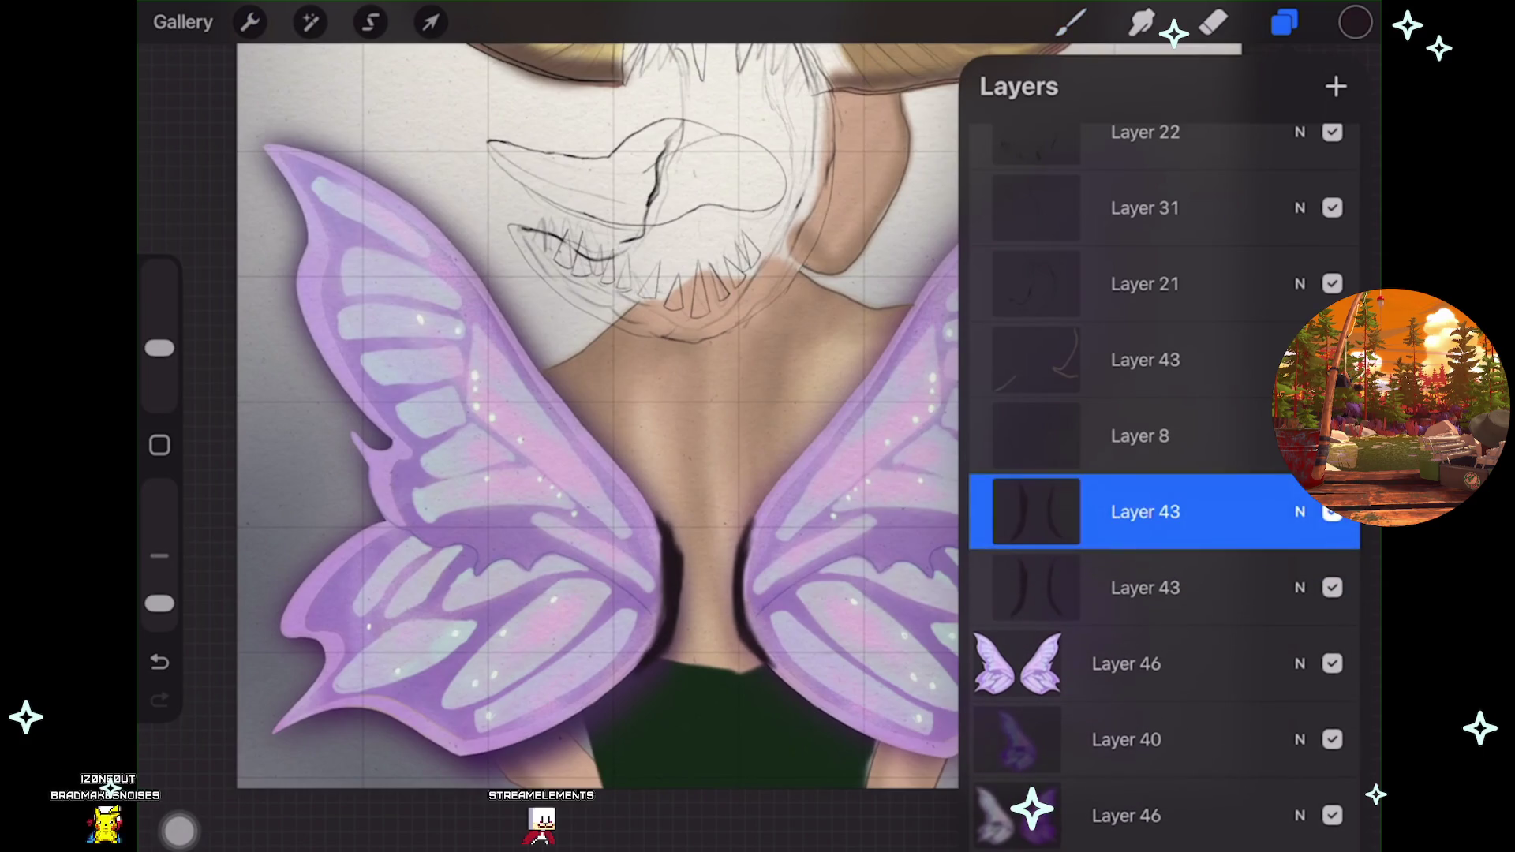
Select the duplicate Layer 43, undo the duplication, and return to the canvas.
{"action": "left_click", "coordinate": [1145, 588]}
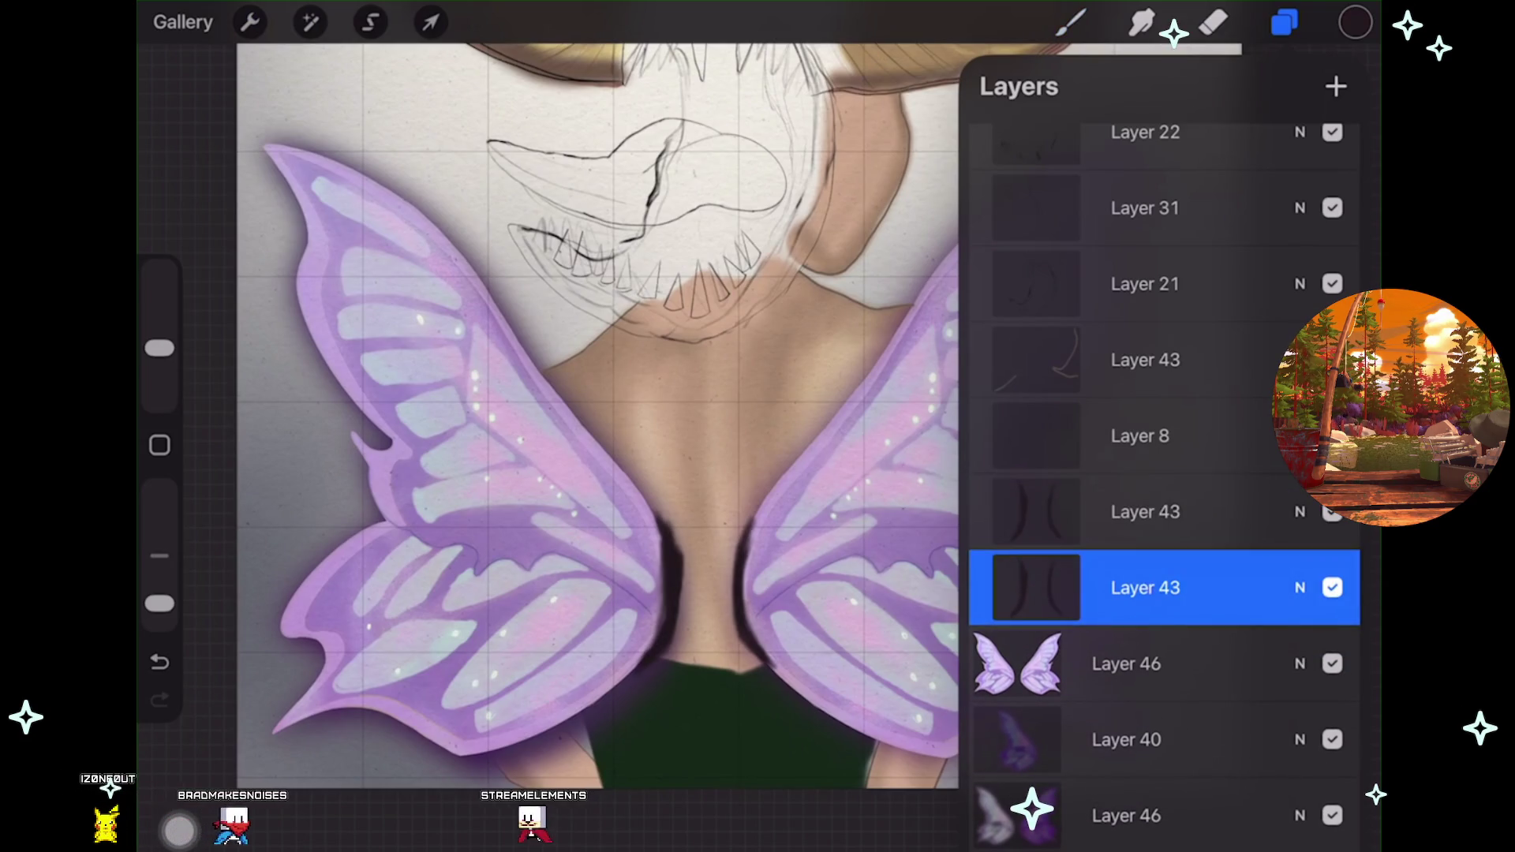
{"action": "scroll", "coordinate": [587, 411], "scroll_direction": "down", "scroll_amount": 3}
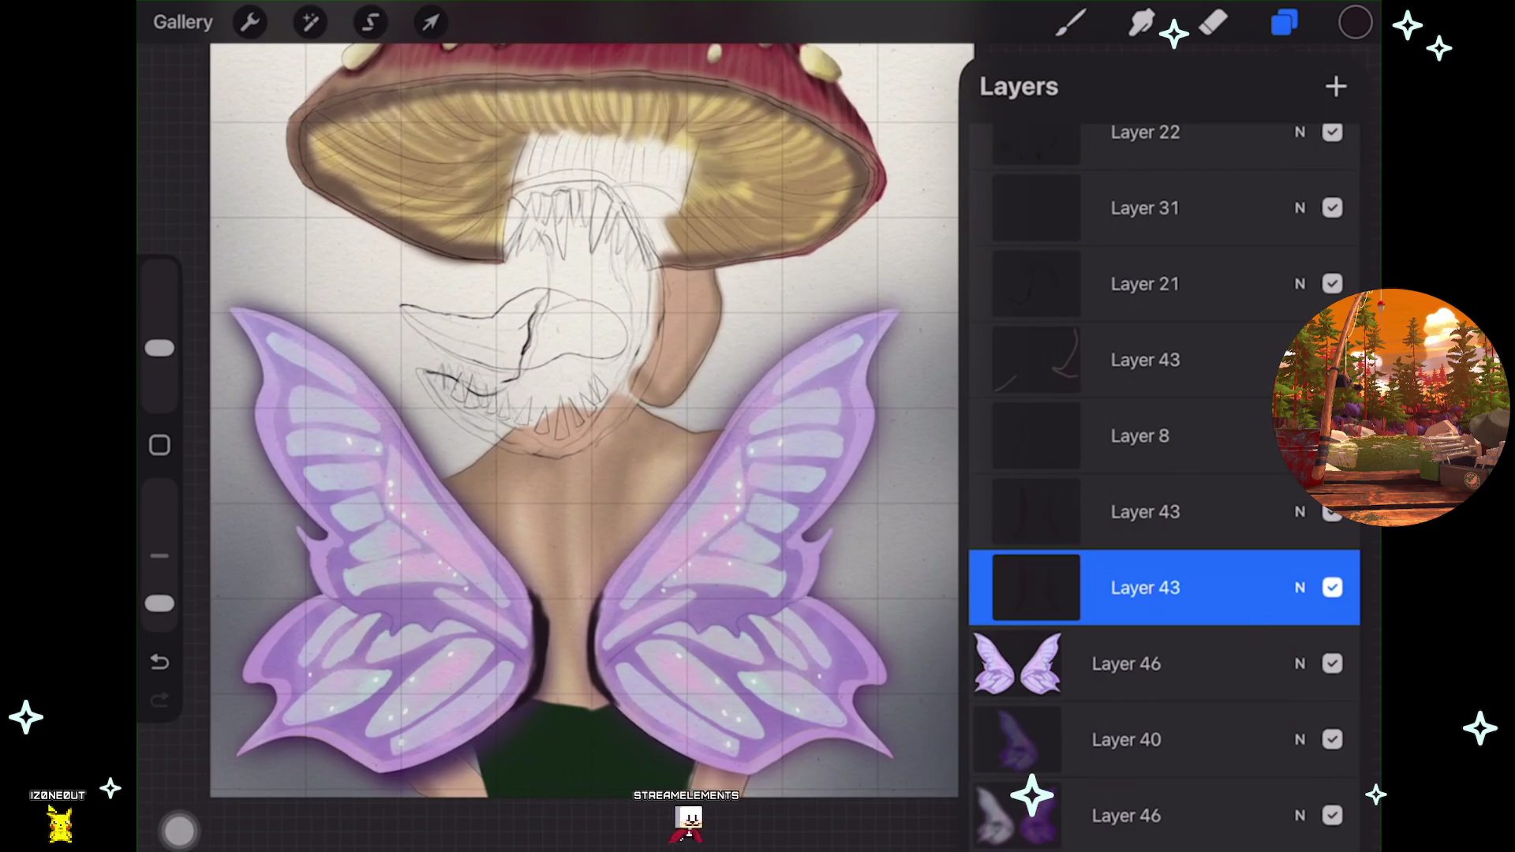
{"action": "key", "text": "ctrl+z"}
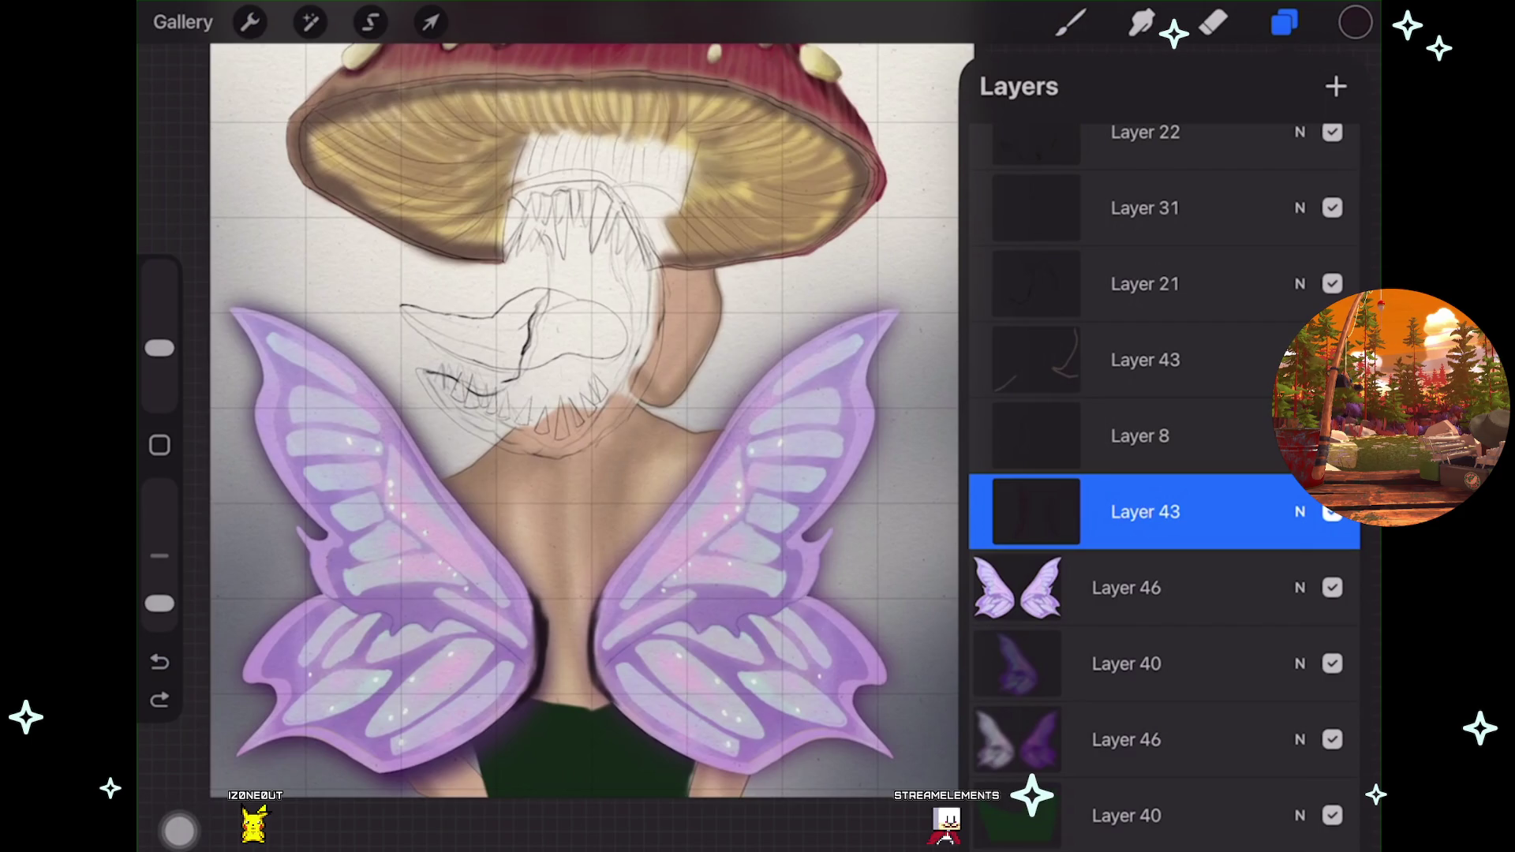
{"action": "scroll", "coordinate": [684, 426], "scroll_direction": "down", "scroll_amount": 2}
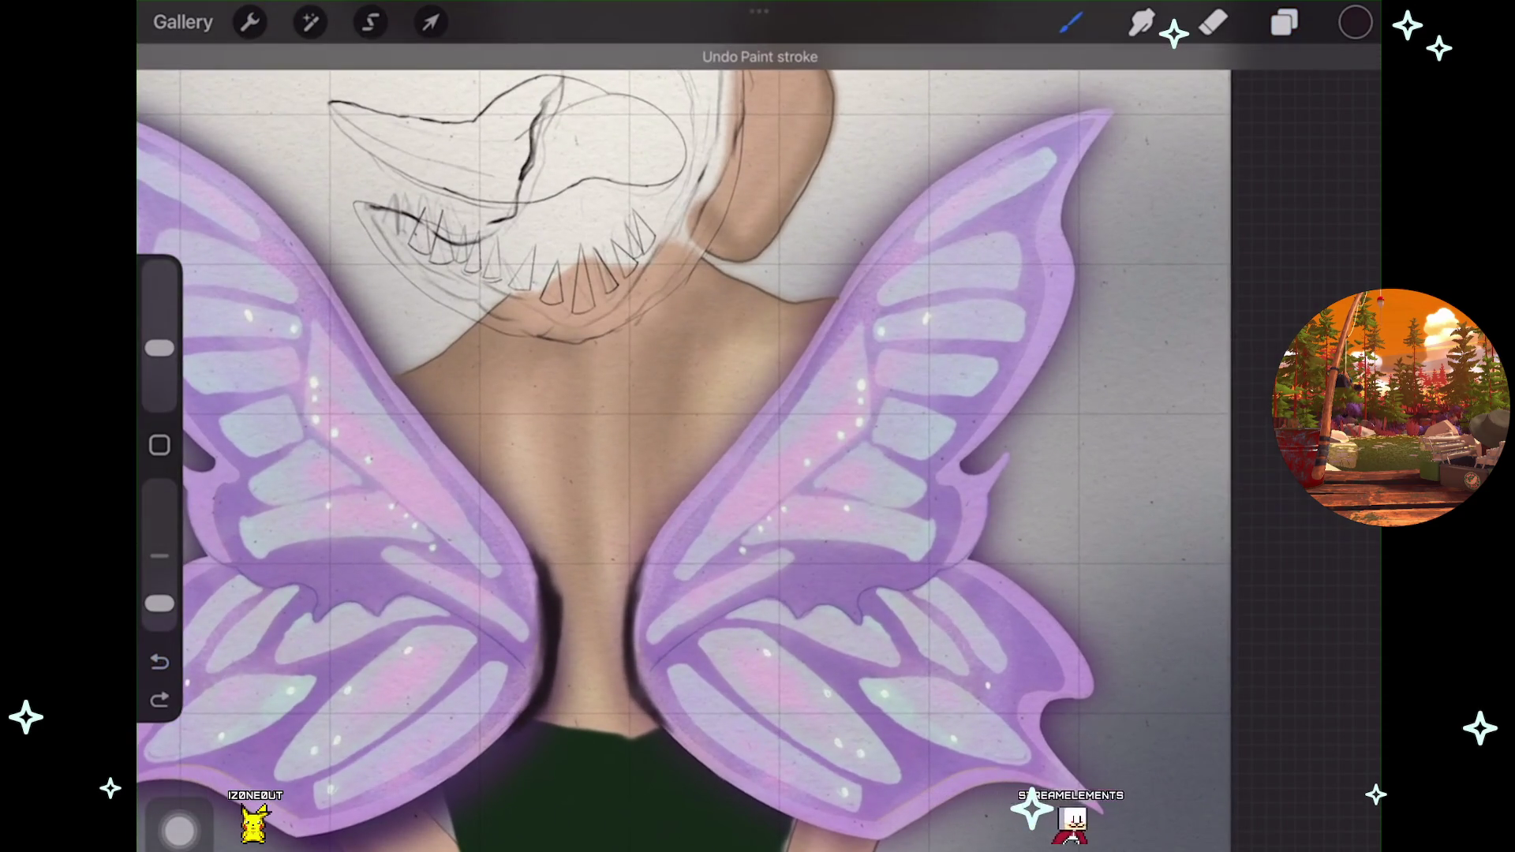
{"action": "left_click", "coordinate": [1070, 22]}
{"action": "left_click", "coordinate": [1070, 22]}
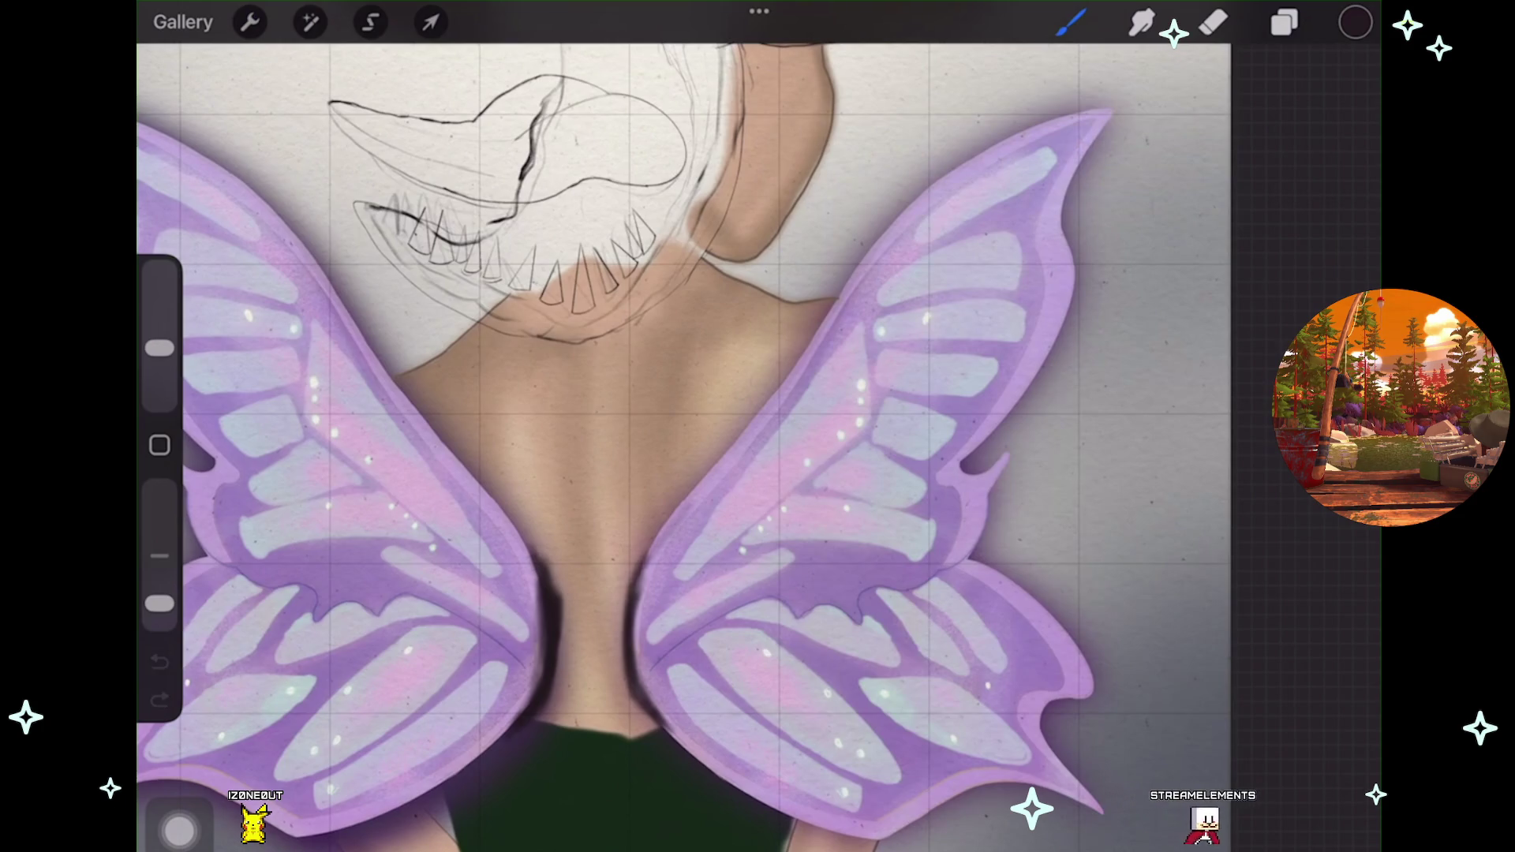